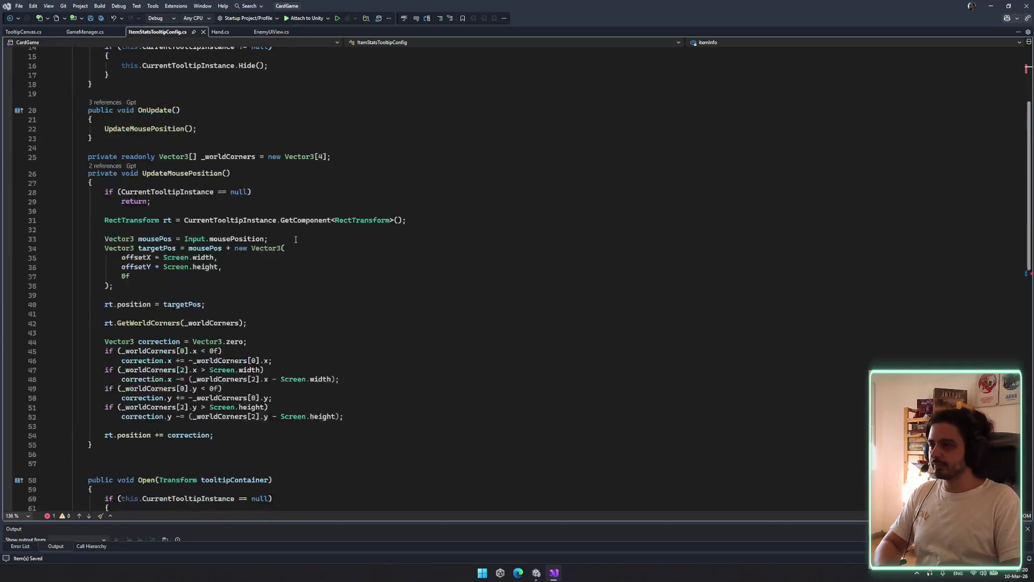
Delete the blank lines after the class brace and undo a trial rename of CurrentTooltipInstance
drag(88, 106, 153, 90)
key(Delete)
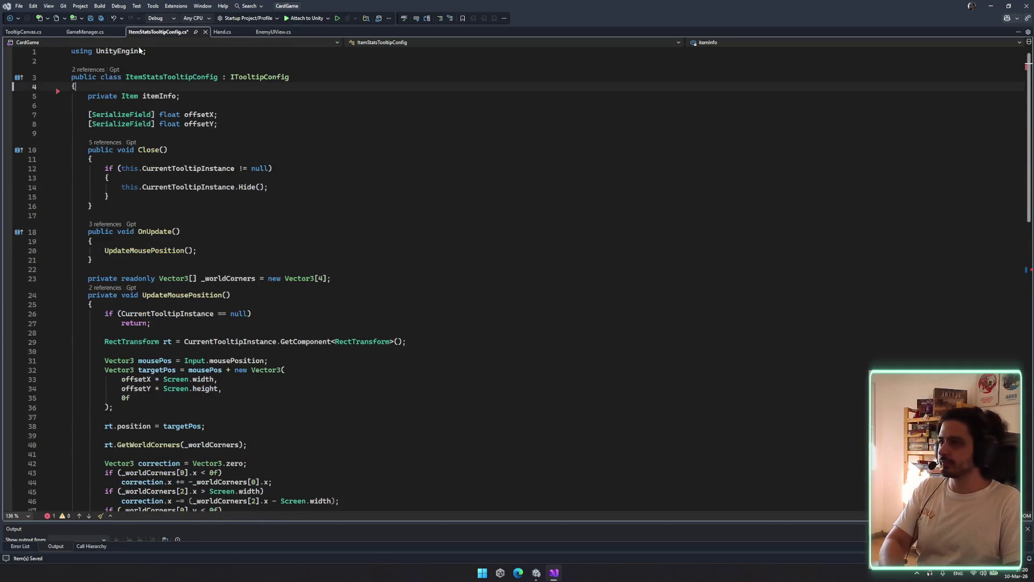
click(210, 167)
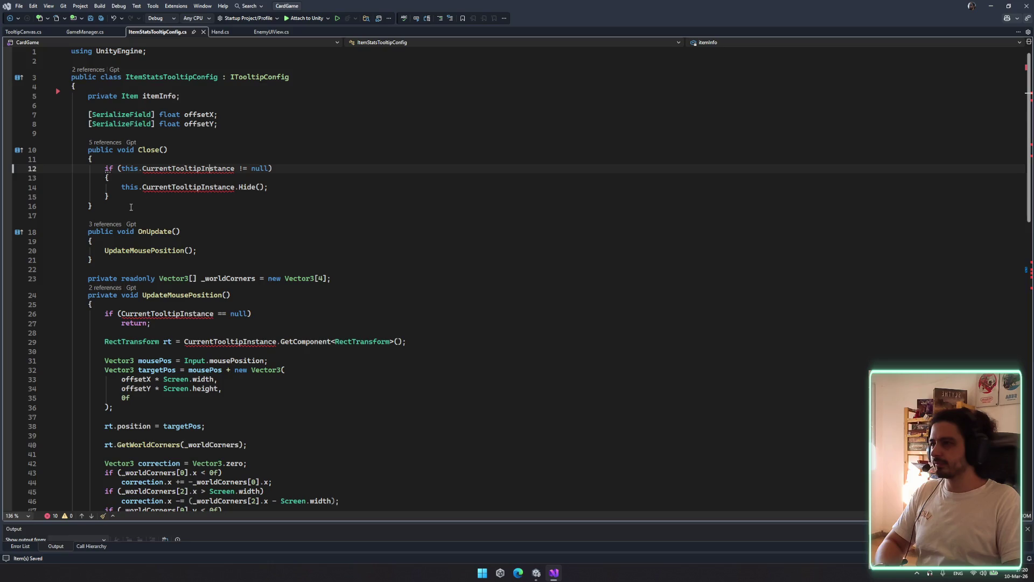
drag(94, 206, 75, 150)
click(176, 187)
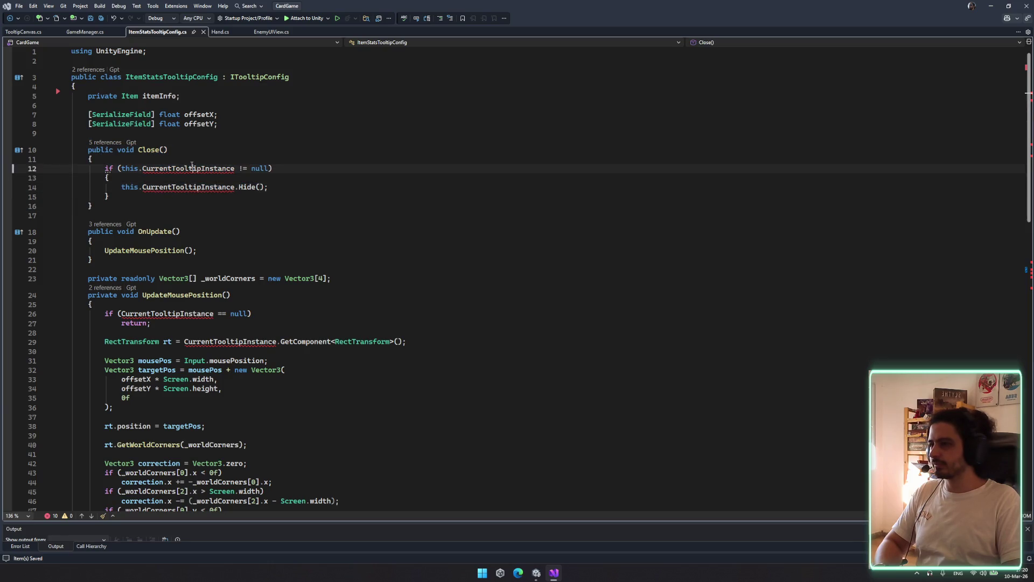
double_click(215, 168)
text(ItemStatsTooltip)
key(ctrl+z)
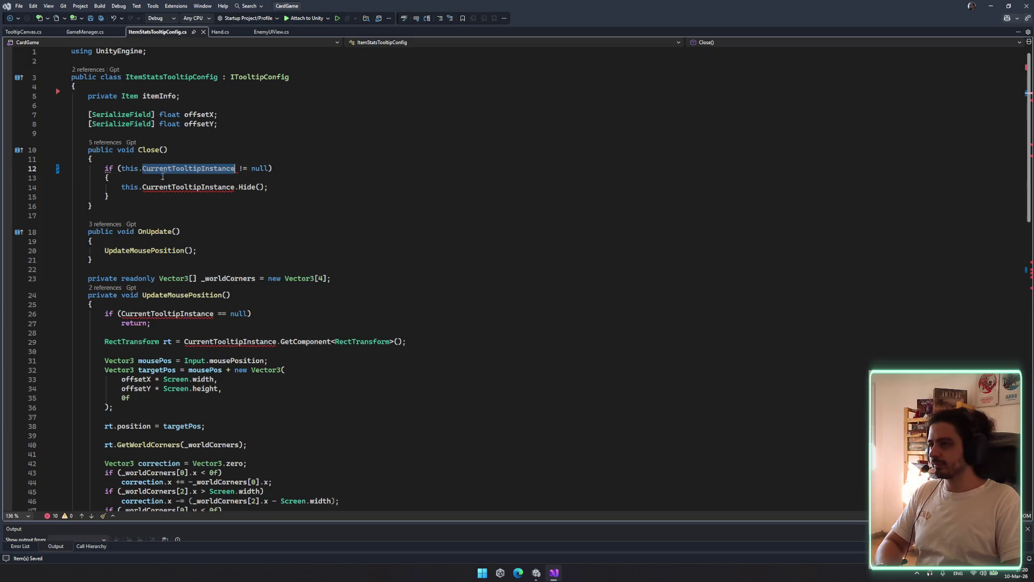
Check TooltipCanvas and EnemyUIView, then add a private CurrentTooltipInstance field below offsetY
click(19, 32)
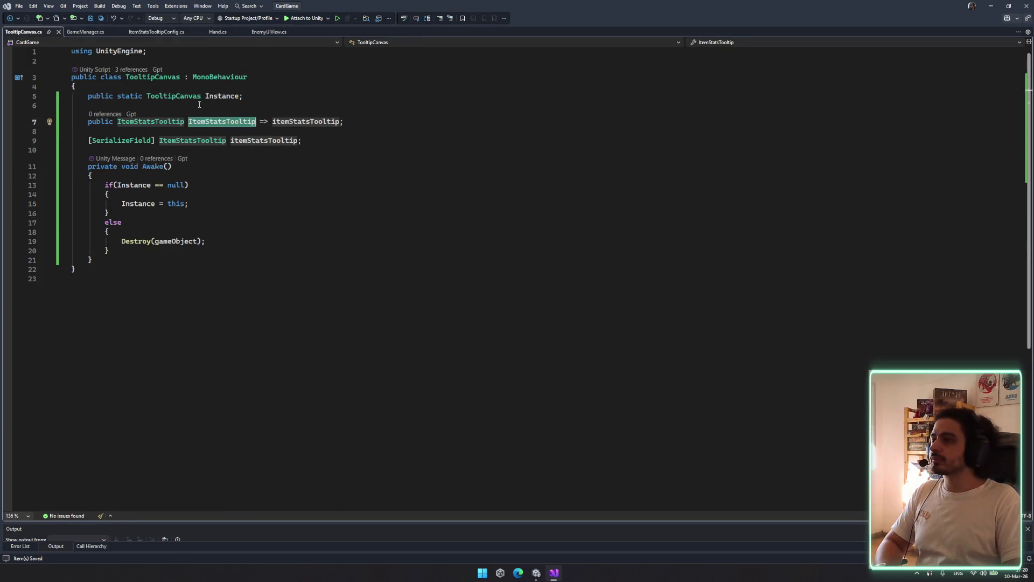
click(269, 32)
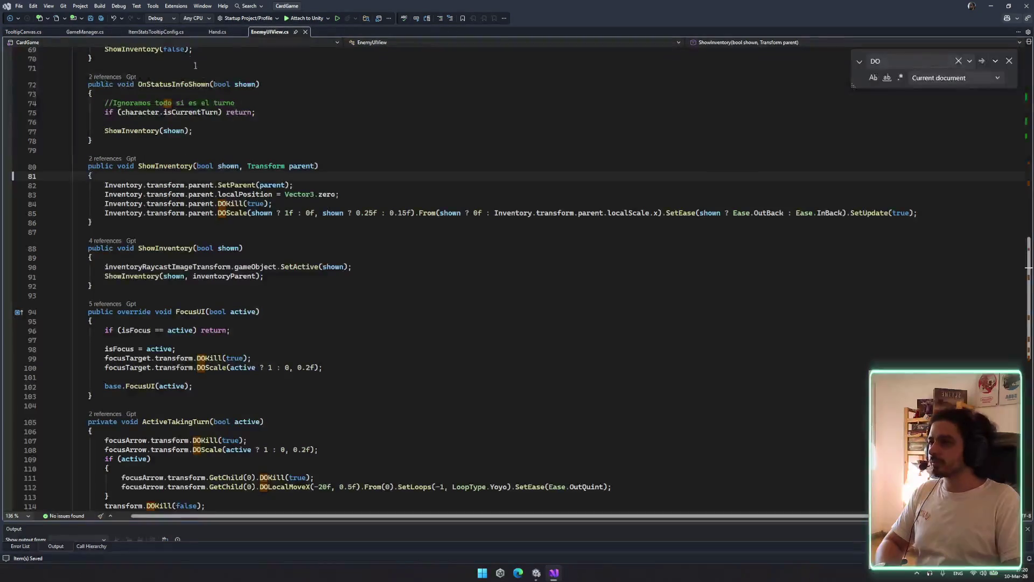
click(157, 33)
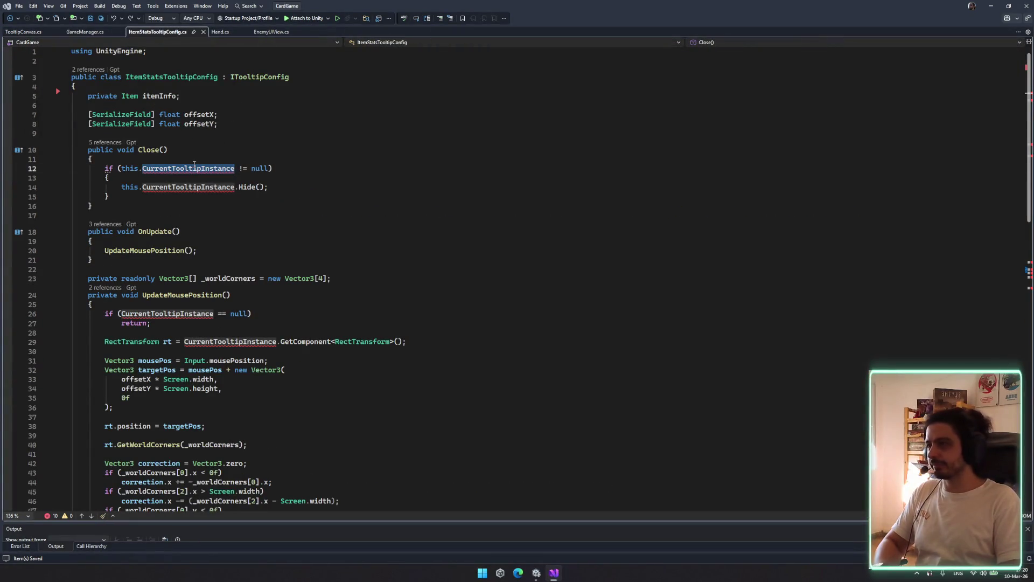
click(234, 125)
key(Return)
key(Return)
text(private)
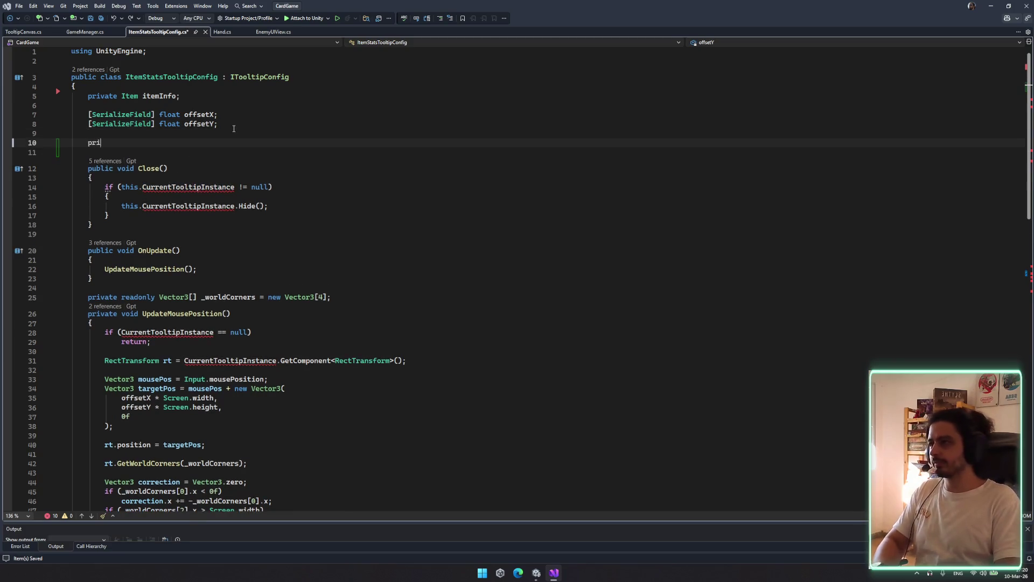
key(Tab)
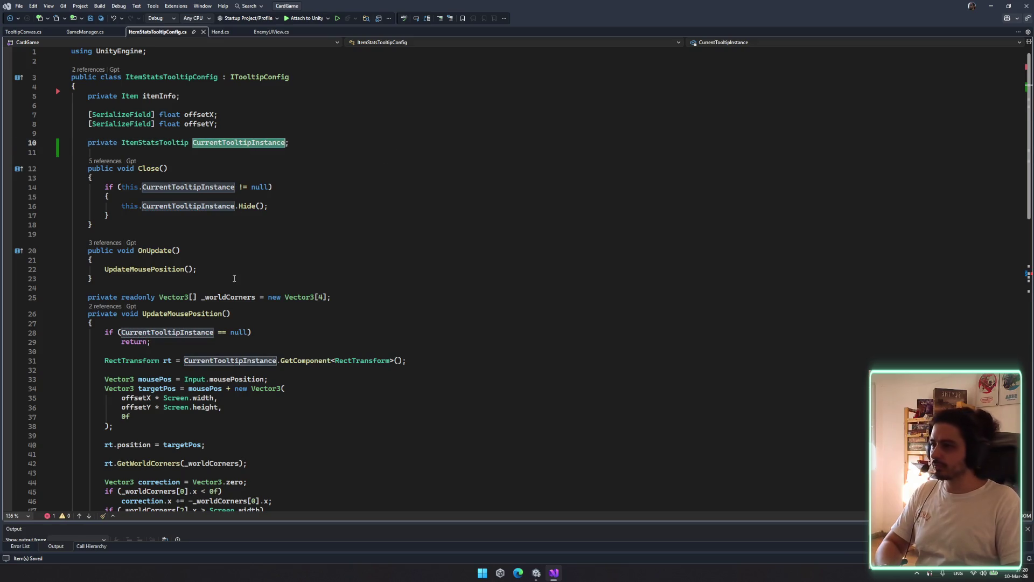
scroll(233, 273, down, 14)
Select the Instantiate block on lines 61–63 and the GameManager.Instance.TooltipCanvas expression
click(412, 226)
mouse_move(249, 237)
mouse_down()
mouse_move(479, 237)
mouse_move(71, 237)
mouse_up()
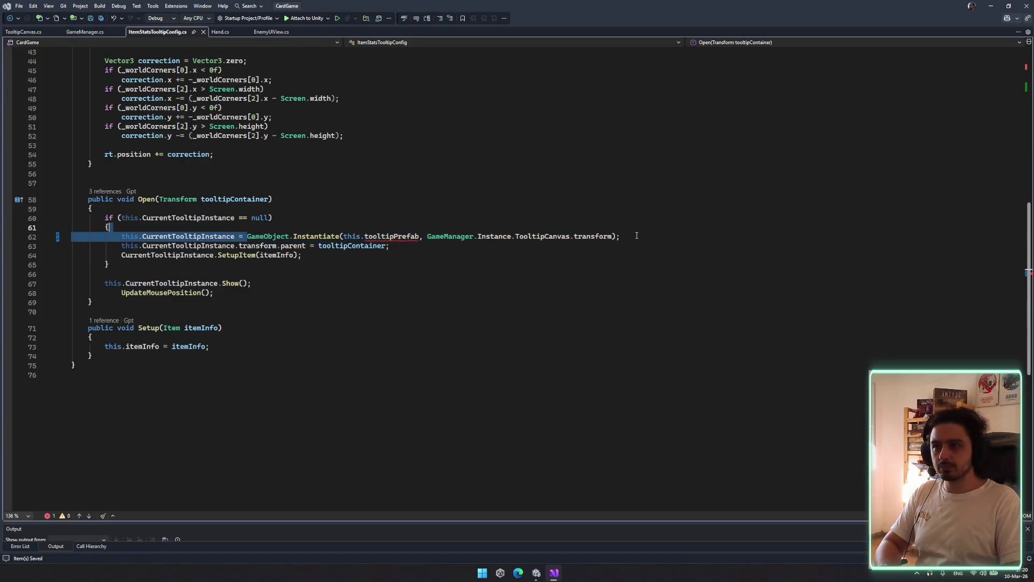
click(656, 235)
mouse_move(656, 235)
mouse_down()
mouse_move(313, 246)
mouse_move(71, 226)
mouse_up()
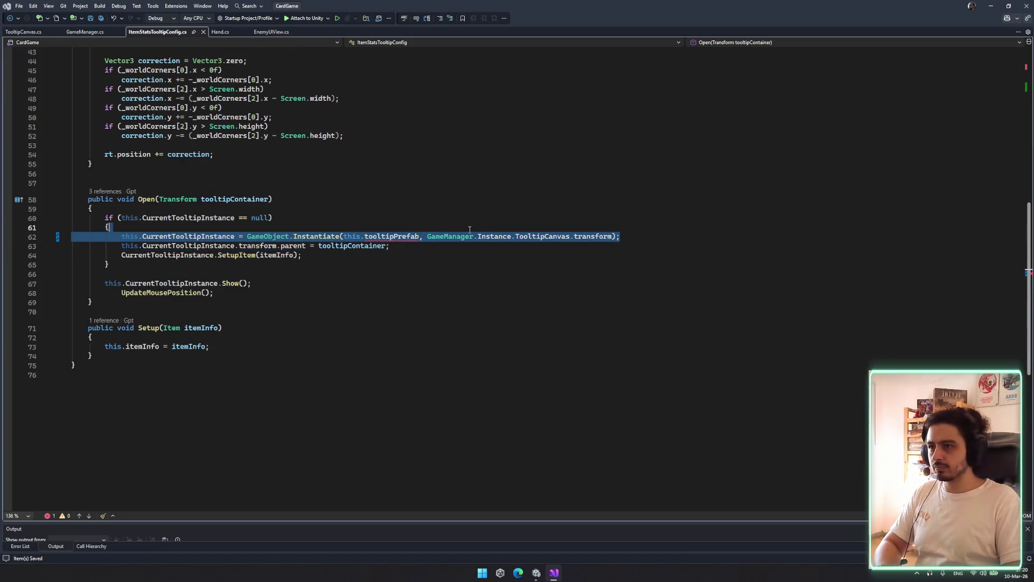
drag(427, 237, 449, 237)
double_click(458, 237)
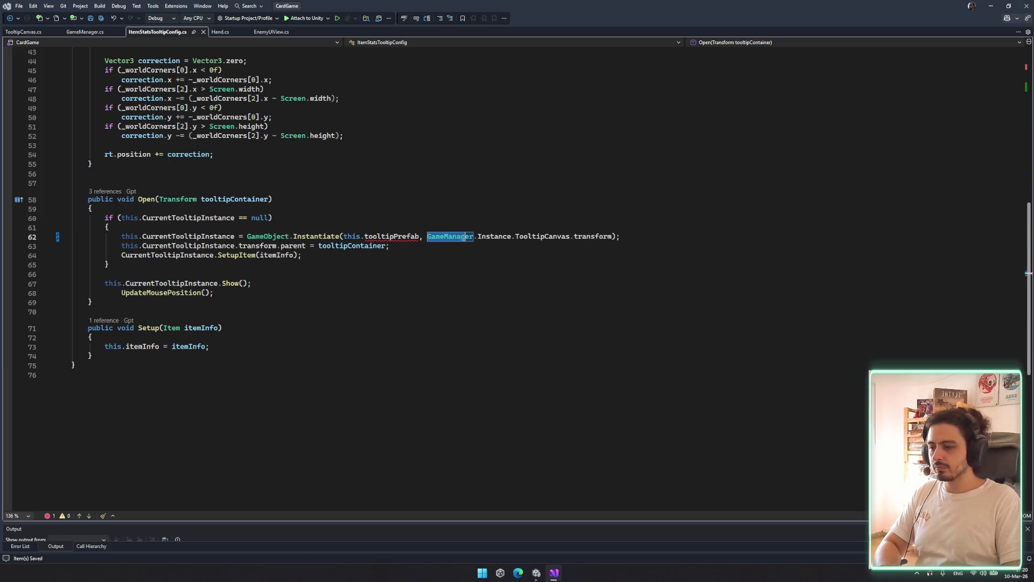
drag(477, 236, 568, 236)
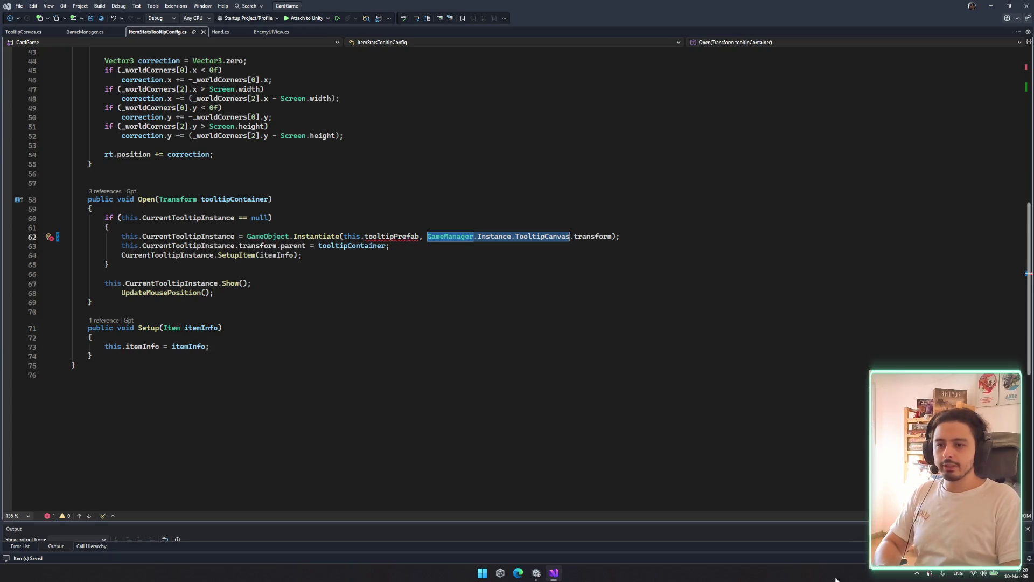
click(930, 573)
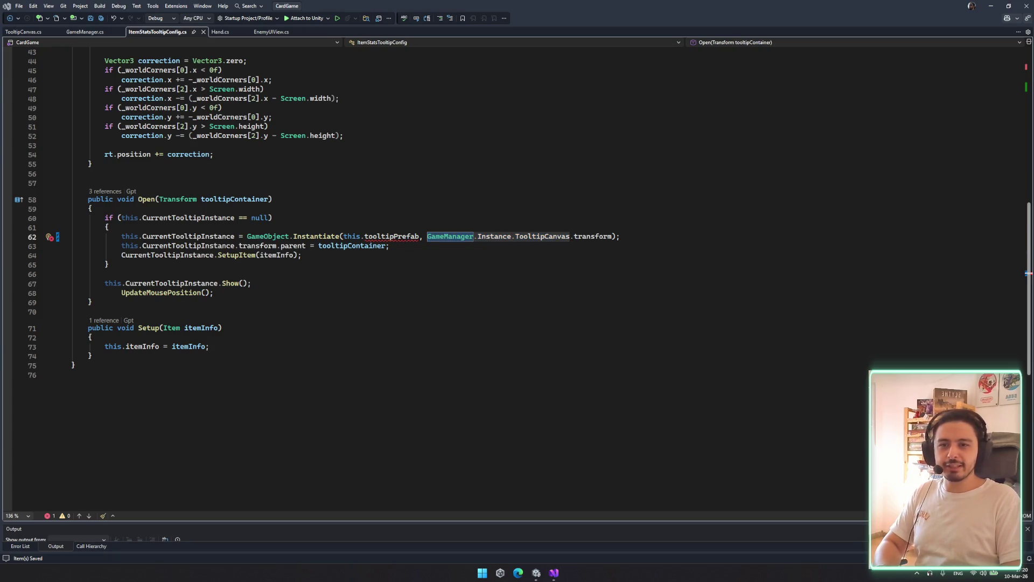
Replace line 62's Instantiate call with GameManager.Instance.TooltipCanvas.ItemStatsTooltip, then open SetupItem's definition
drag(682, 236, 247, 234)
text(GameManager.Instance.TooltipCanvas)
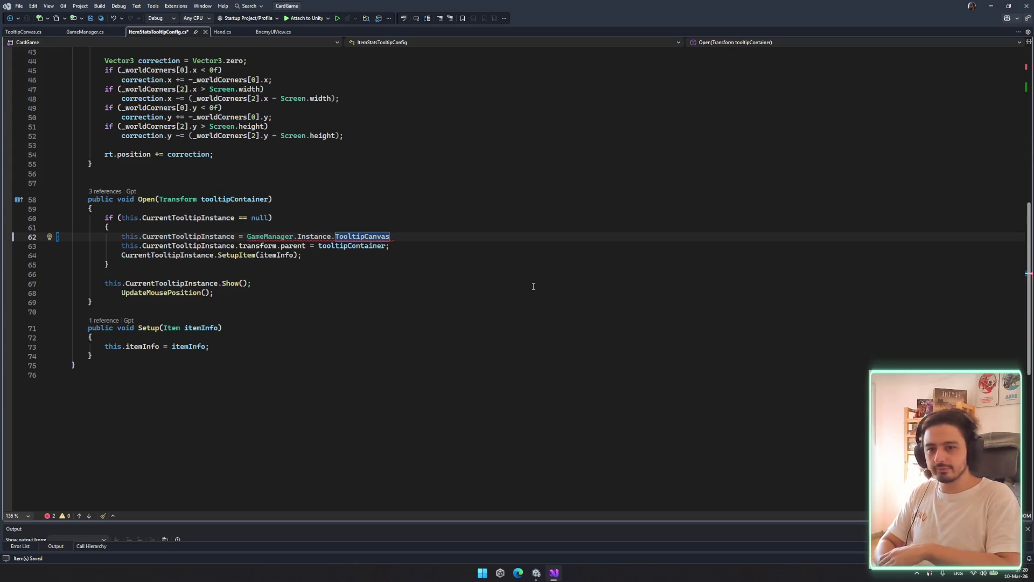
text(.)
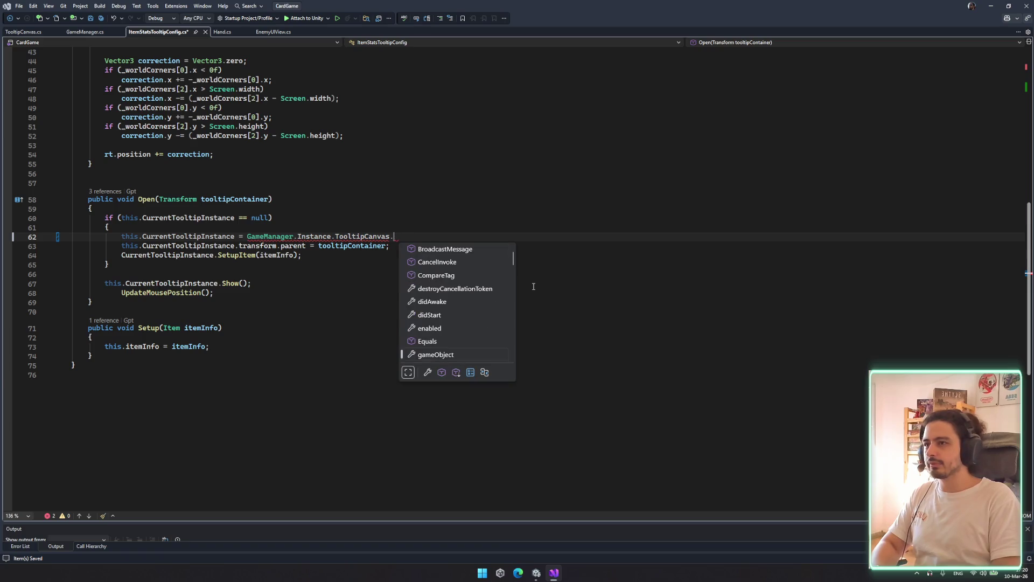
text(gam)
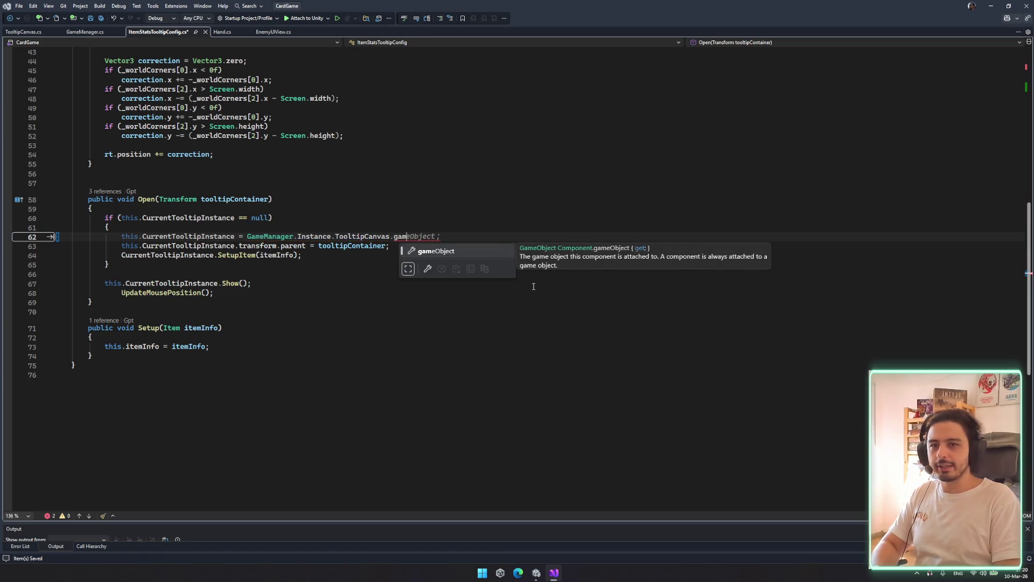
key(BackSpace)
key(BackSpace)
key(BackSpace)
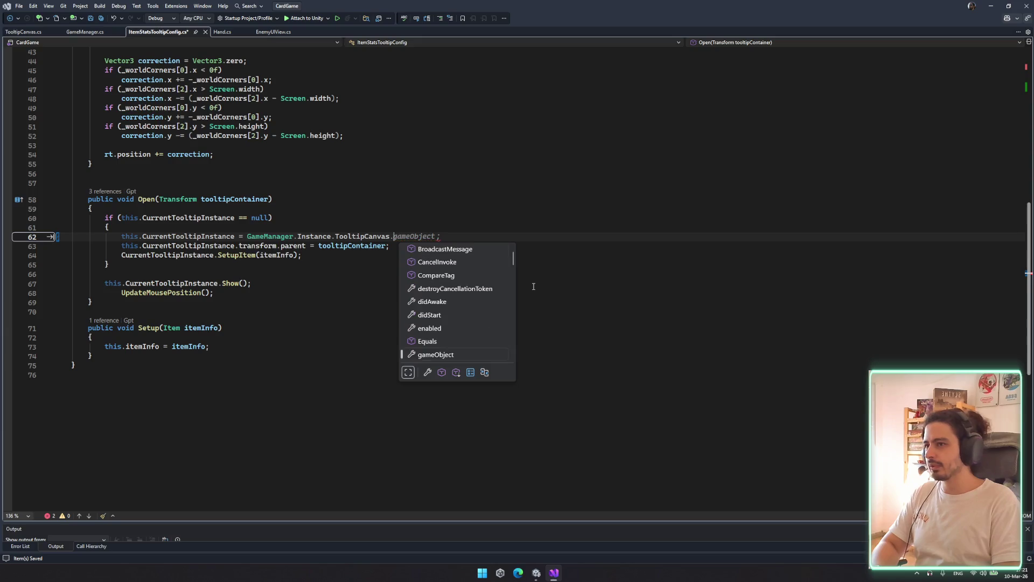
text(i)
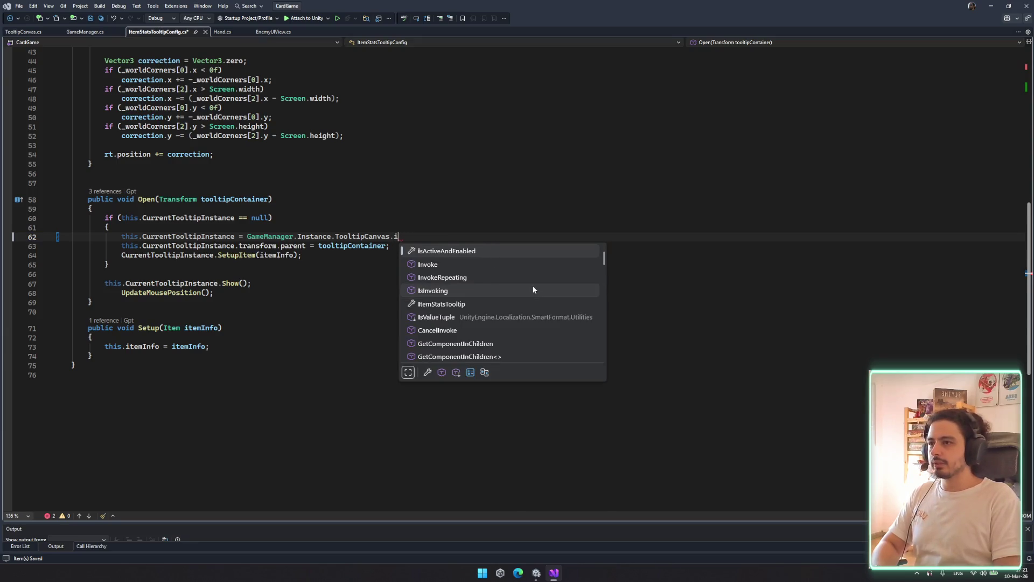
key(Escape)
key(Down)
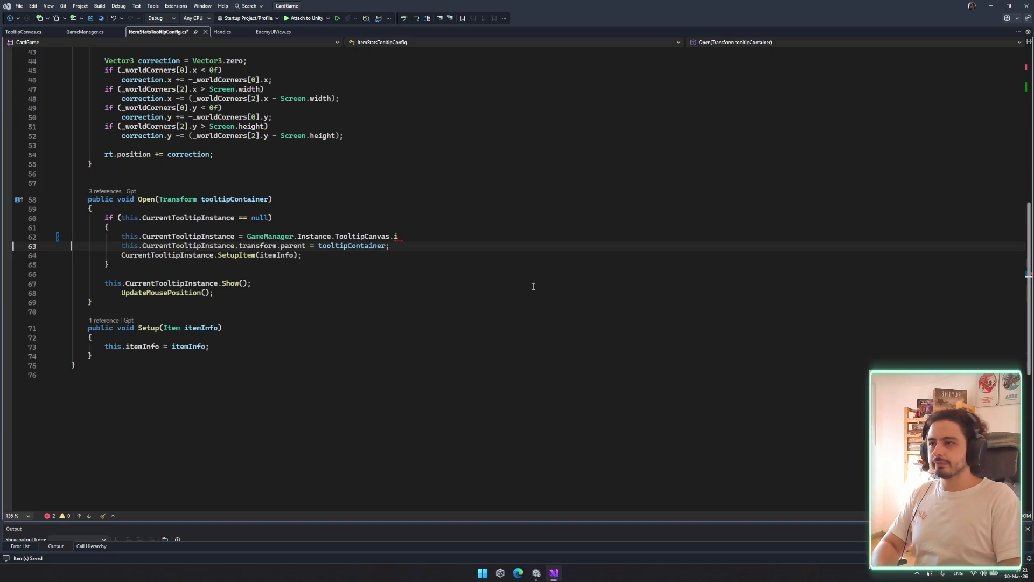
click(465, 234)
key(ctrl+space)
key(Down)
key(Down)
key(Down)
text(;)
click(537, 230)
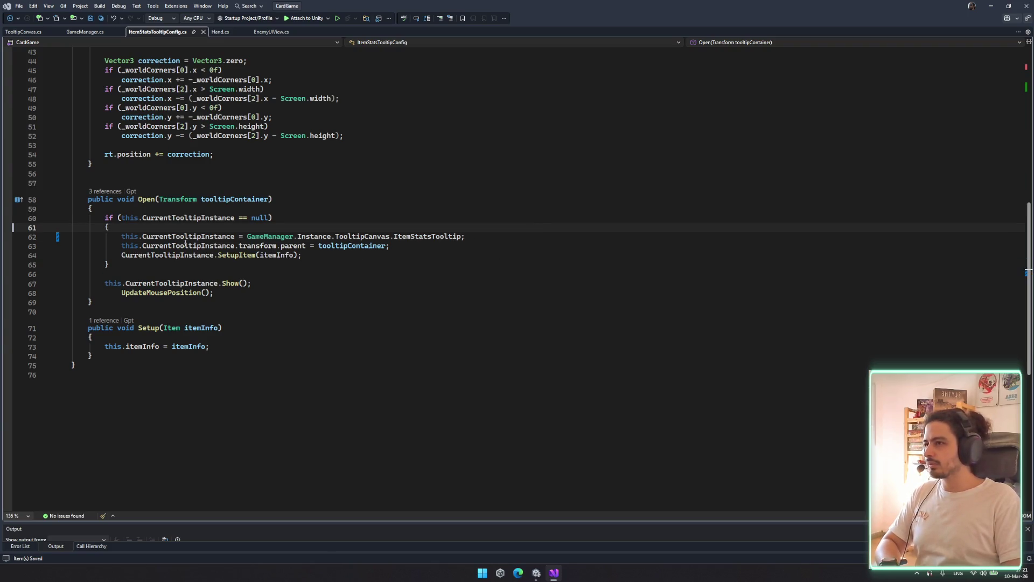
ctrl+click(241, 255)
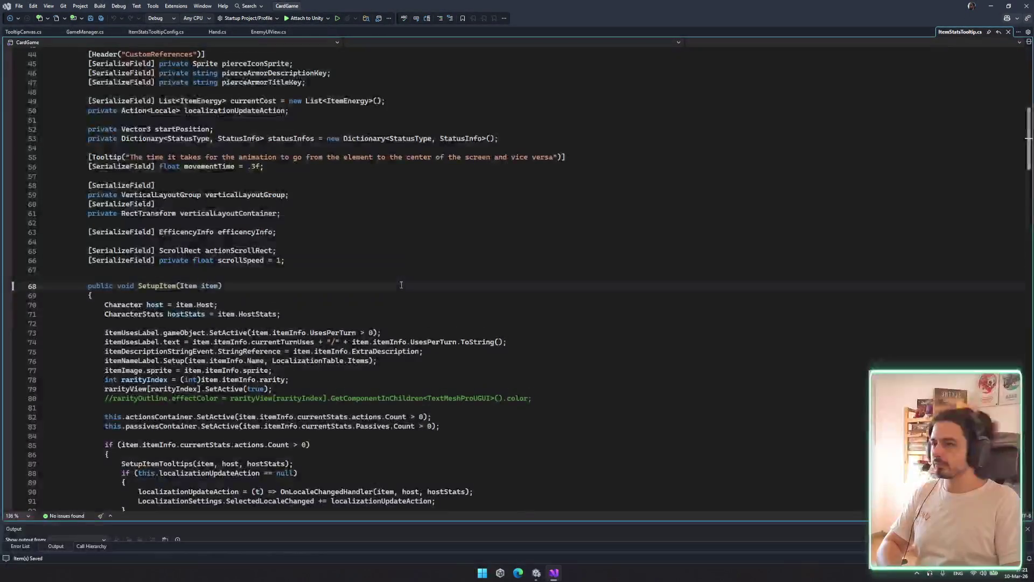
scroll(425, 275, down, 3)
double_click(132, 248)
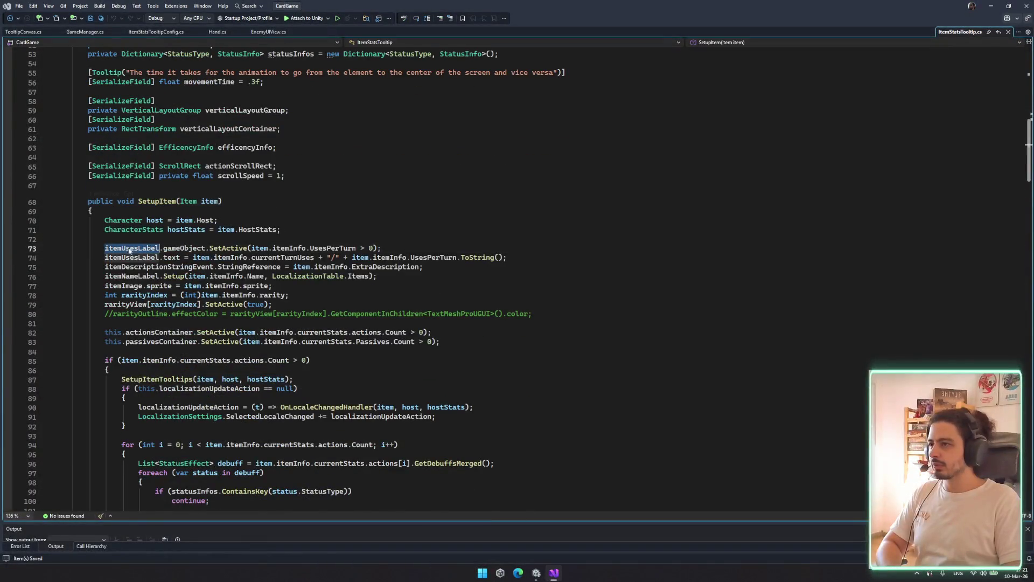
scroll(237, 289, down, 2)
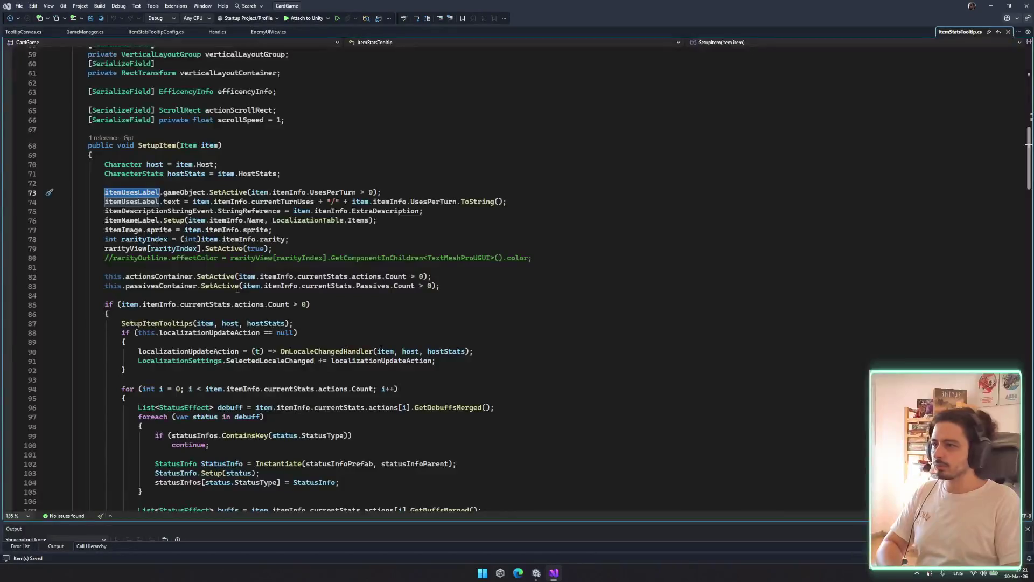
scroll(235, 293, down, 2)
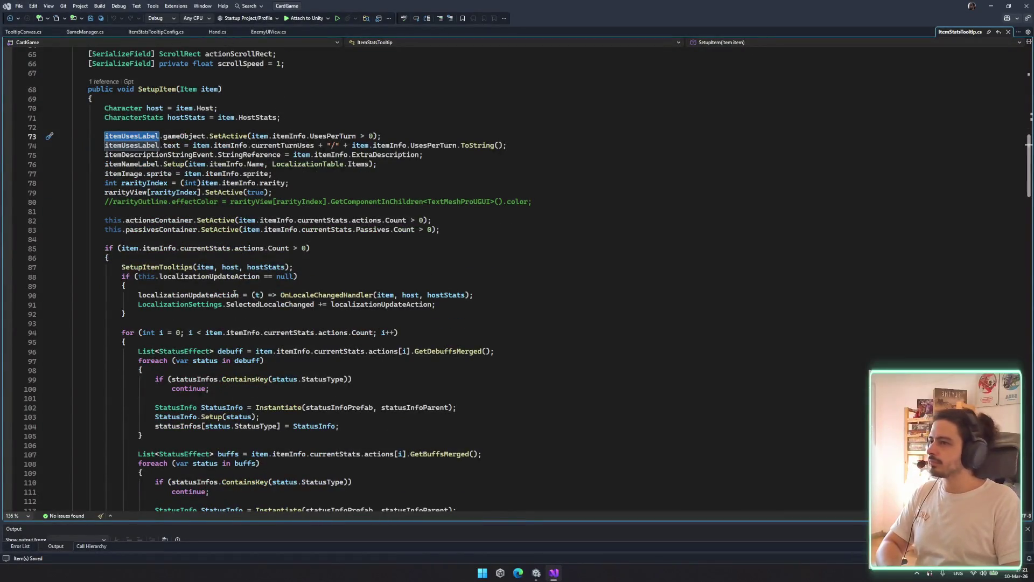
scroll(325, 296, up, 3)
double_click(157, 173)
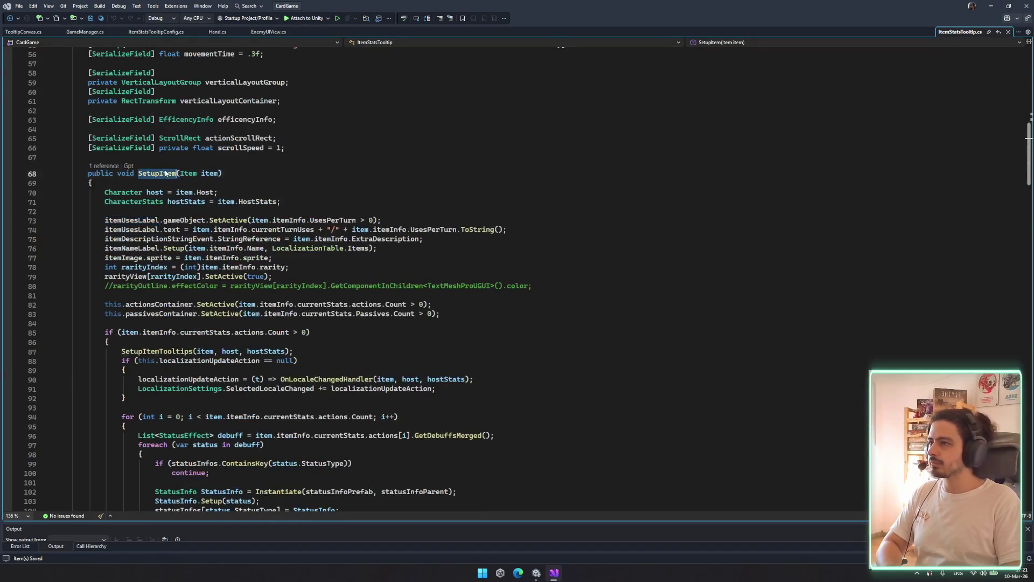
scroll(250, 190, up, 2)
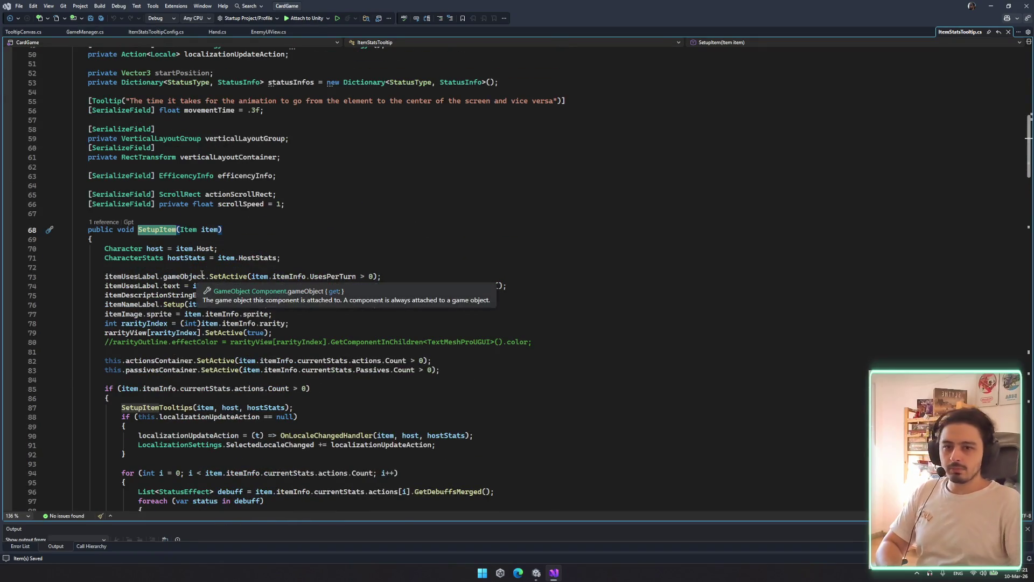
scroll(295, 313, down, 8)
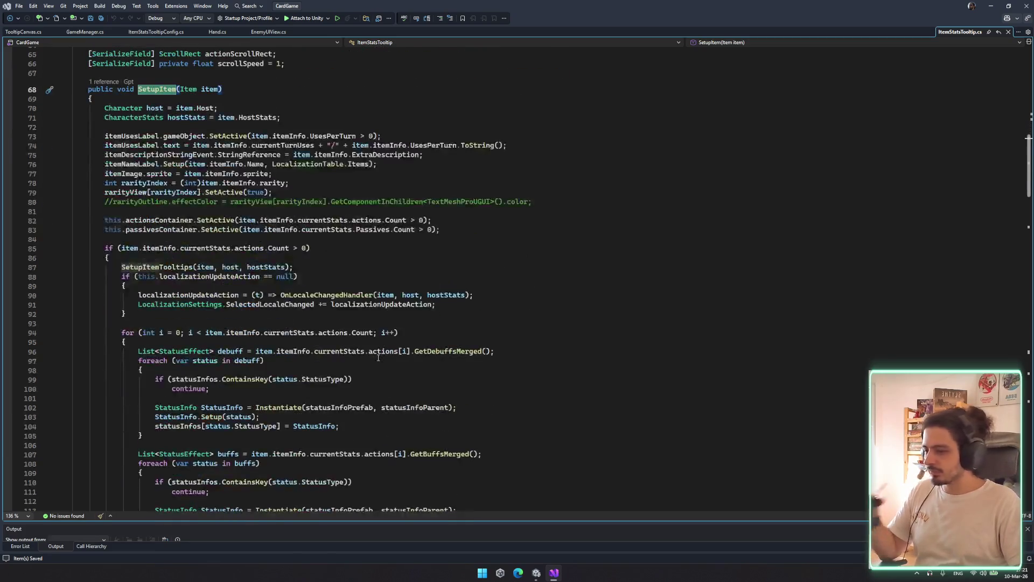
scroll(379, 359, down, 3)
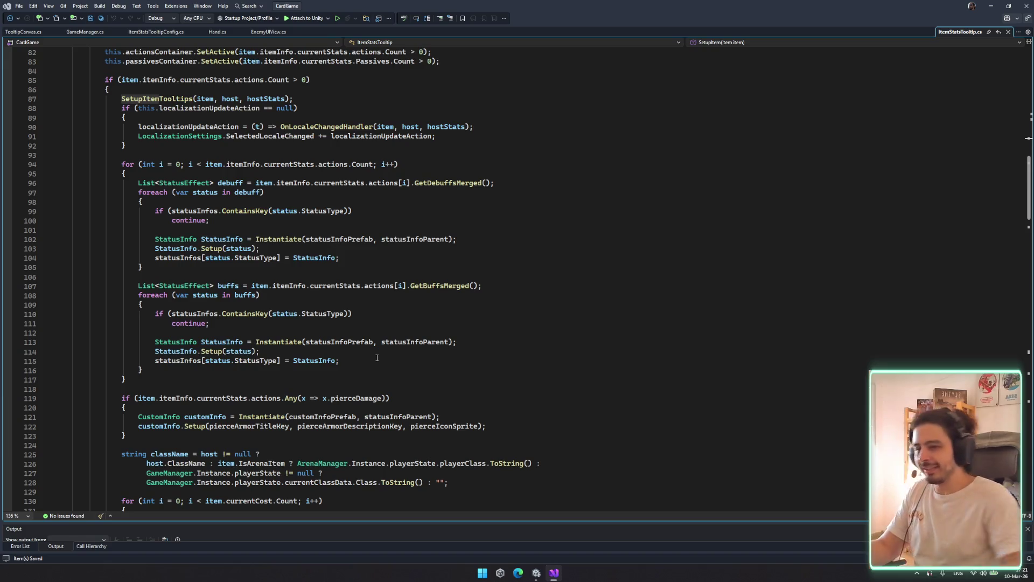
scroll(401, 275, down, 7)
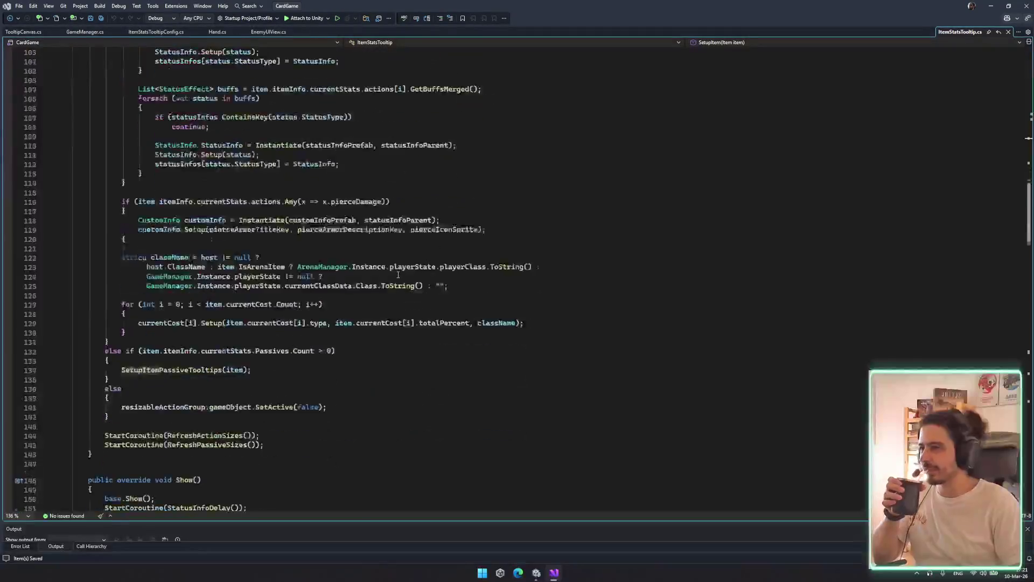
scroll(392, 275, down, 4)
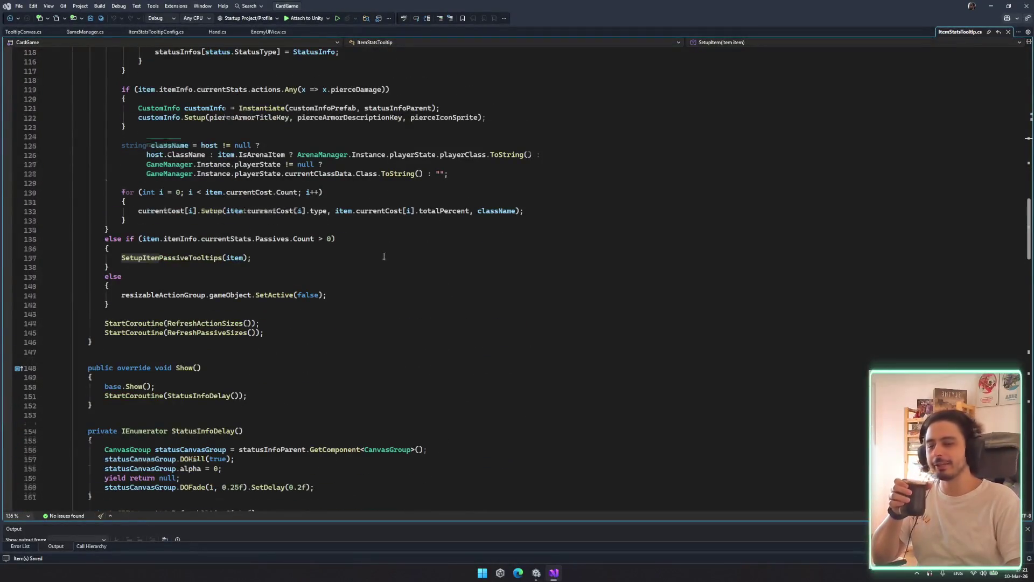
scroll(384, 256, down, 4)
scroll(390, 264, up, 20)
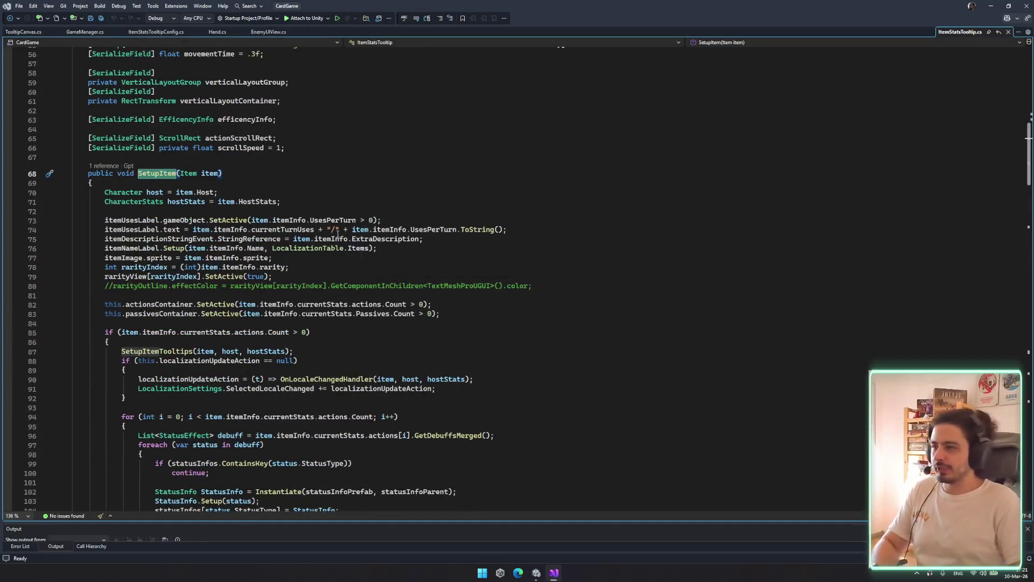
click(354, 237)
drag(75, 220, 76, 264)
click(424, 268)
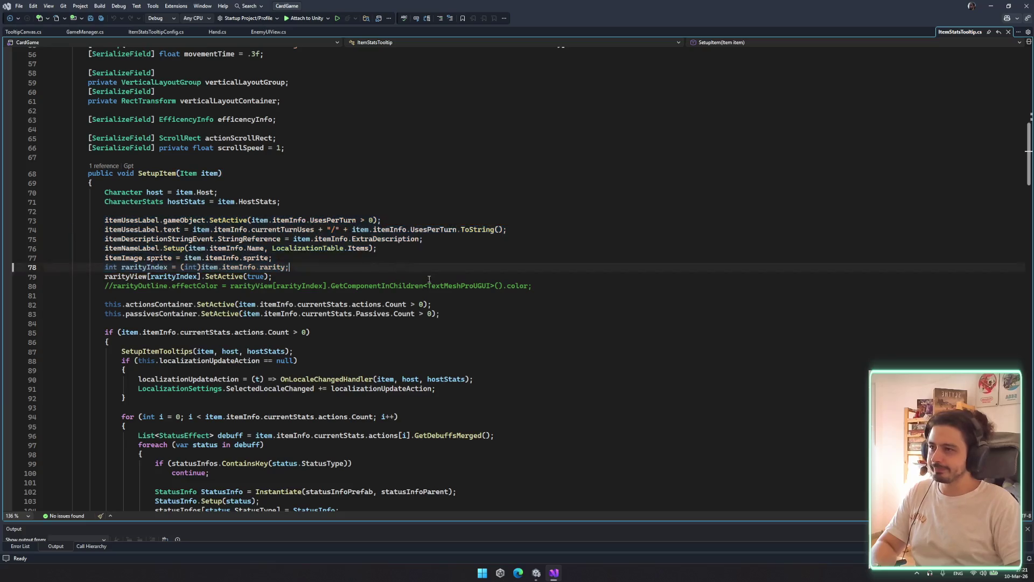
click(458, 239)
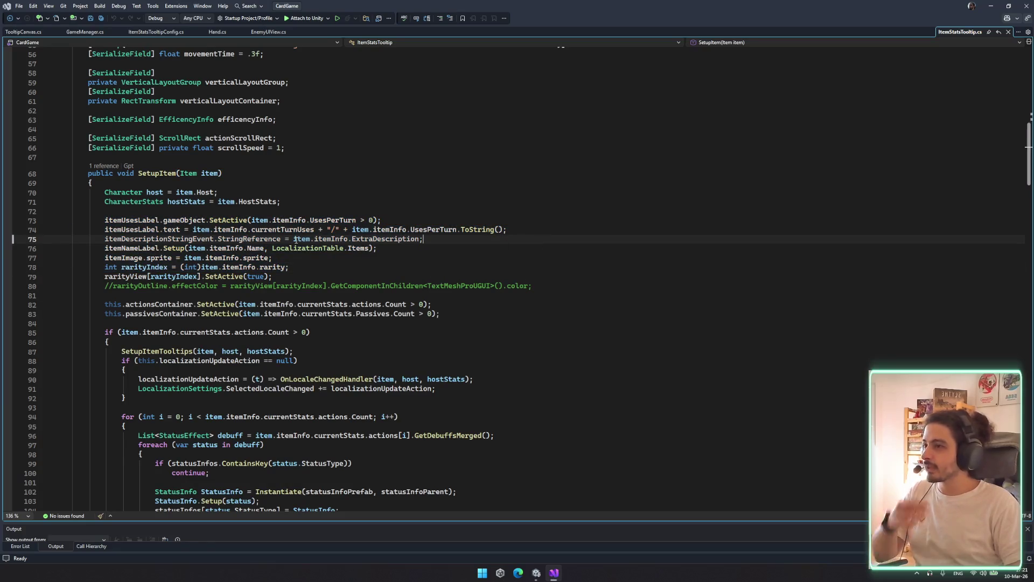
mouse_move(295, 240)
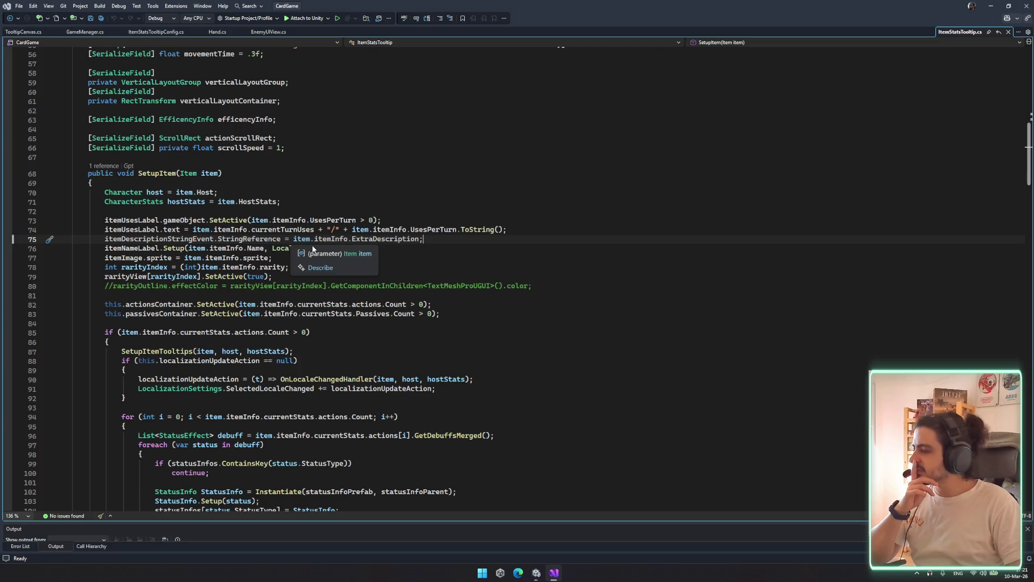
scroll(172, 277, down, 2)
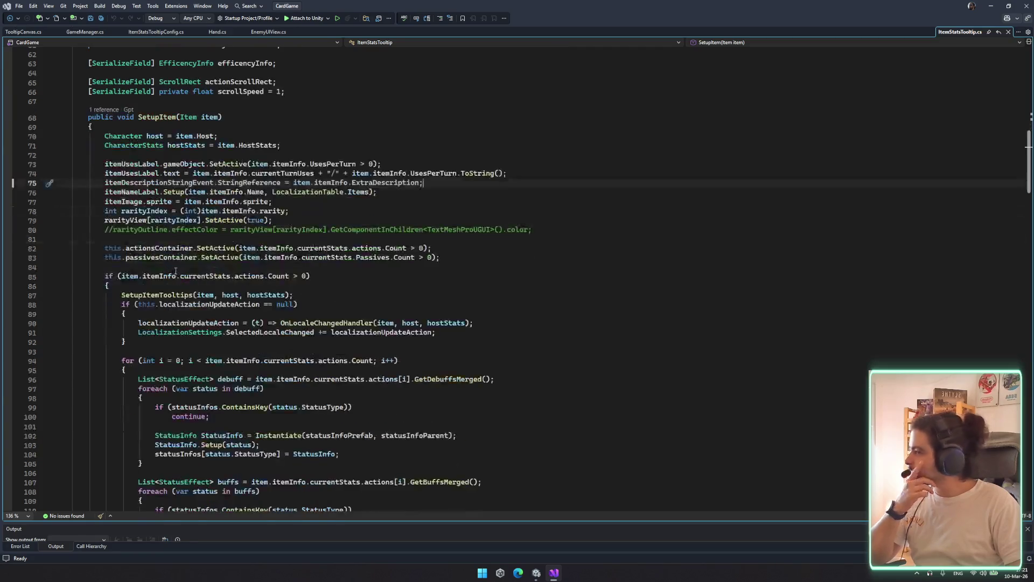
mouse_move(282, 257)
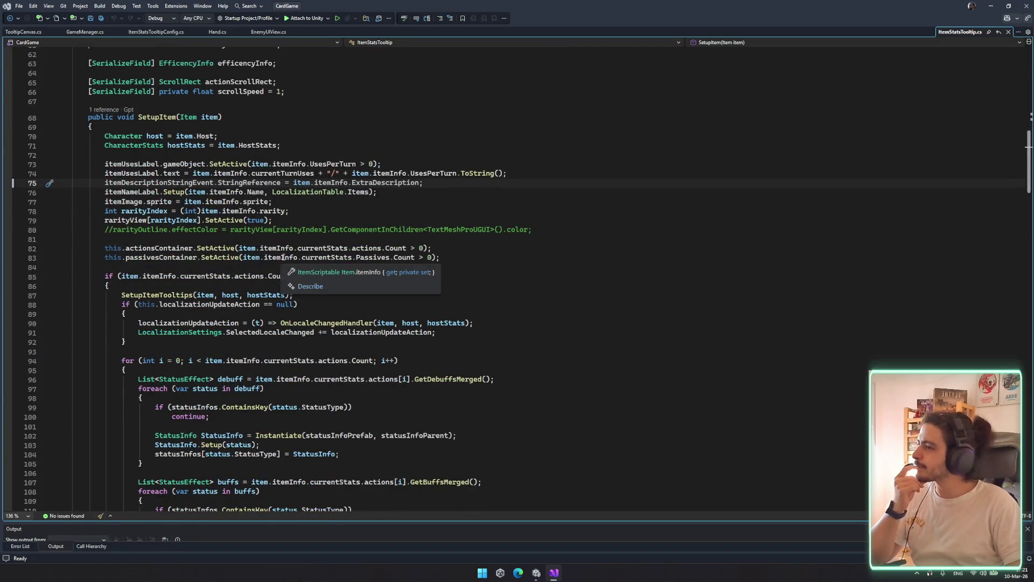
scroll(282, 299, down, 10)
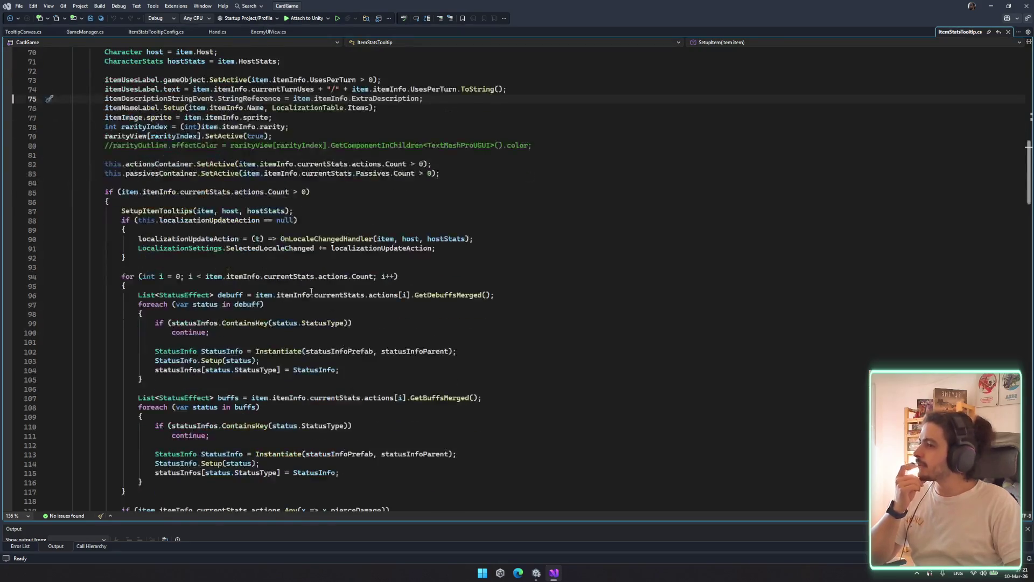
scroll(313, 293, down, 1)
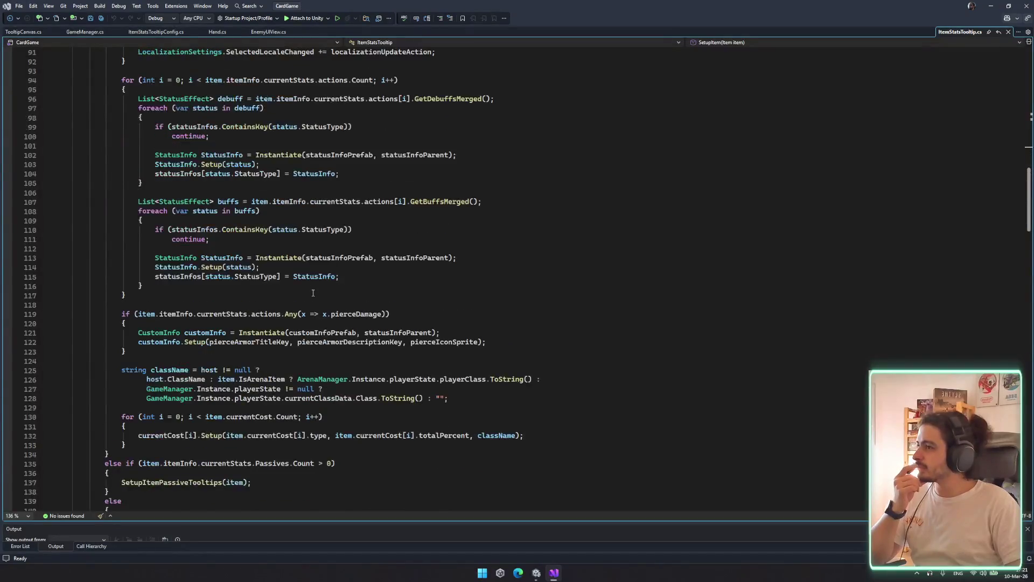
drag(187, 192, 339, 221)
click(291, 249)
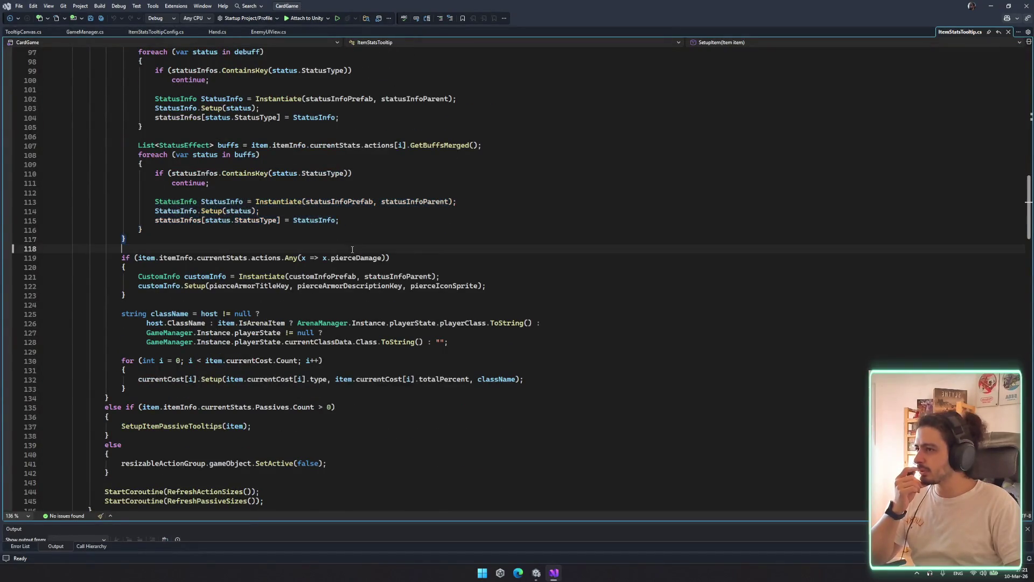
scroll(289, 241, down, 4)
scroll(224, 236, down, 1)
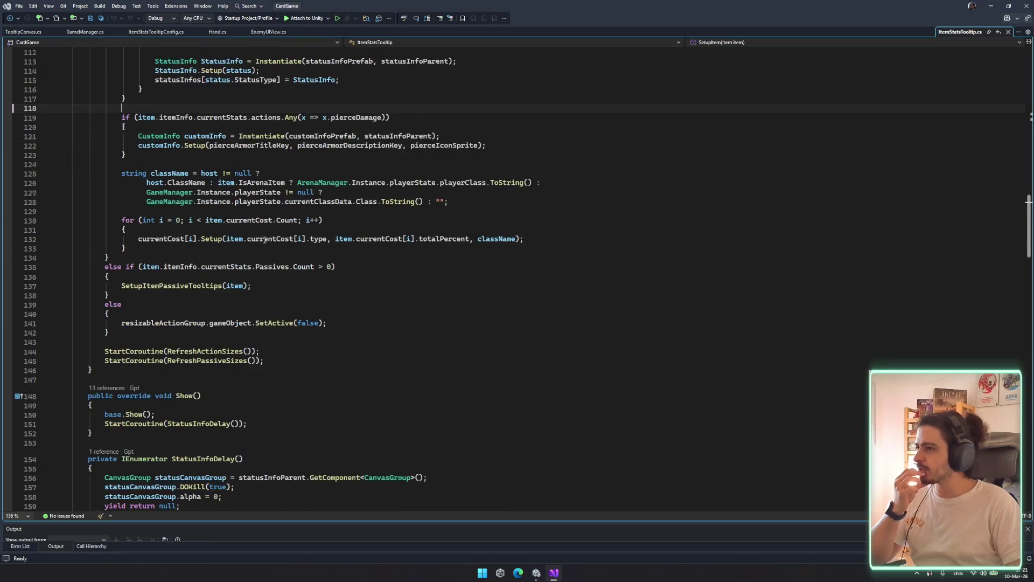
scroll(264, 240, down, 5)
double_click(205, 210)
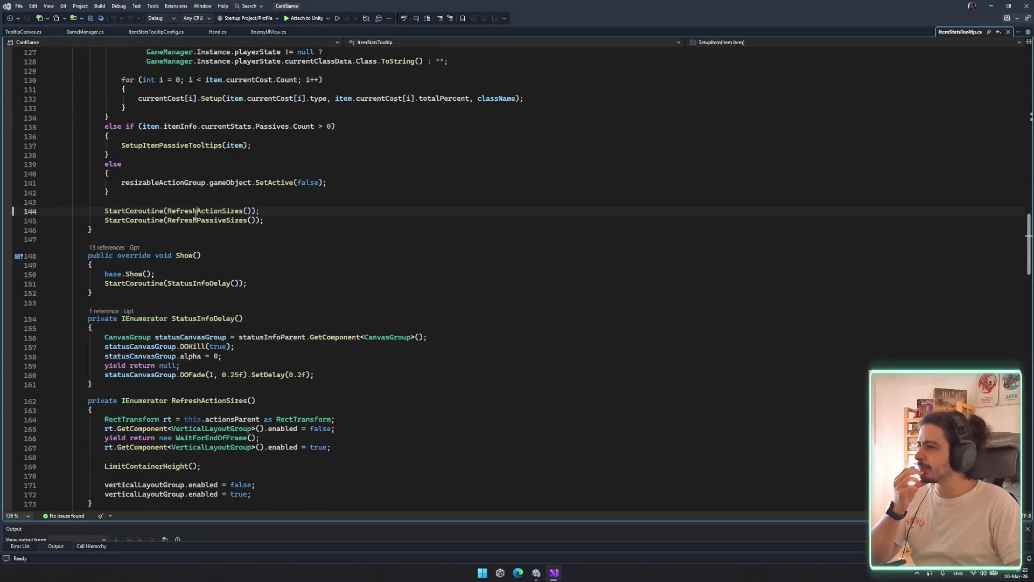
scroll(294, 268, down, 5)
scroll(294, 268, down, 1)
drag(81, 242, 413, 292)
scroll(413, 292, down, 3)
click(413, 292)
scroll(413, 294, down, 6)
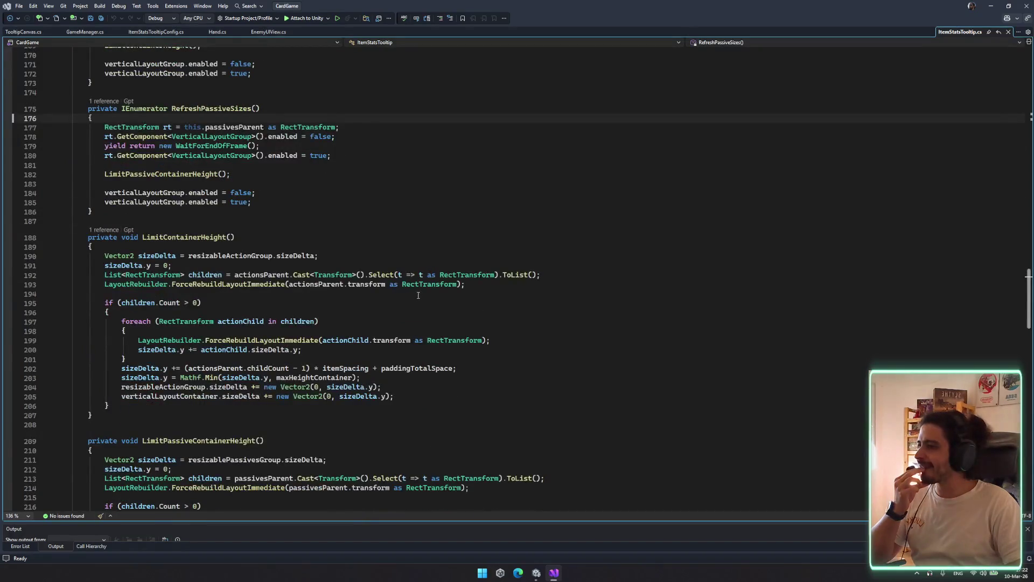
scroll(414, 296, up, 20)
scroll(463, 302, up, 15)
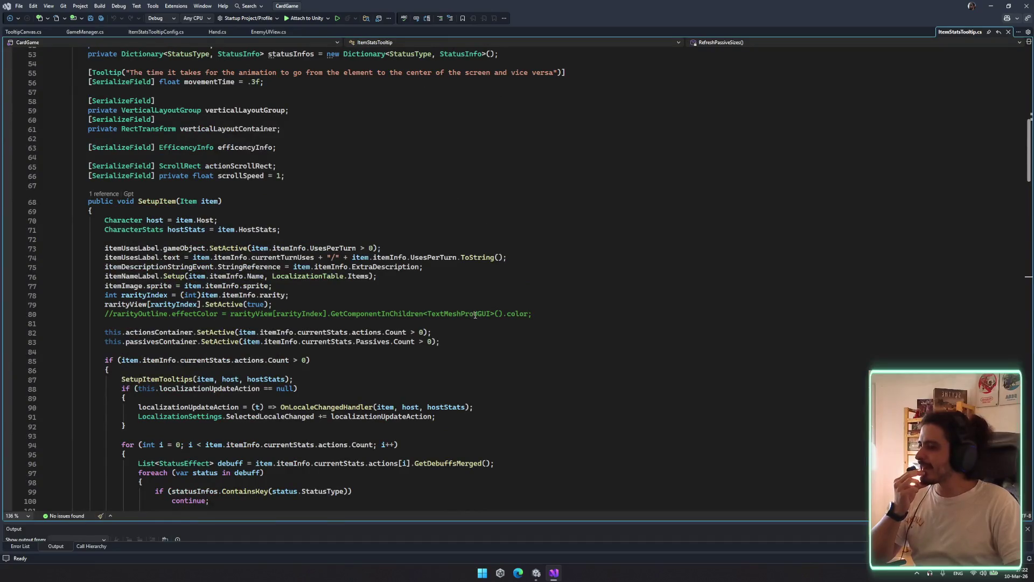
scroll(390, 268, up, 5)
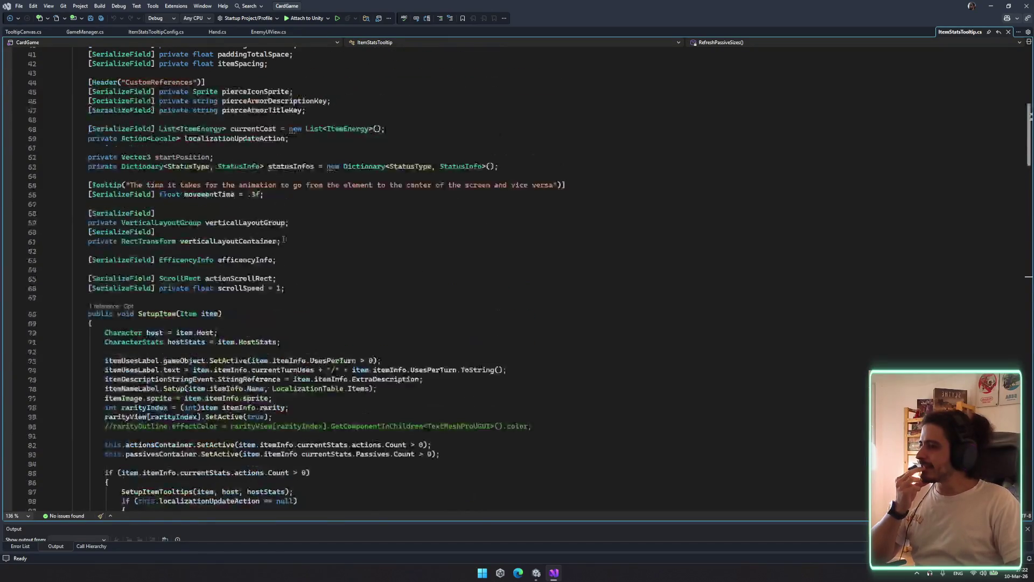
click(286, 344)
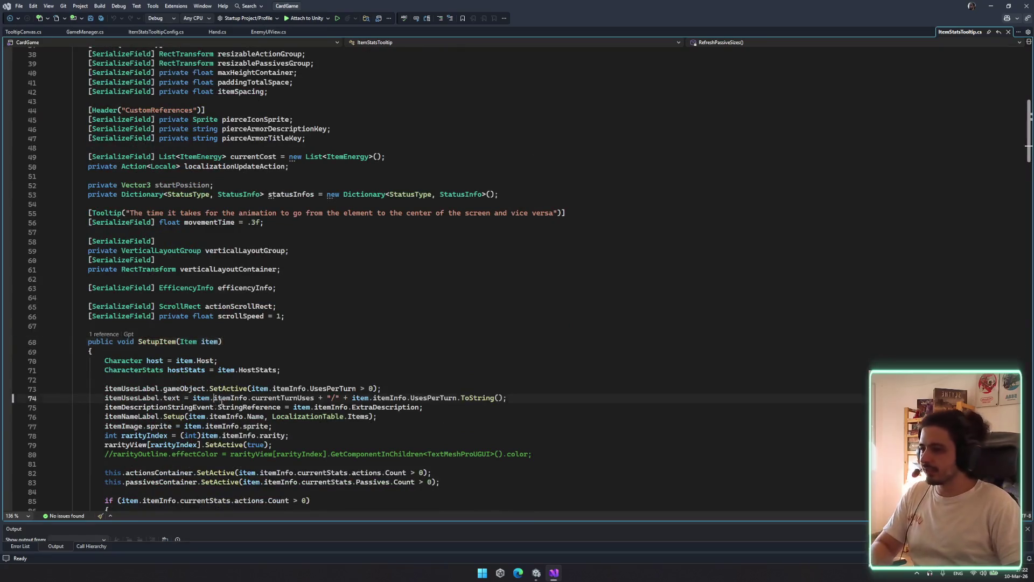
scroll(286, 348, down, 3)
double_click(173, 332)
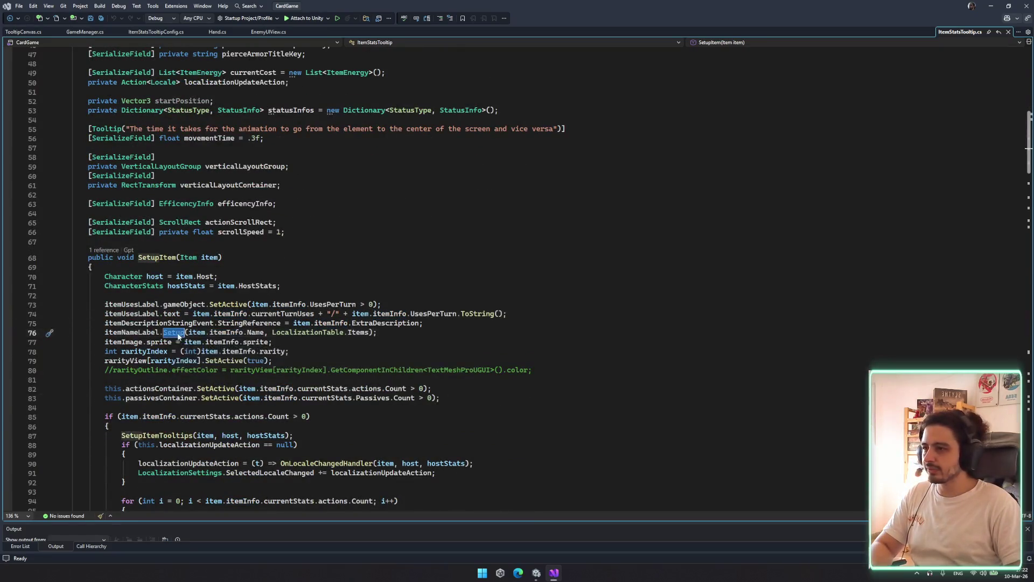
key(F12)
drag(84, 278, 292, 317)
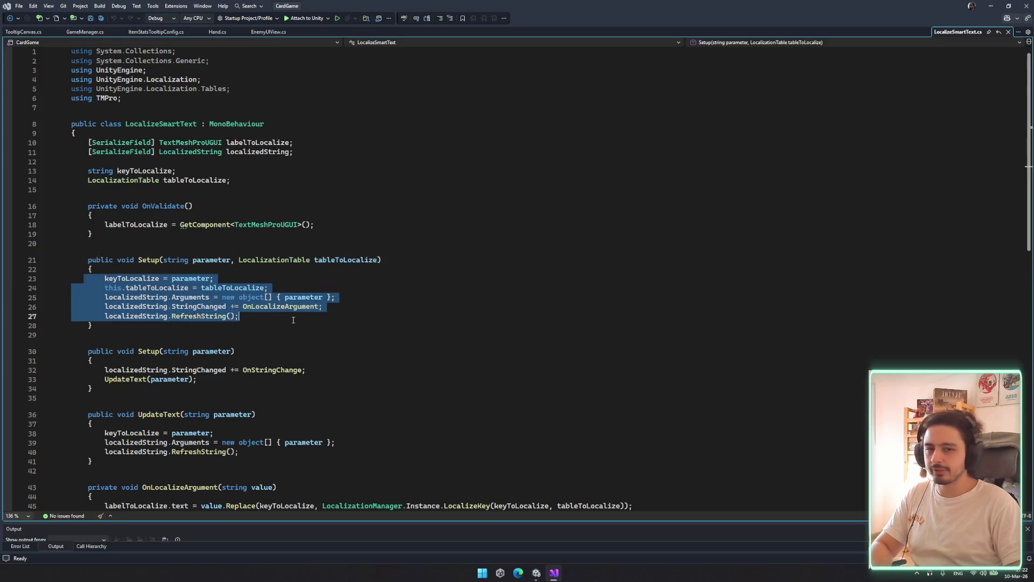
click(267, 297)
click(200, 307)
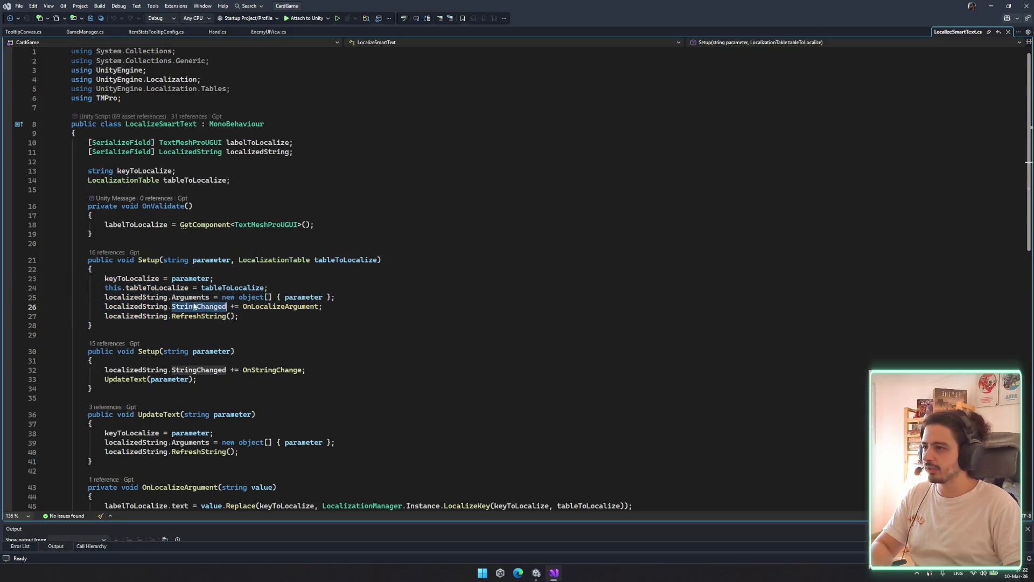
key(ctrl+minus)
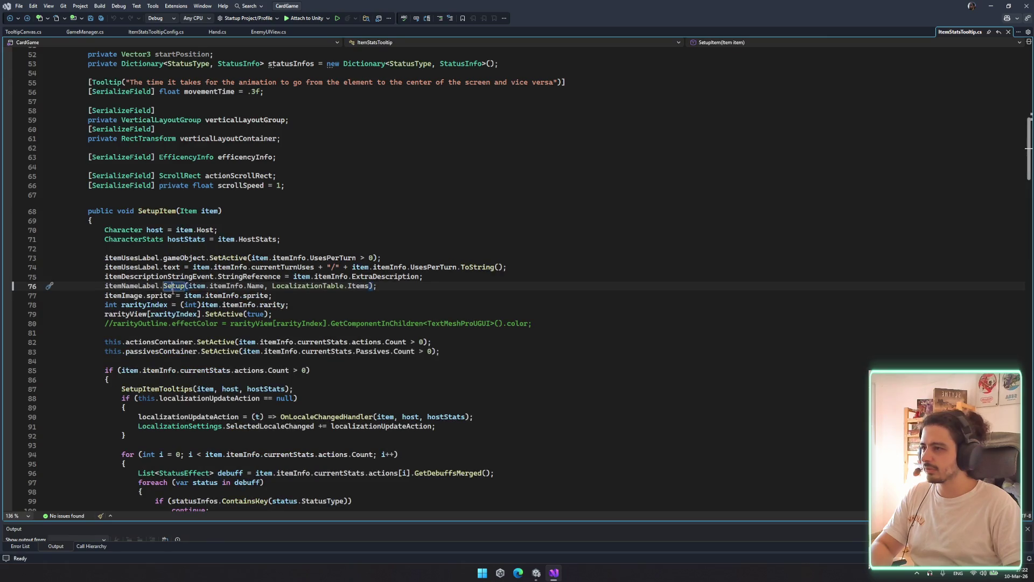
click(238, 278)
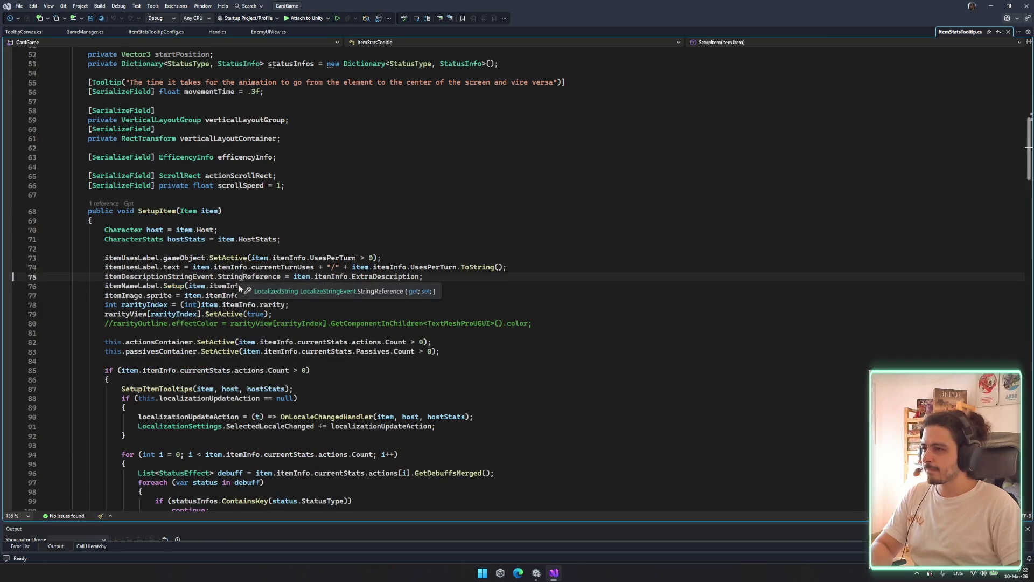
scroll(182, 311, down, 3)
click(181, 305)
ctrl+click(181, 305)
drag(180, 308, 333, 331)
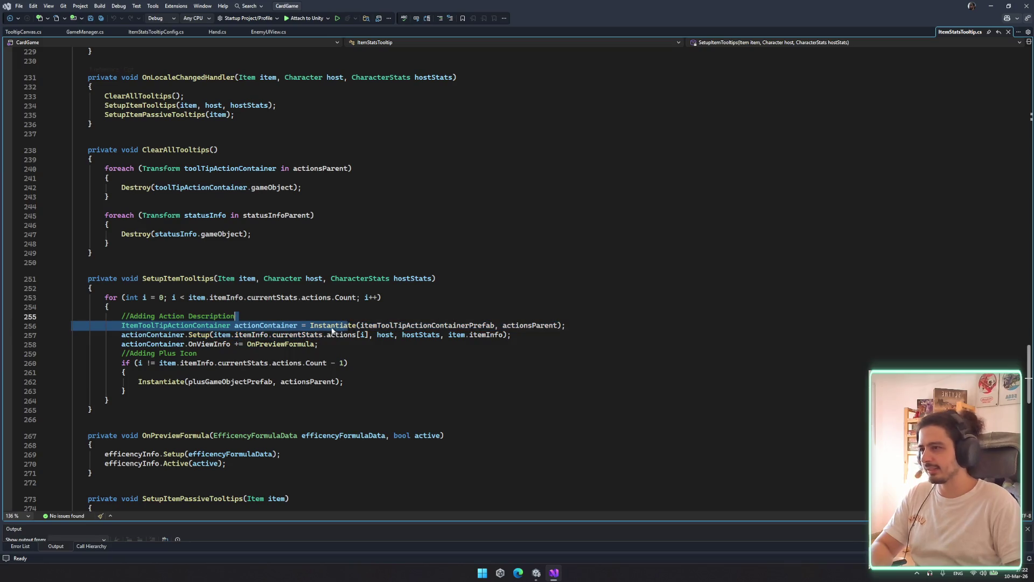
click(246, 220)
click(211, 150)
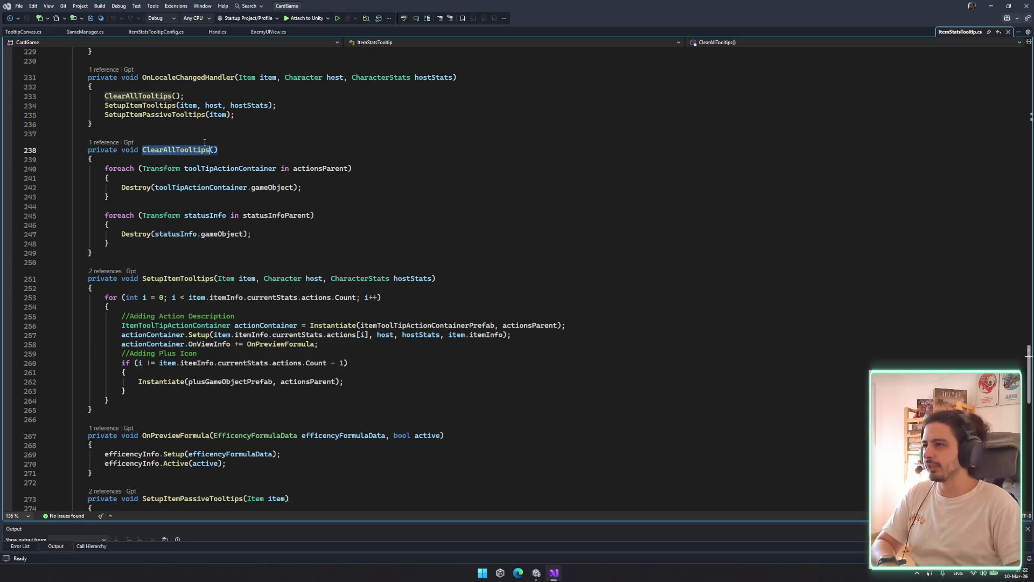
key(Down)
key(Down)
key(Down)
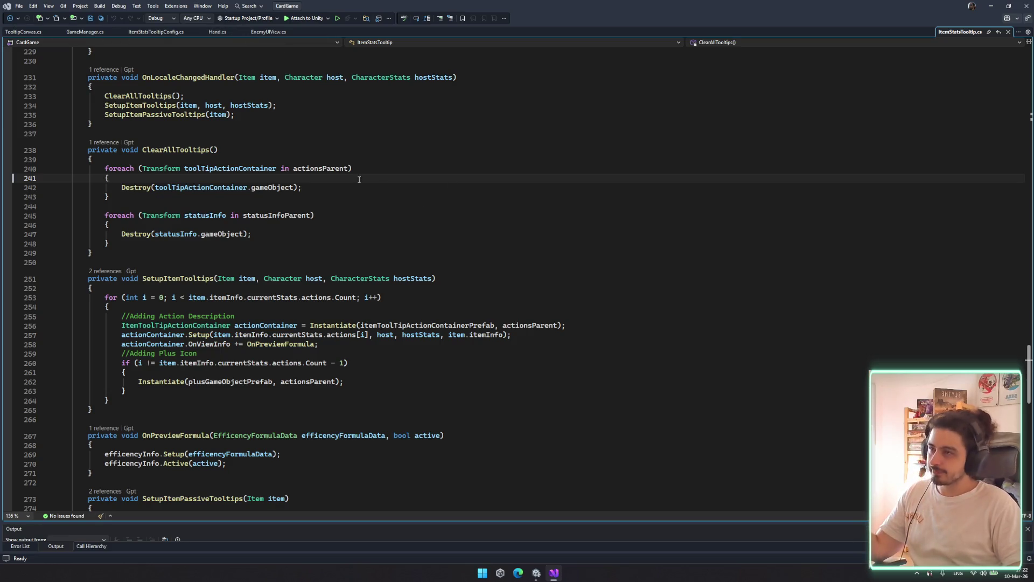
click(270, 32)
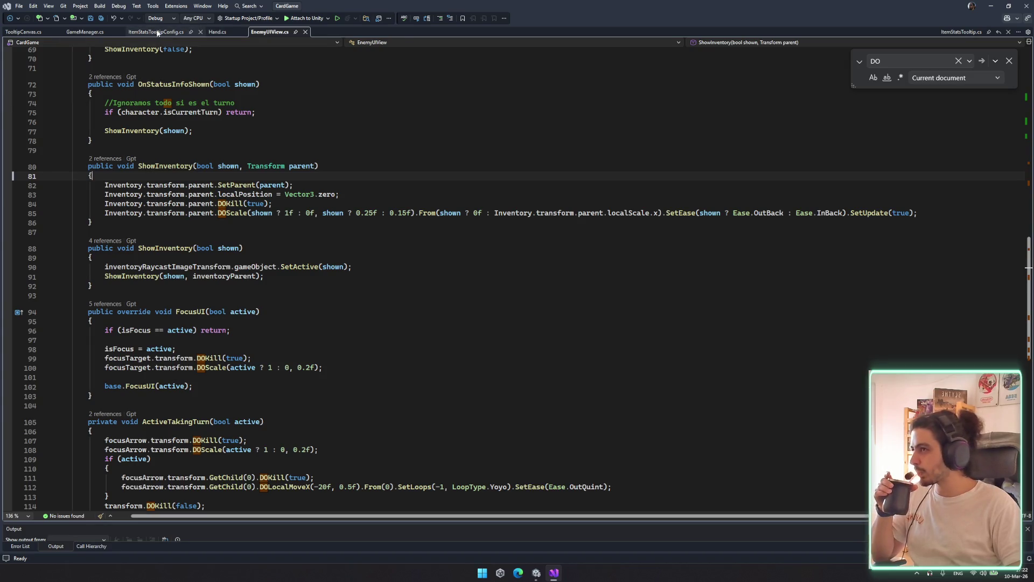
Look through the ItemStatsTooltipConfig, GameManager, TooltipCanvas and EnemyUIView scripts, ending on ItemStatsTooltip.cs
click(155, 33)
click(67, 33)
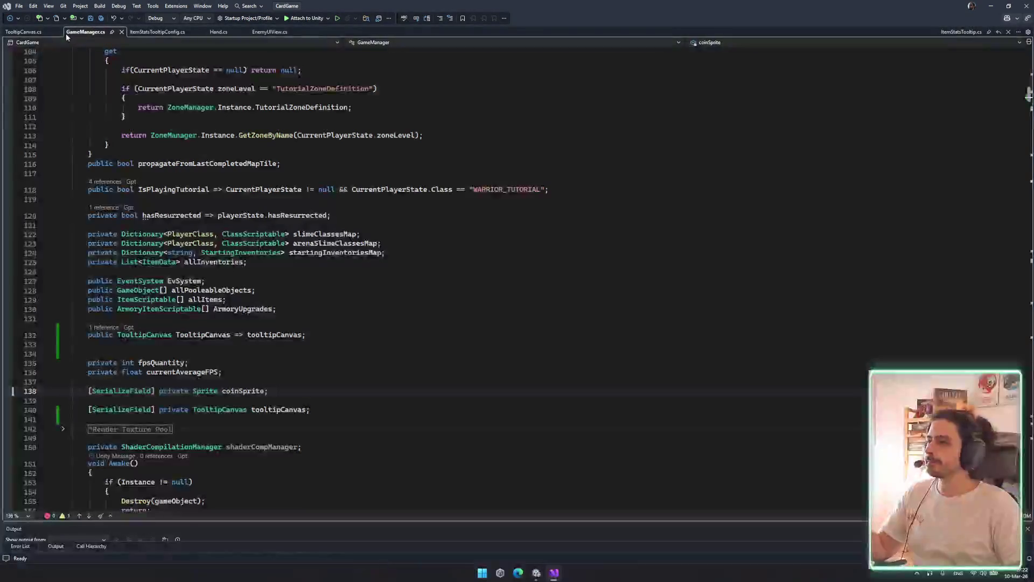
click(24, 32)
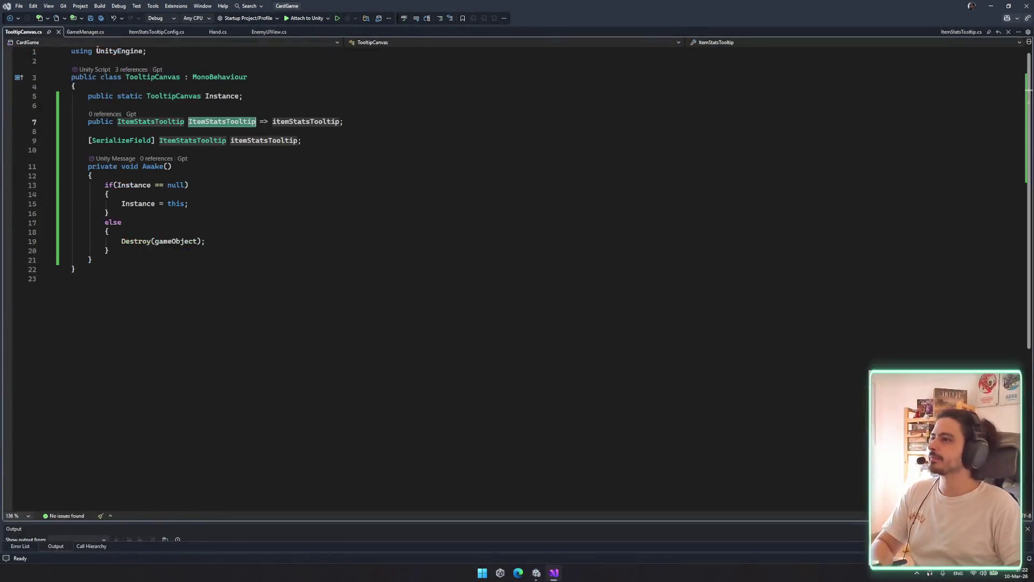
click(160, 32)
scroll(234, 48, up, 15)
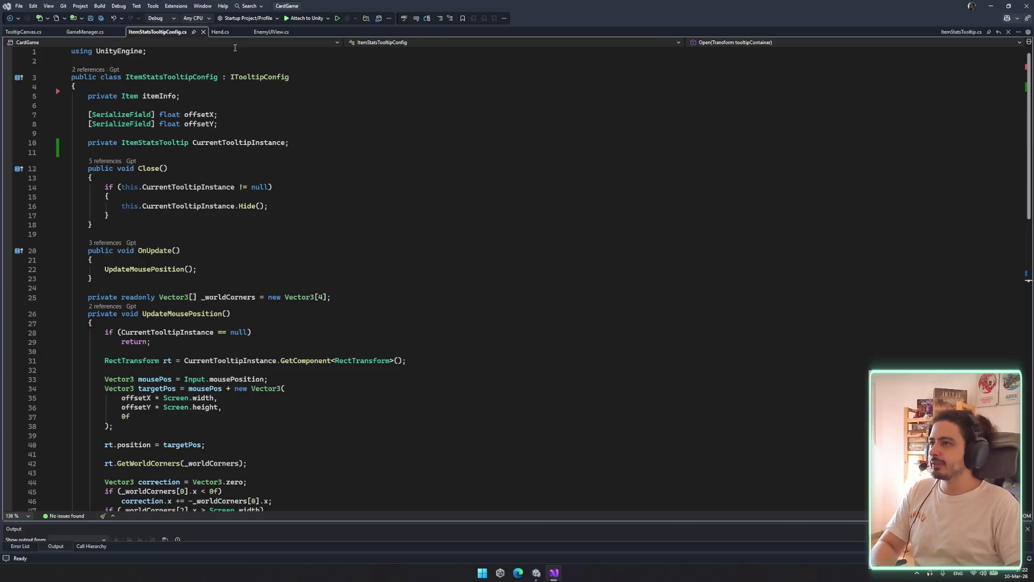
click(271, 31)
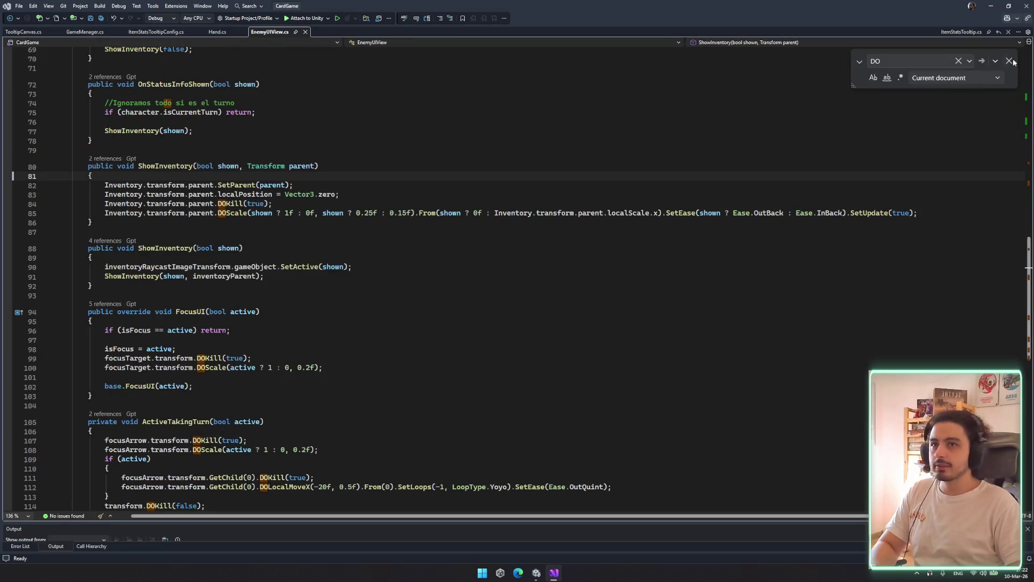
click(968, 30)
Scroll up to SetupItem and put the caret just inside its opening brace
scroll(265, 220, up, 6)
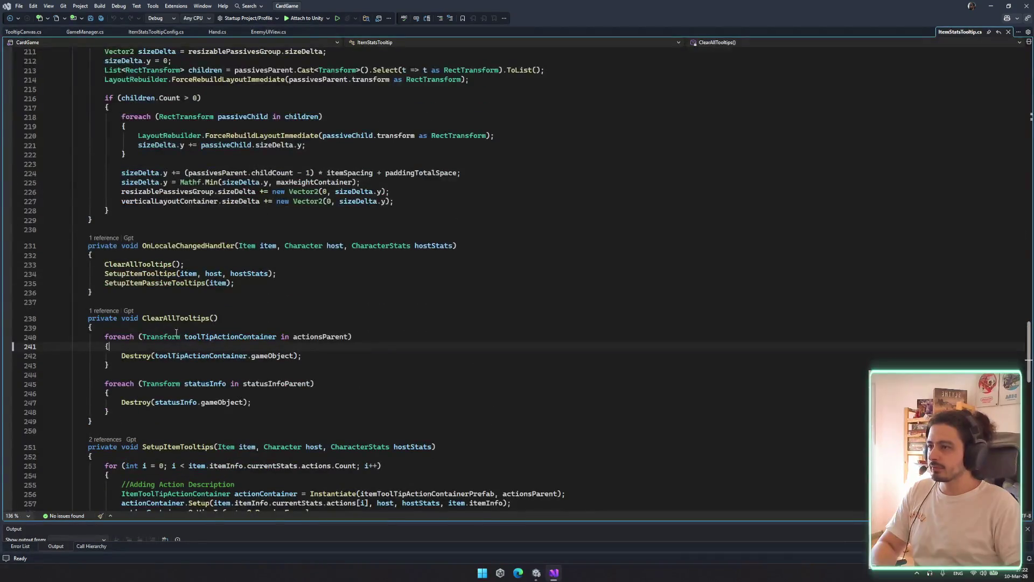
scroll(259, 205, up, 20)
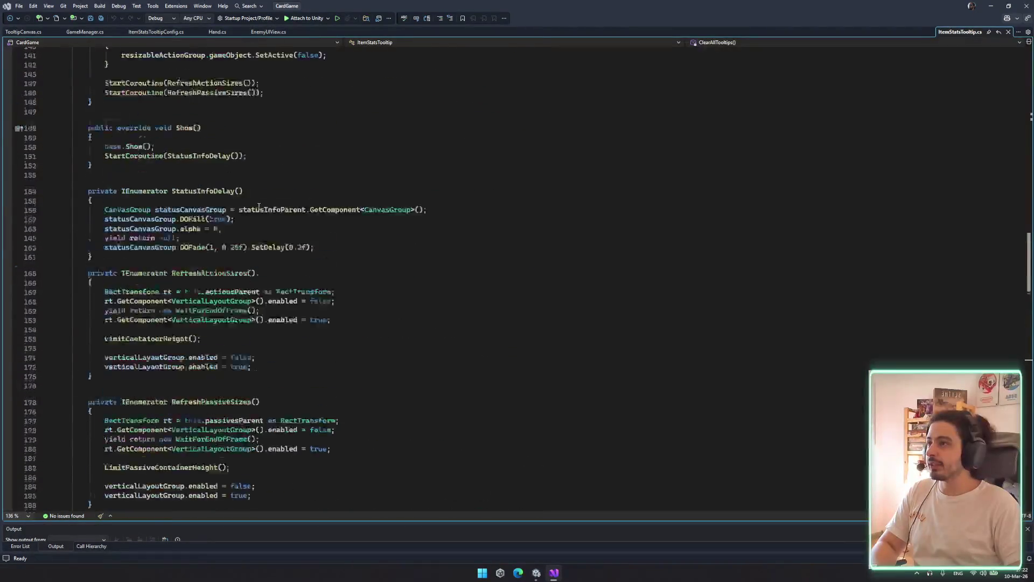
scroll(259, 206, up, 14)
click(264, 225)
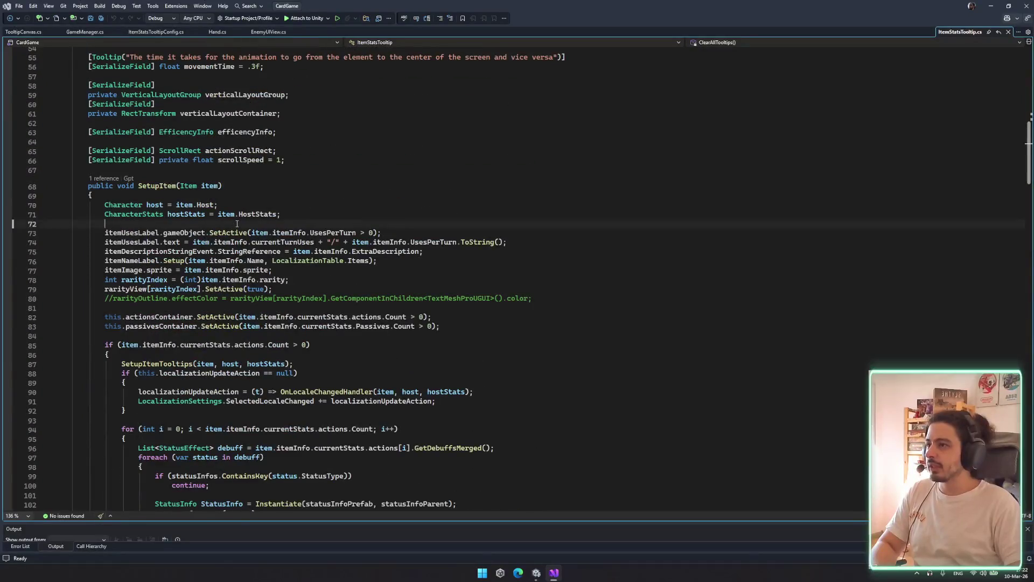
key(Up)
key(Up)
key(Up)
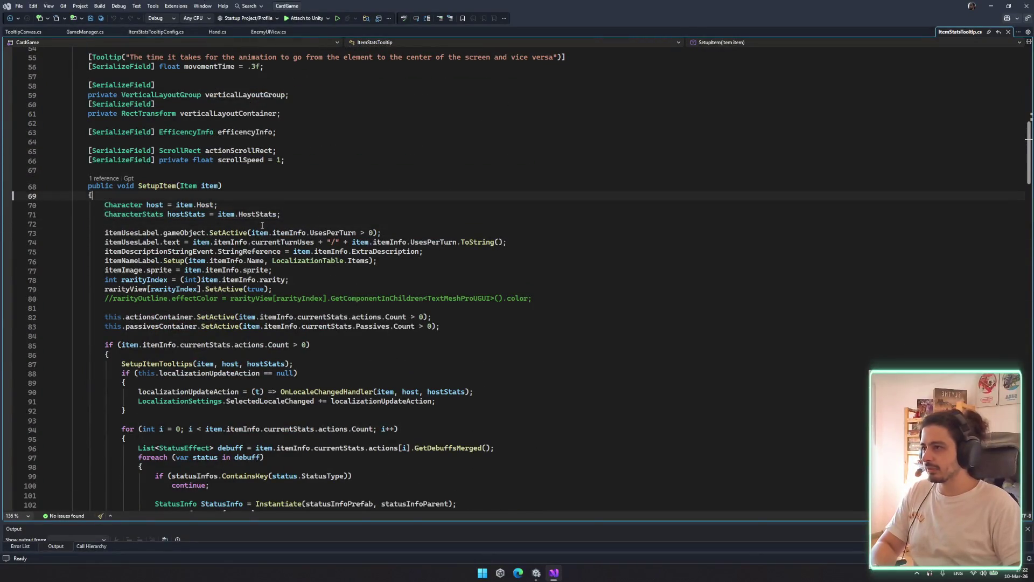
Insert a ClearAllTooltips(); call at the top of SetupItem and save ItemStatsTooltip.cs
key(Return)
text(clea)
key(Tab)
text(();)
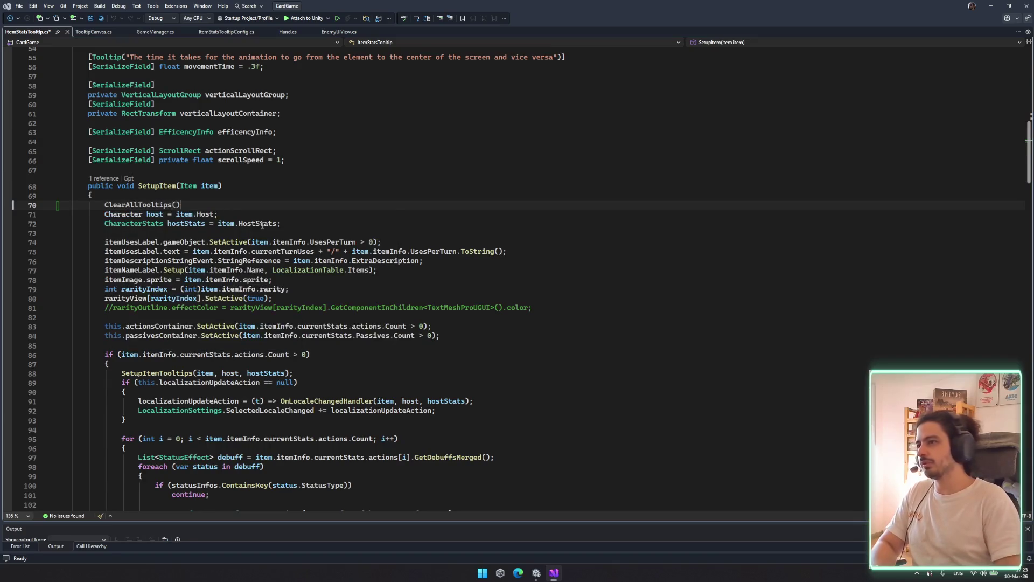
key(Return)
key(ctrl+s)
Inspect the ClearAllTooltips definition and its toolTipActionContainer uses, then return to SetupItem
click(155, 205)
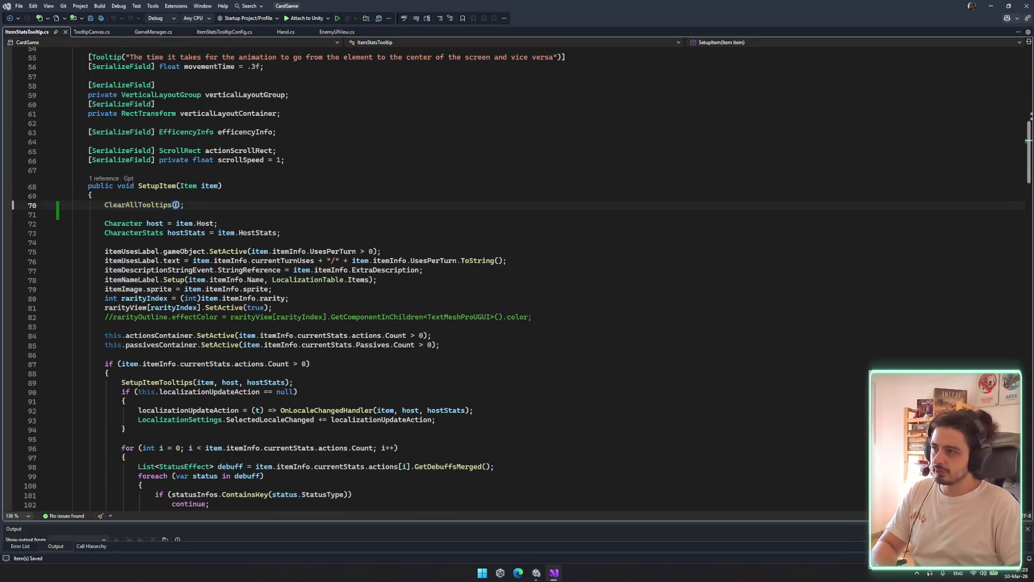
key(F12)
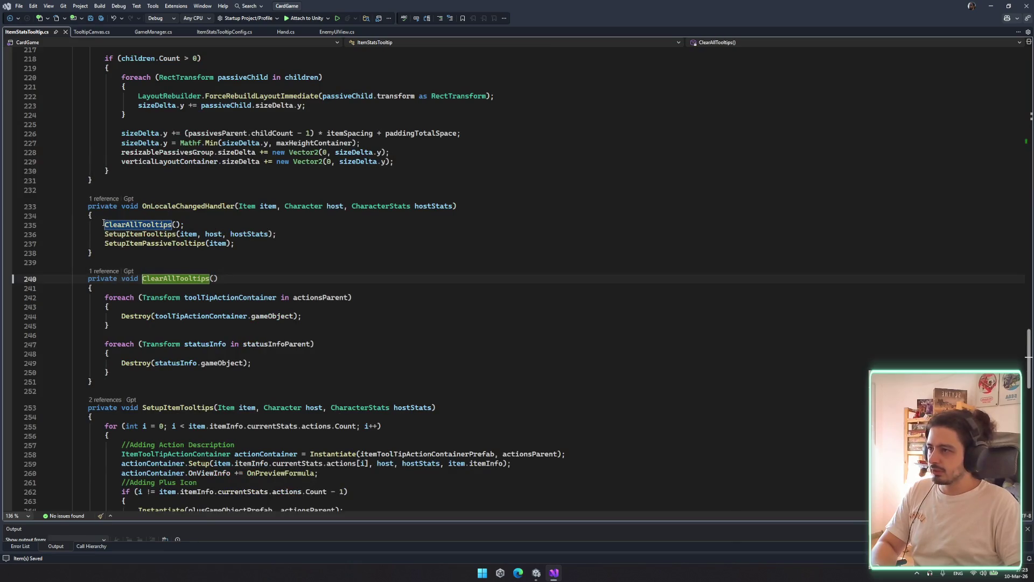
mouse_move(97, 298)
mouse_down()
mouse_move(110, 354)
mouse_move(94, 381)
mouse_move(239, 371)
mouse_up()
scroll(239, 372, down, 12)
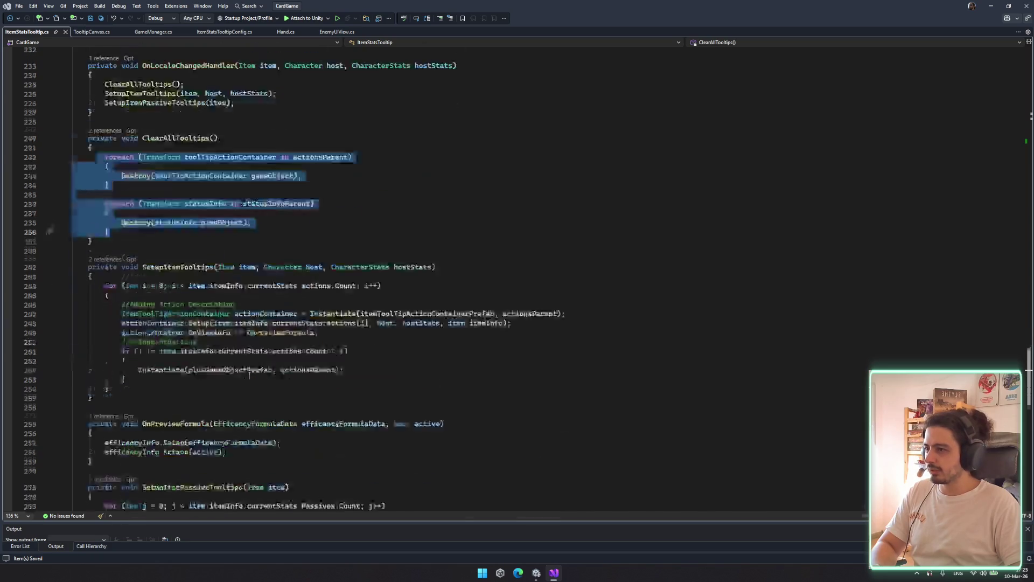
scroll(304, 334, up, 6)
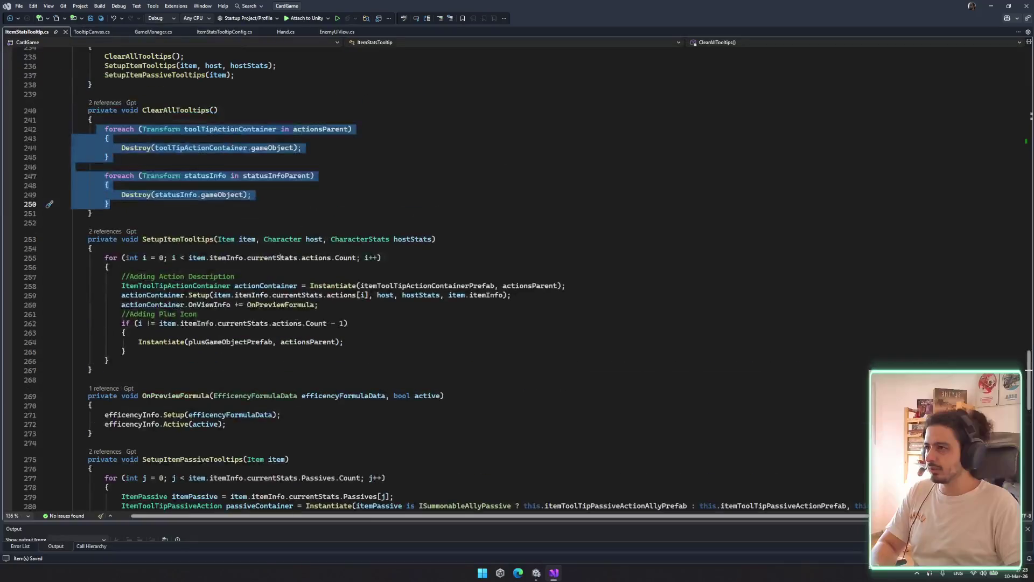
click(229, 189)
key(Up)
key(Up)
key(Up)
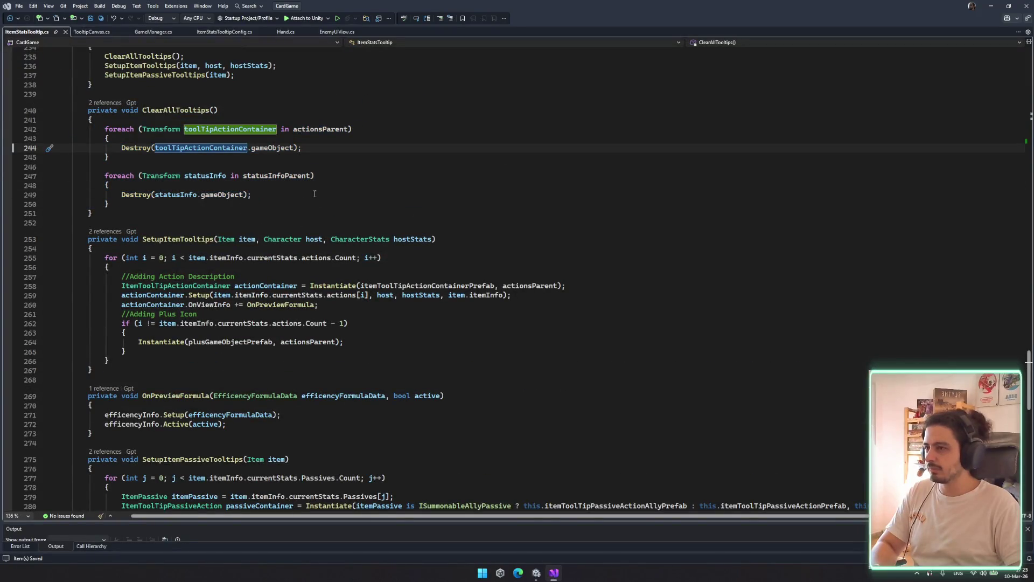
scroll(376, 199, up, 20)
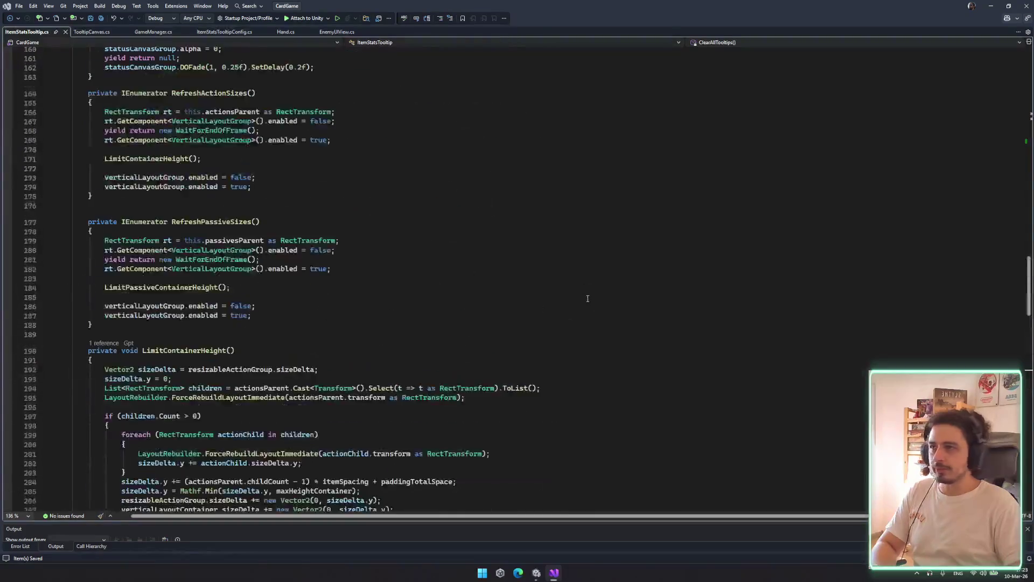
scroll(548, 283, up, 20)
click(548, 277)
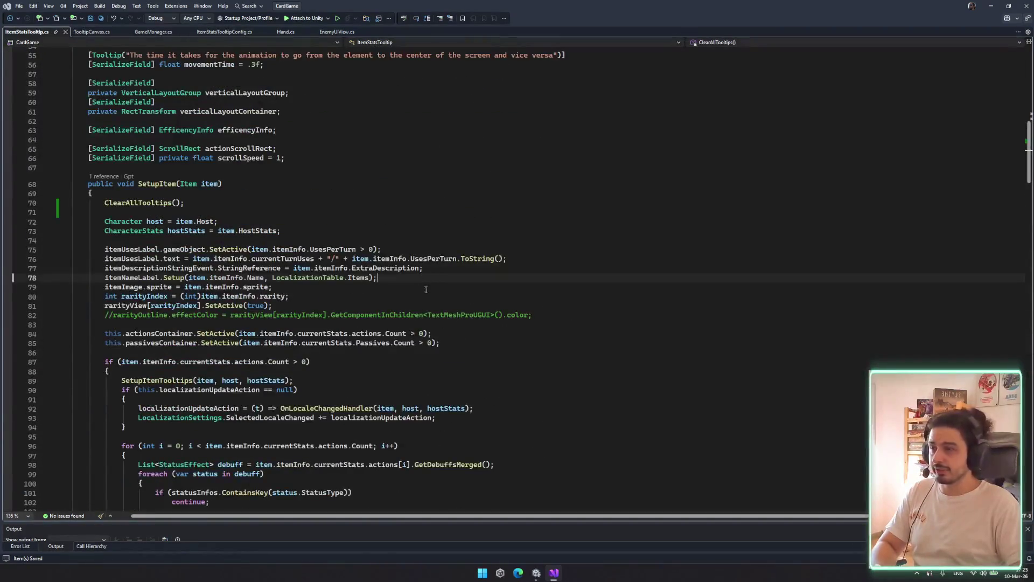
Glance at the TooltipCanvas and GameManager scripts and the Unity editor, then open ItemStatsTooltipConfig
click(383, 241)
click(91, 31)
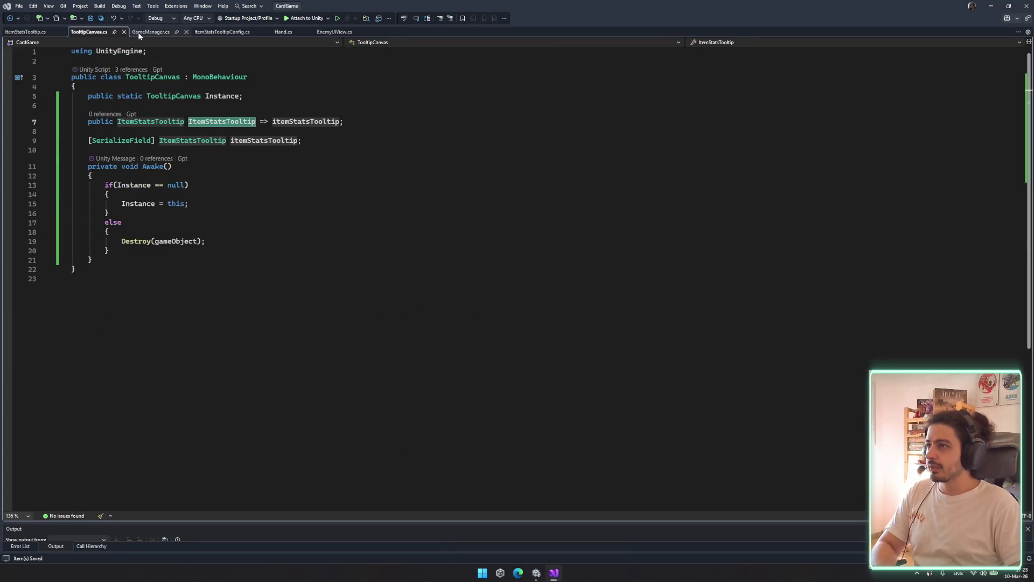
click(152, 32)
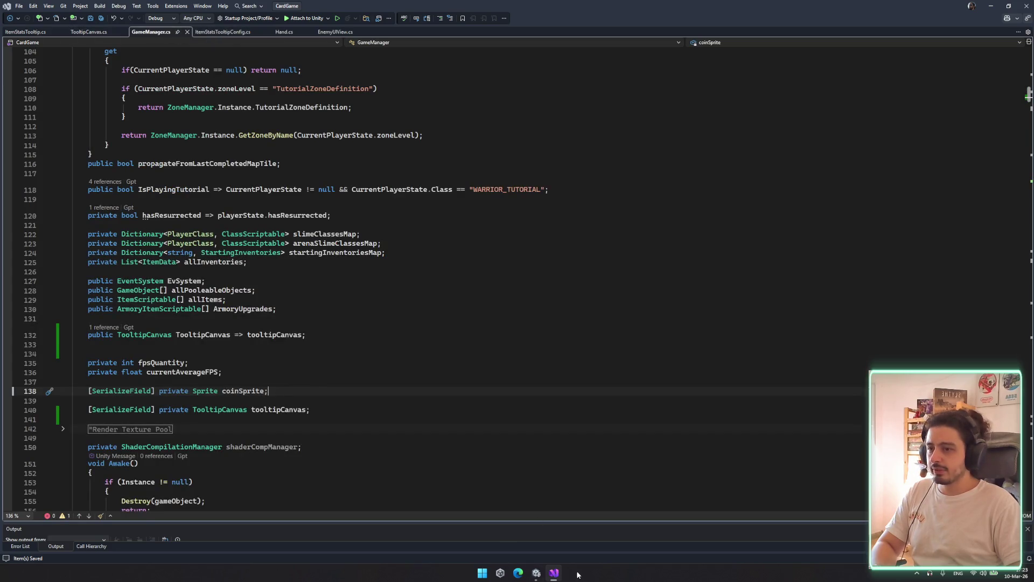
click(559, 574)
click(562, 575)
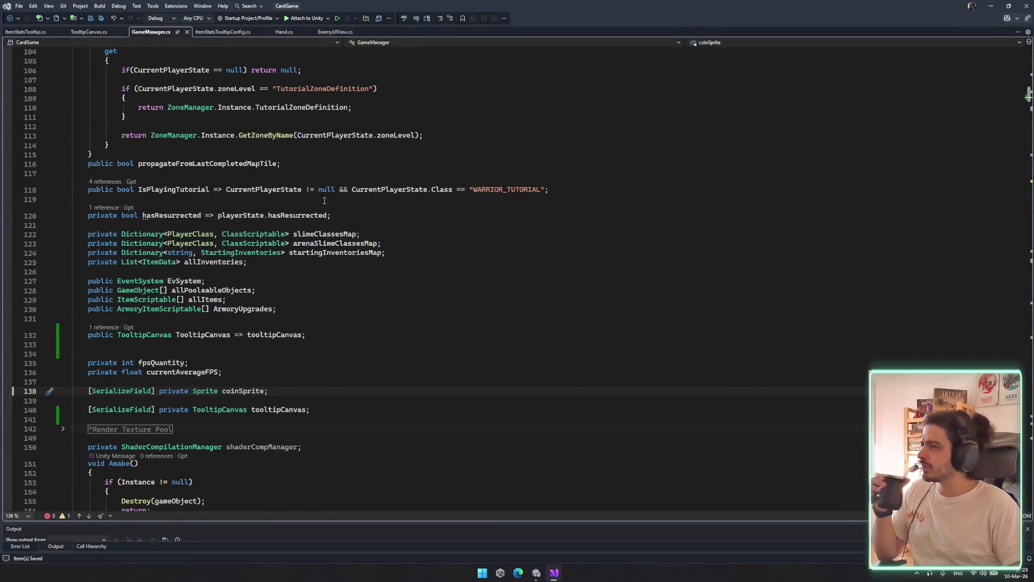
click(223, 31)
Review how Open() uses CurrentTooltipInstance and jump to the Show() definition
scroll(320, 230, down, 10)
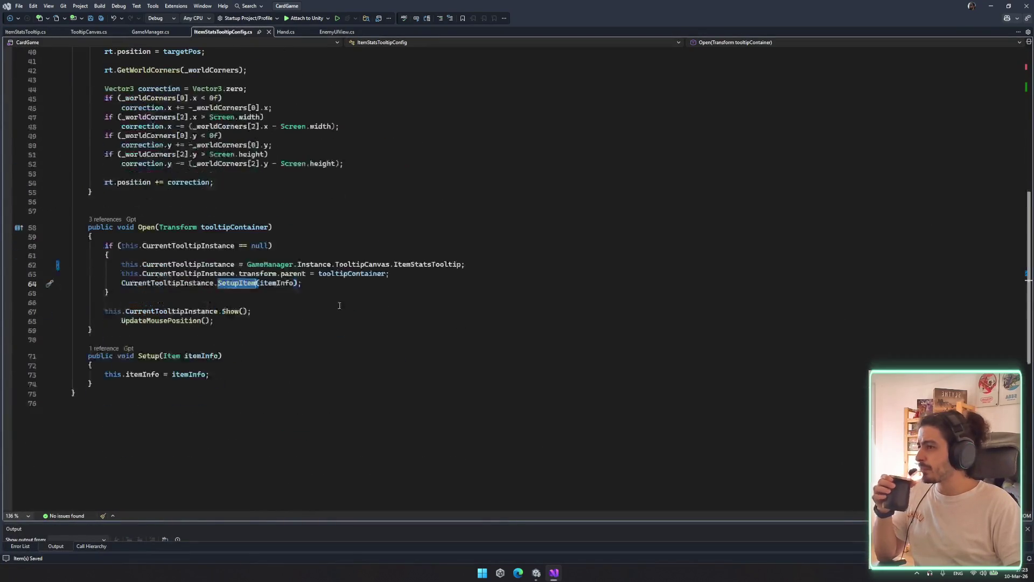
click(363, 266)
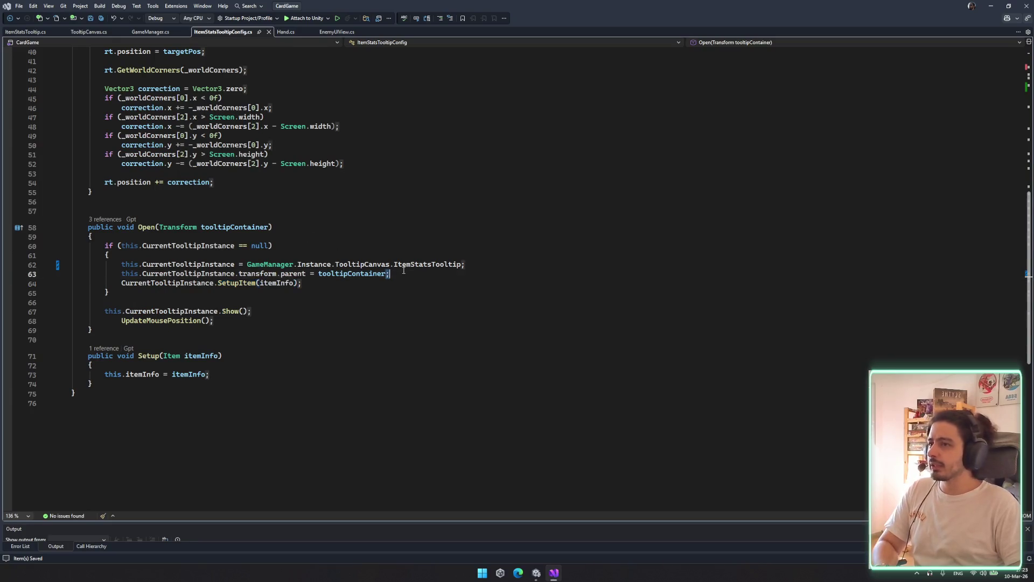
double_click(413, 268)
double_click(188, 274)
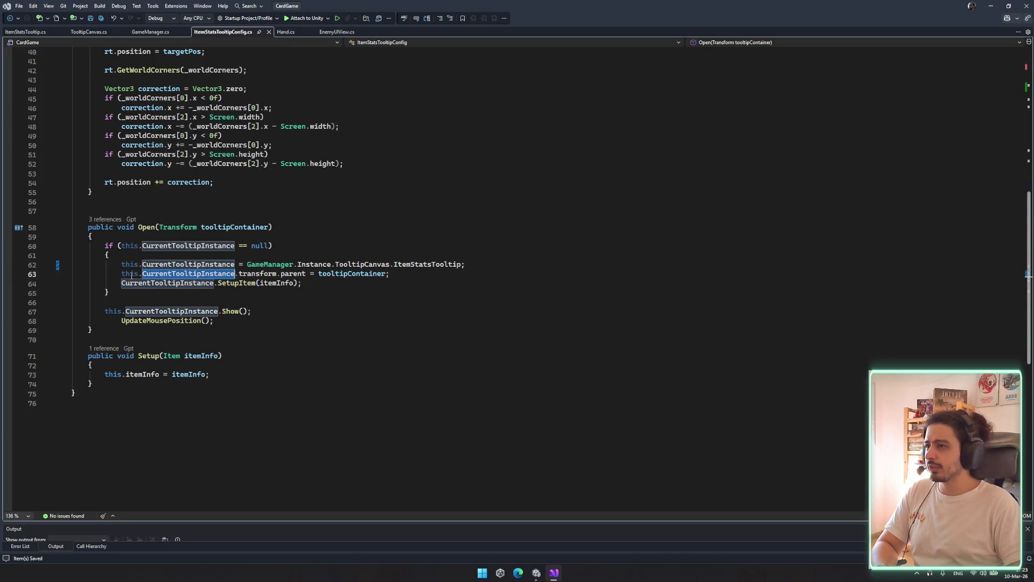
click(231, 312)
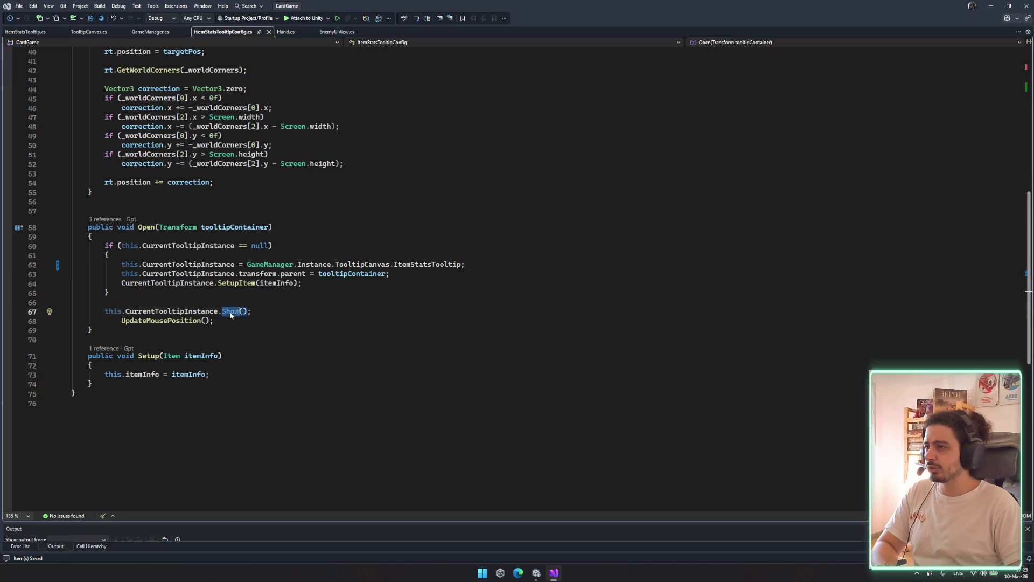
key(F12)
Read through Show() and StatusInfoDelay's alpha reset, yield and fade lines
drag(85, 297, 246, 307)
double_click(198, 307)
scroll(91, 280, down, 3)
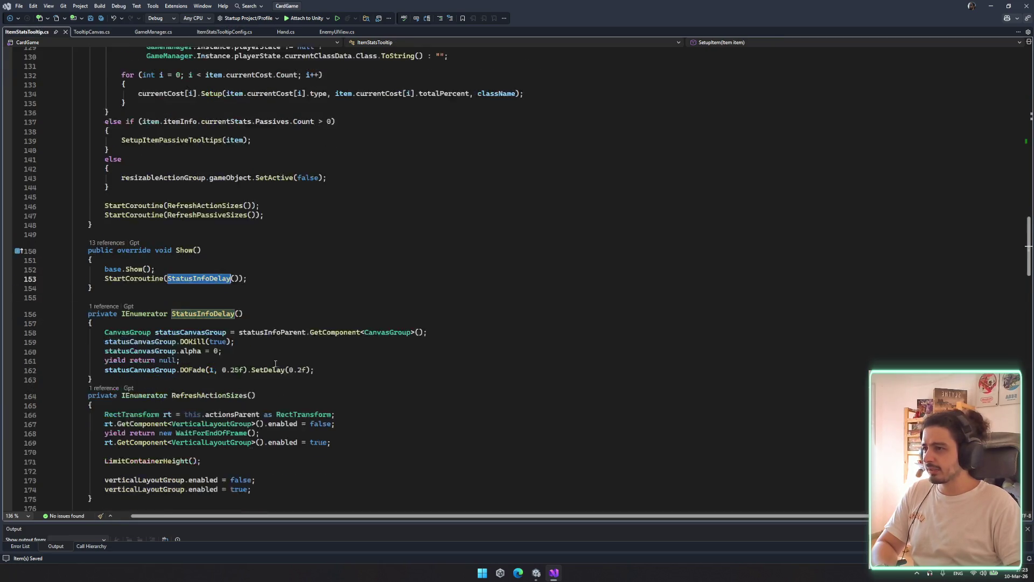
drag(90, 242, 86, 213)
click(89, 204)
double_click(198, 222)
double_click(202, 295)
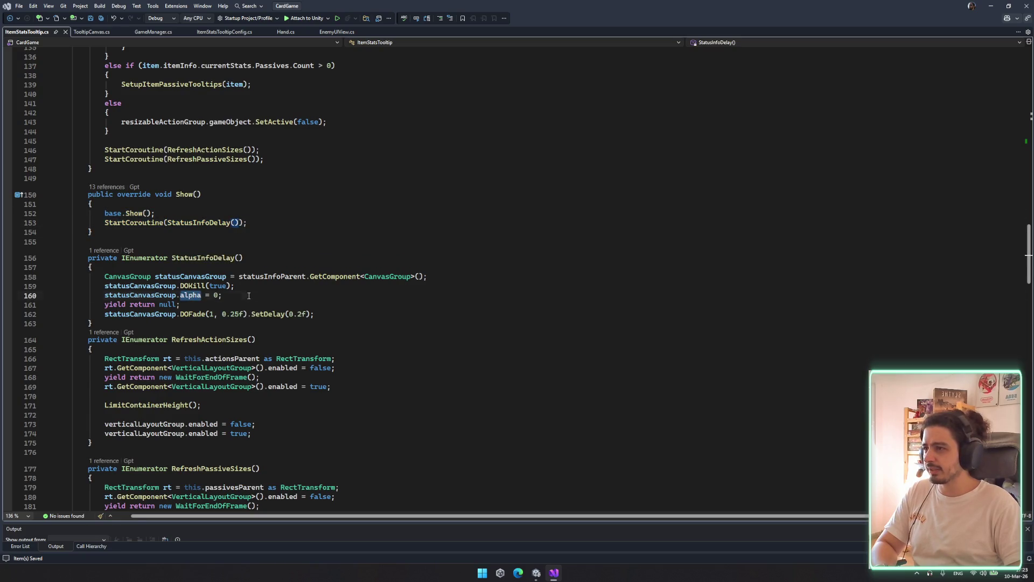
drag(249, 295, 73, 277)
click(317, 286)
drag(317, 274, 73, 266)
click(302, 284)
drag(147, 304, 315, 314)
click(315, 314)
Inspect the old ItemToolTip under TooltipCanvas and its child objects in Unity
click(536, 572)
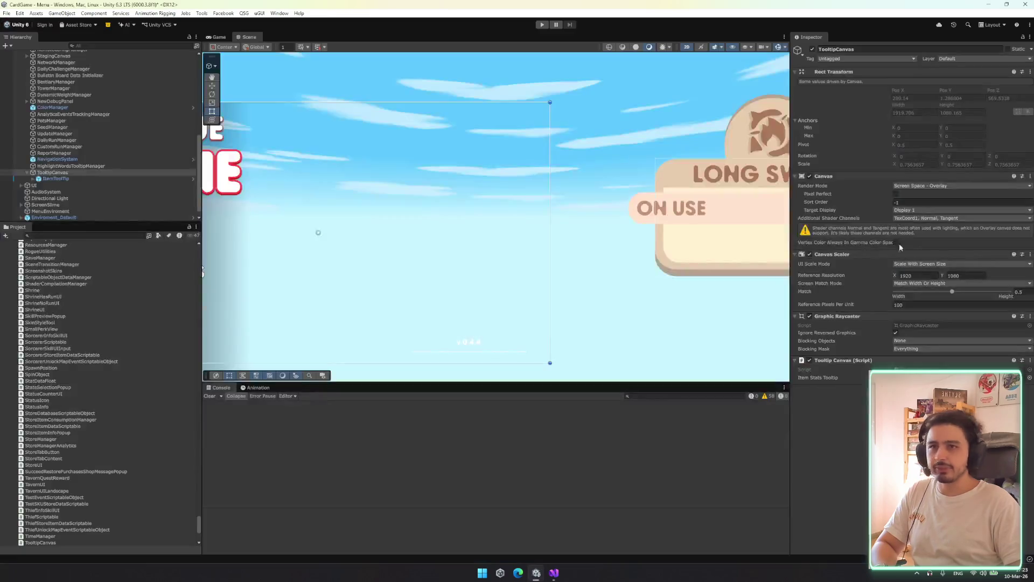
click(70, 178)
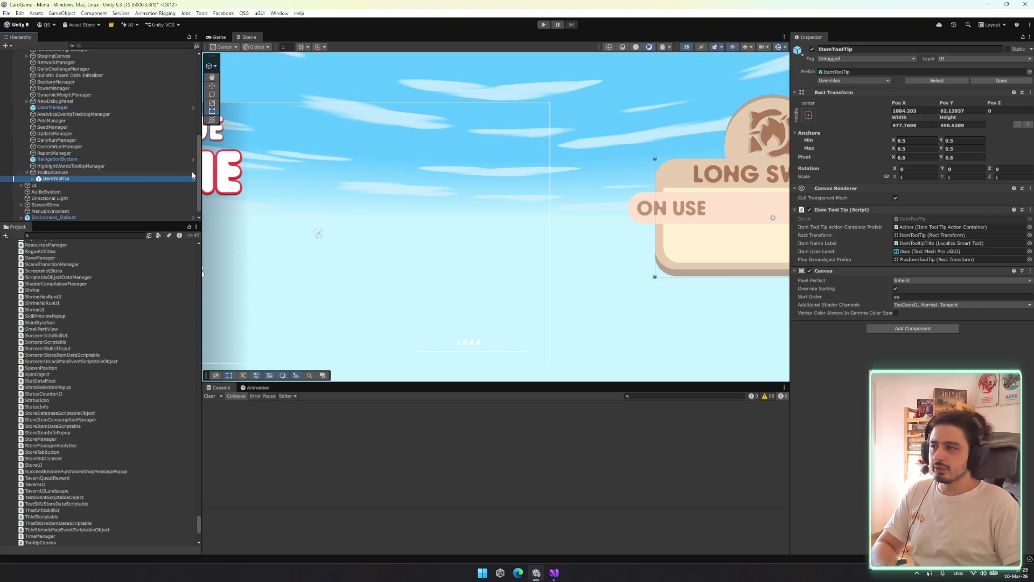
key(Right)
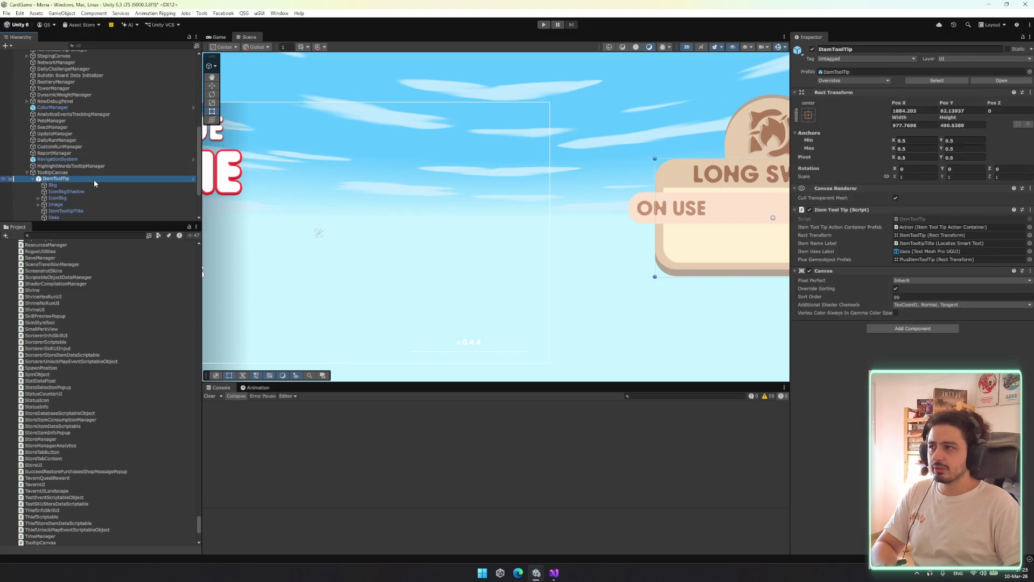
key(Down)
key(Down)
key(Down)
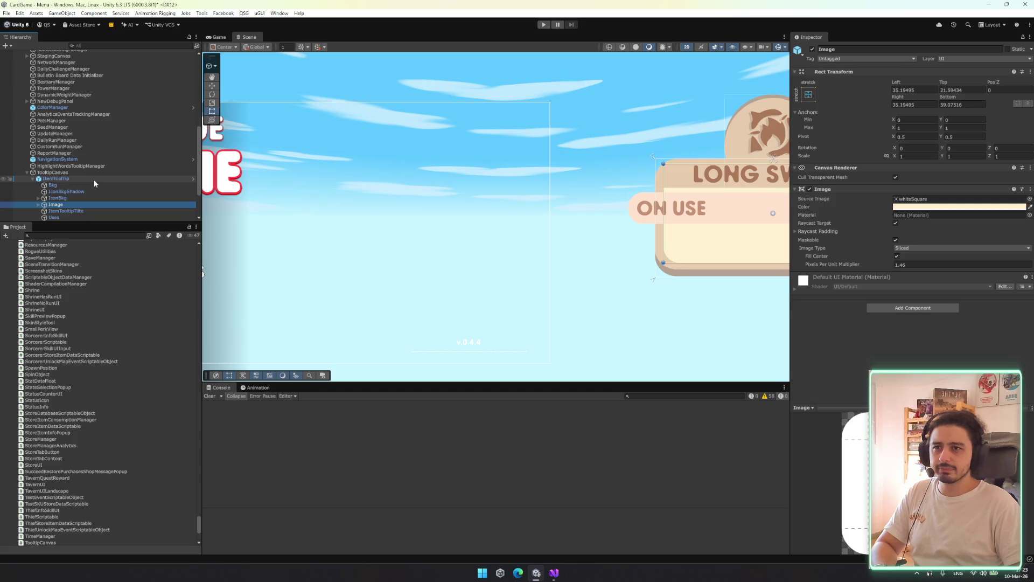
key(Down)
key(Down)
key(Down)
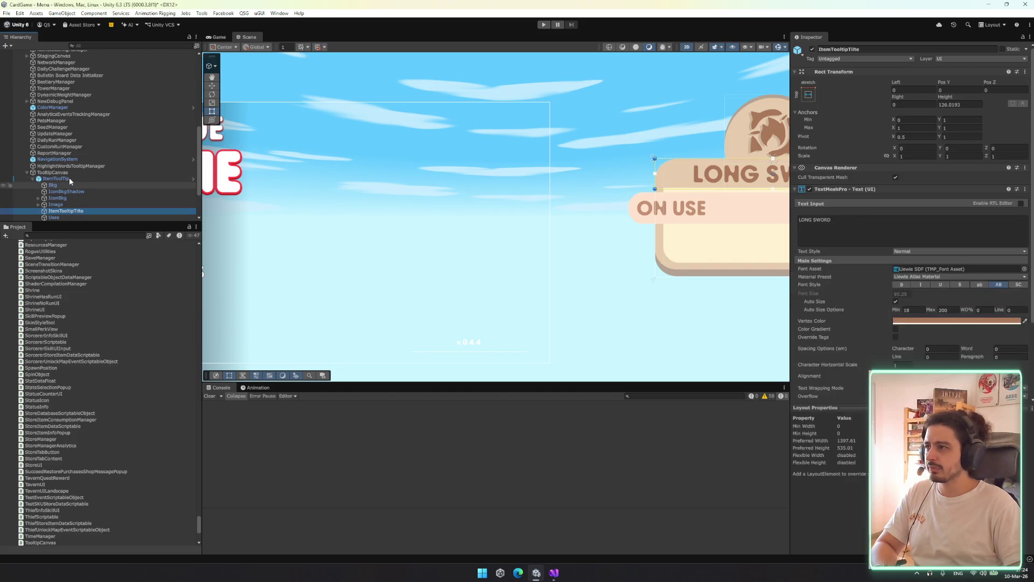
click(73, 133)
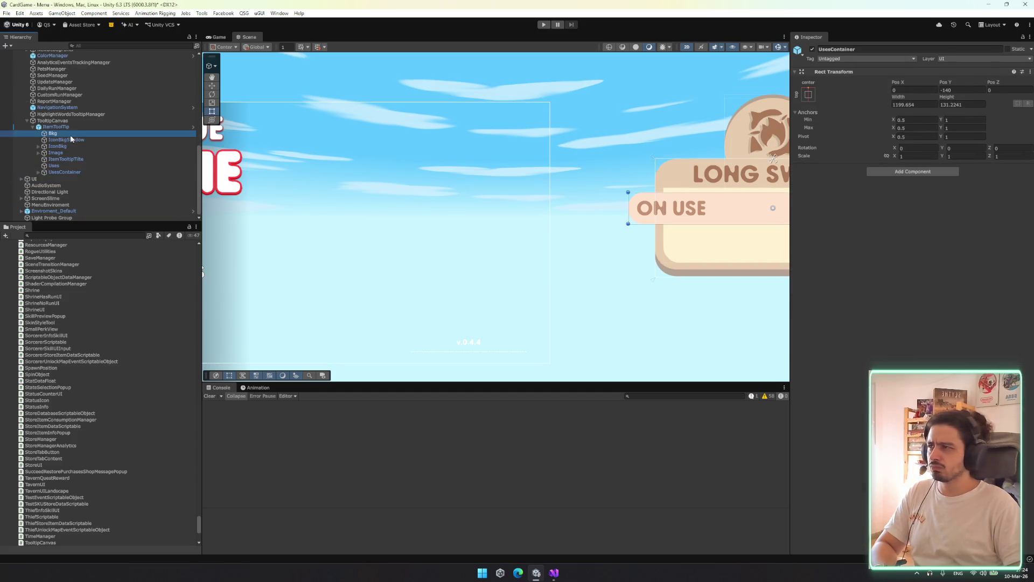
click(71, 127)
key(Up)
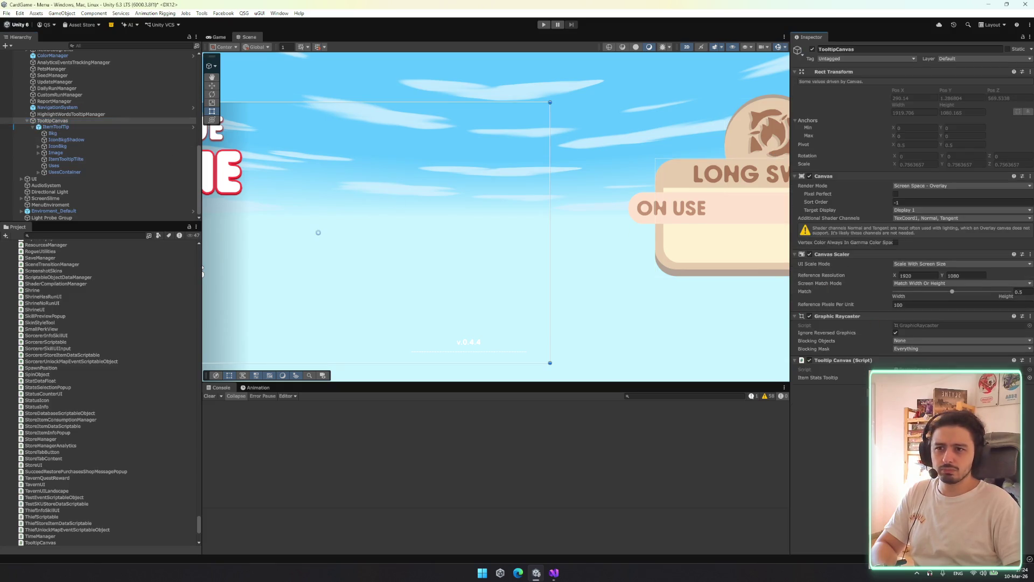
Find 'itemstats', place the ItemStatsTooltip prefab under TooltipCanvas and delete the old ItemToolTip
click(95, 236)
text(itemstats)
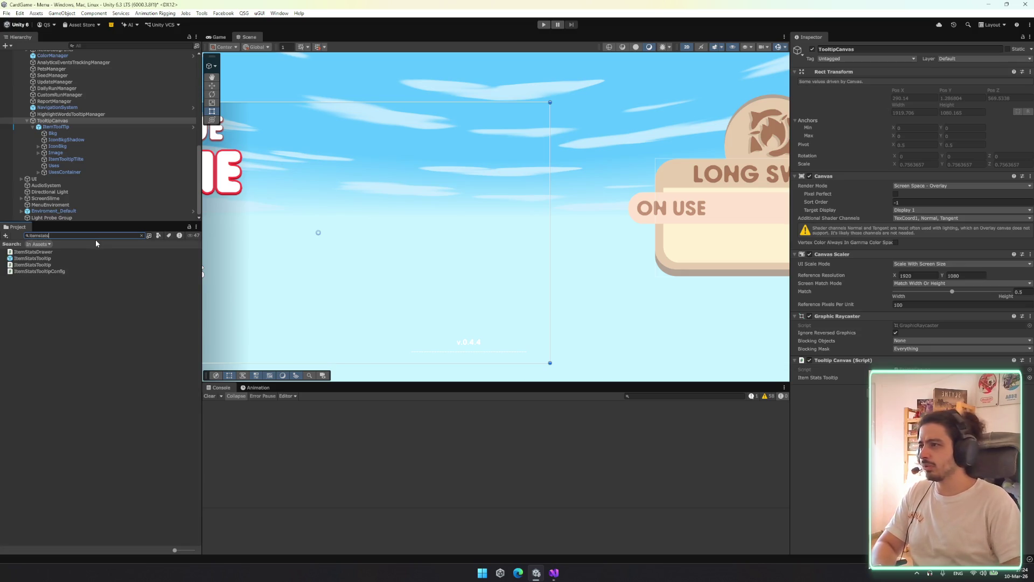
click(63, 122)
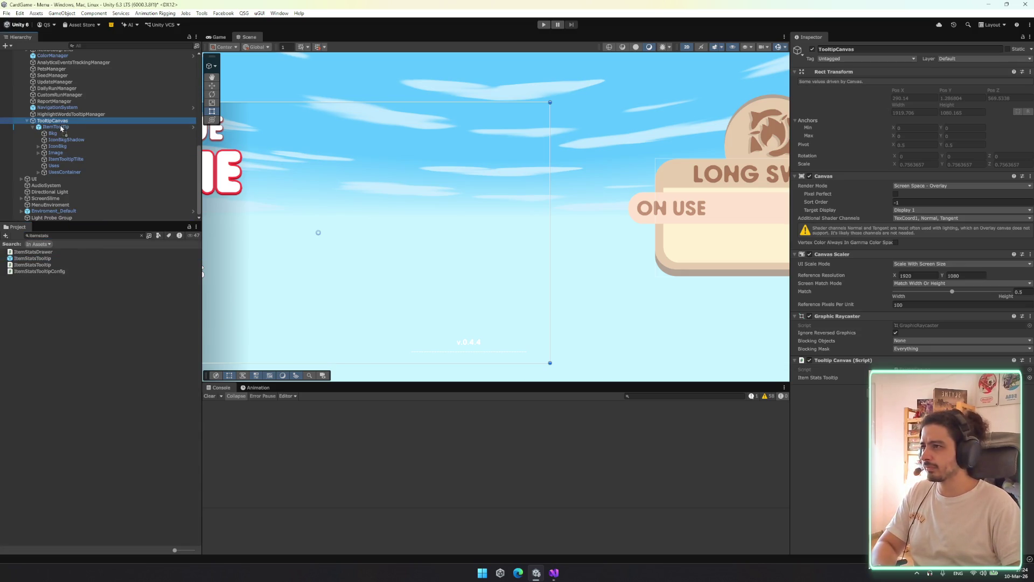
drag(61, 128, 61, 128)
click(61, 128)
key(Delete)
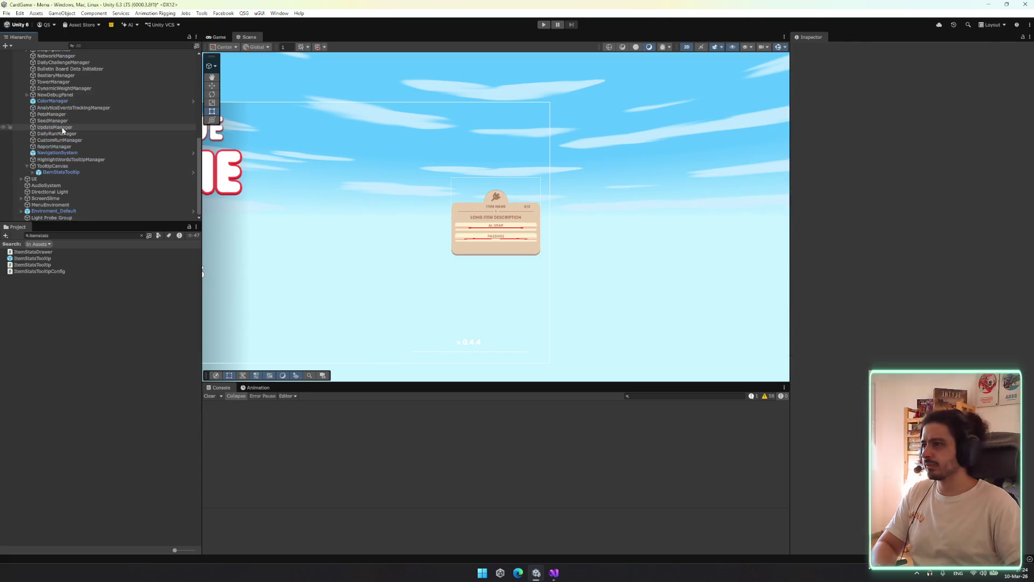
click(76, 167)
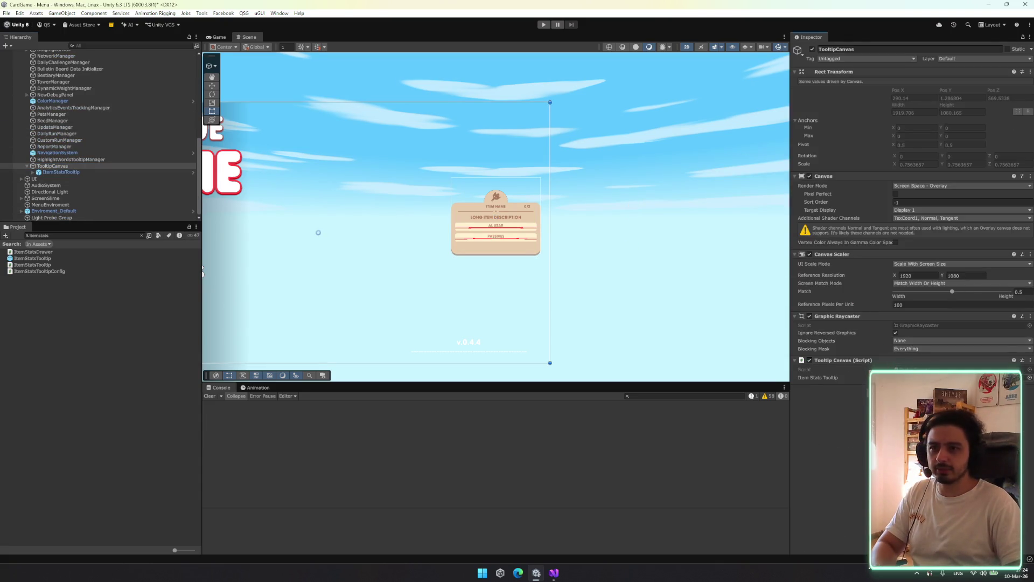
click(105, 174)
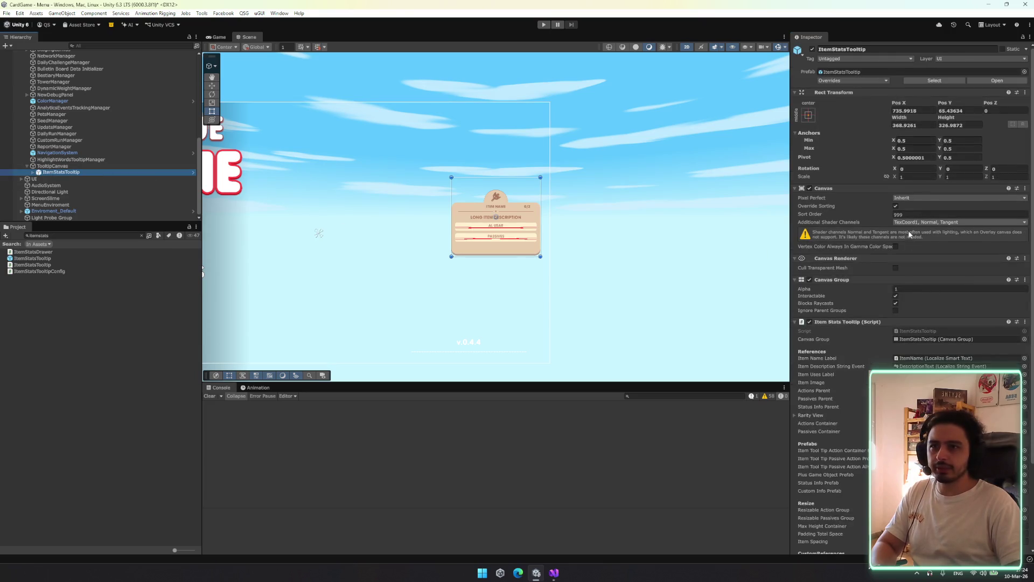
Set the tooltip's Canvas Group alpha to 0 and anchor it middle-centre with position reset
text(0)
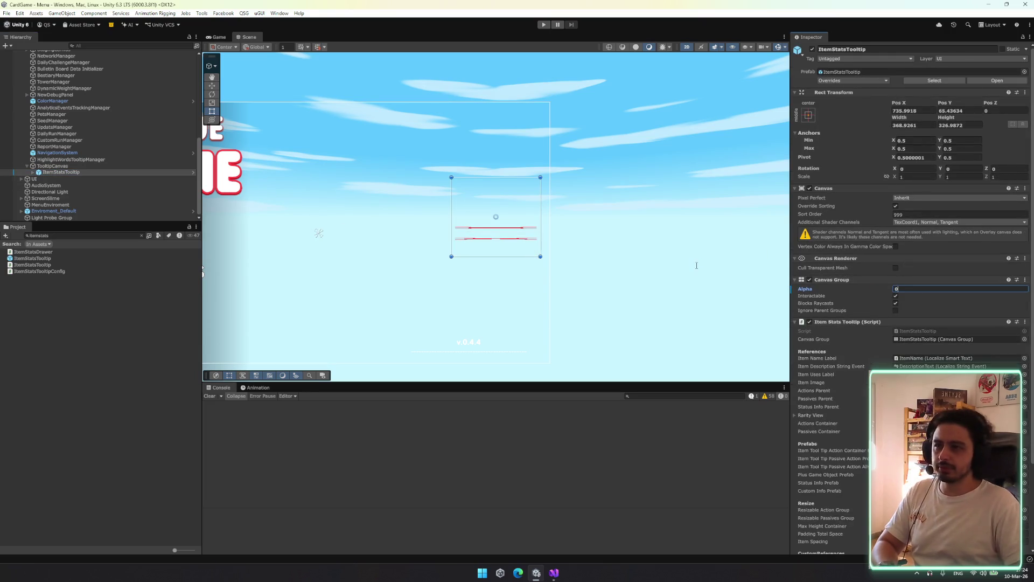
click(707, 271)
click(89, 167)
key(Down)
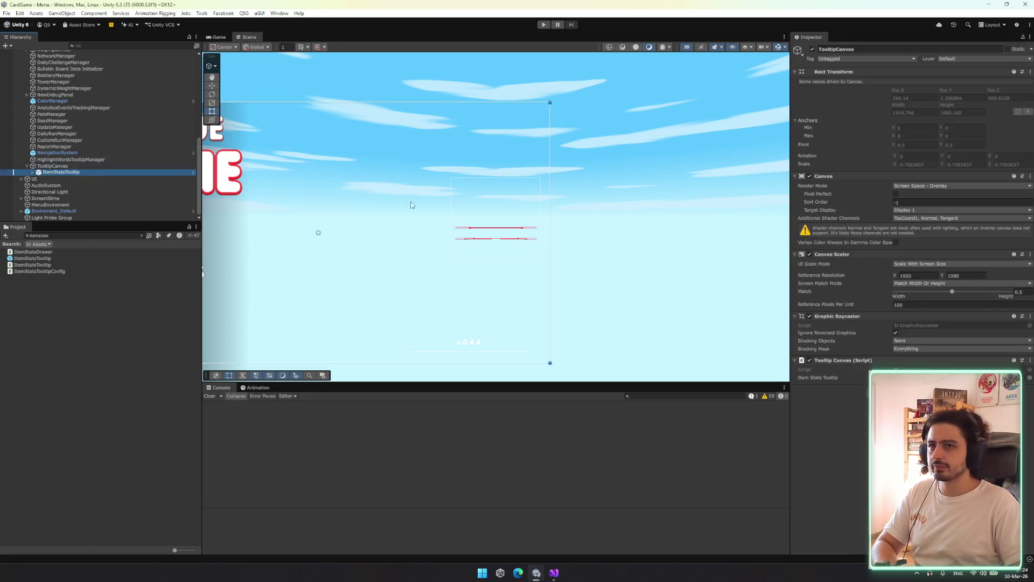
click(808, 115)
alt+click(854, 197)
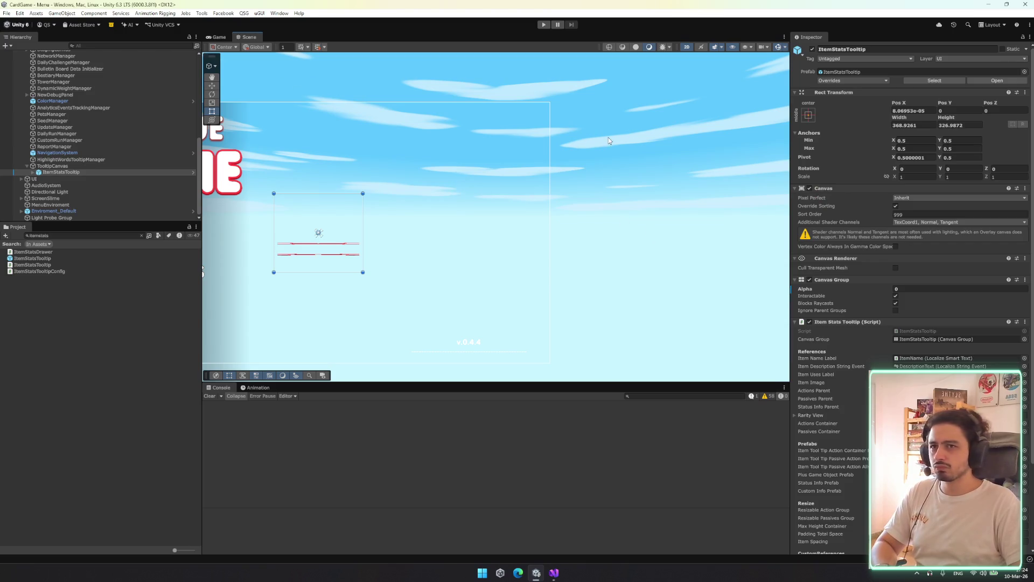
Frame ItemStatsTooltip in the Scene view and drag it far below the menu
mouse_move(509, 240)
mouse_down()
mouse_move(722, 264)
mouse_move(434, 94)
mouse_move(435, 122)
mouse_up()
click(64, 167)
click(61, 172)
key(f)
drag(439, 74, 431, 318)
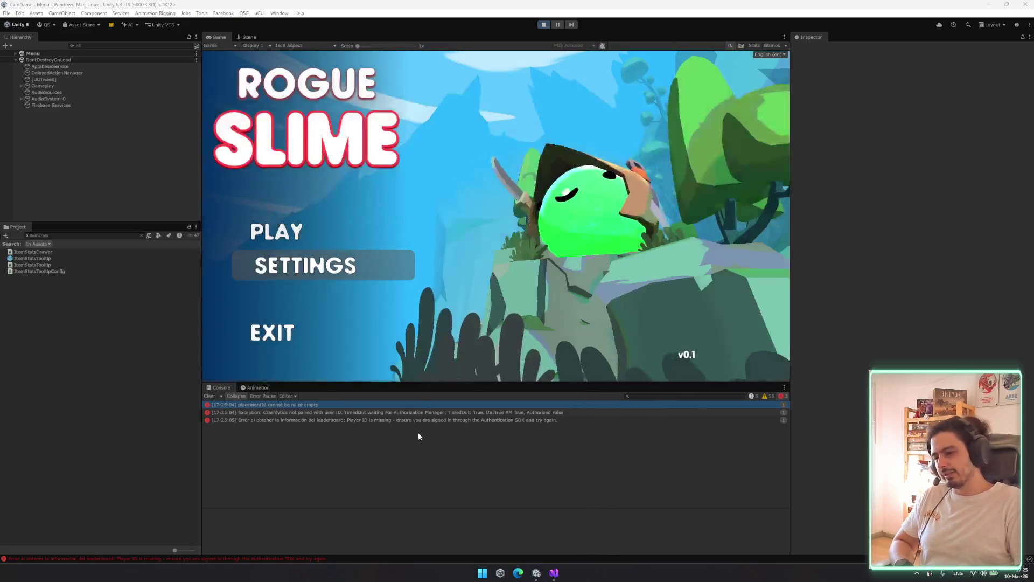
Filter the hierarchy for 'deb', toggle DebugManager on, start TEST BATTLE, then toggle it off
click(144, 45)
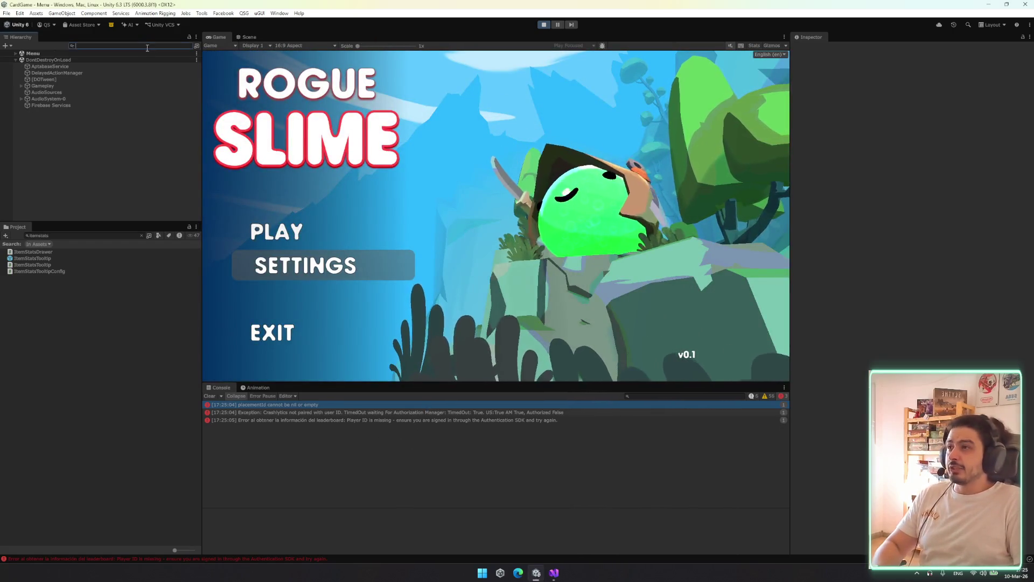
text(deb)
click(101, 60)
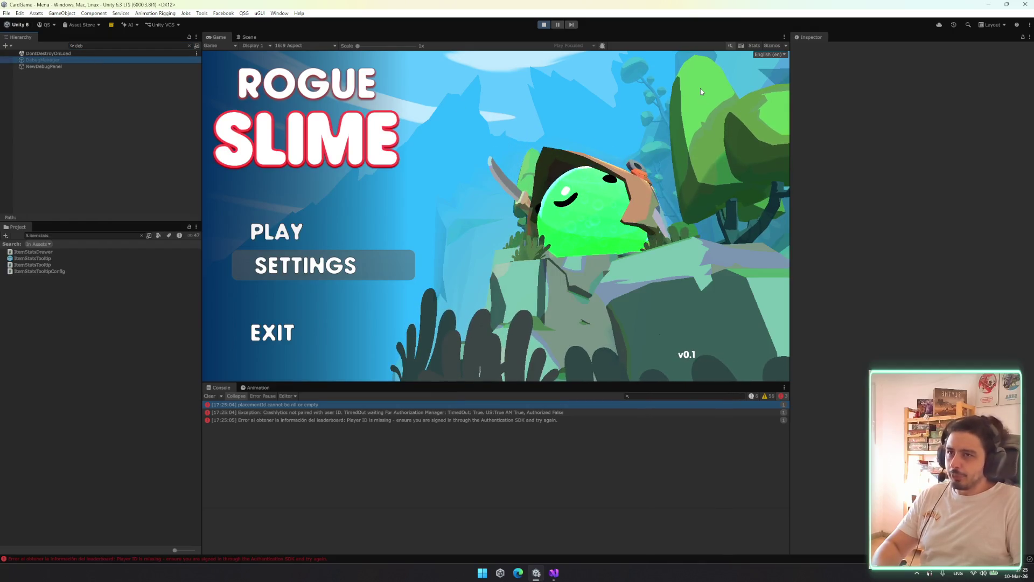
click(813, 49)
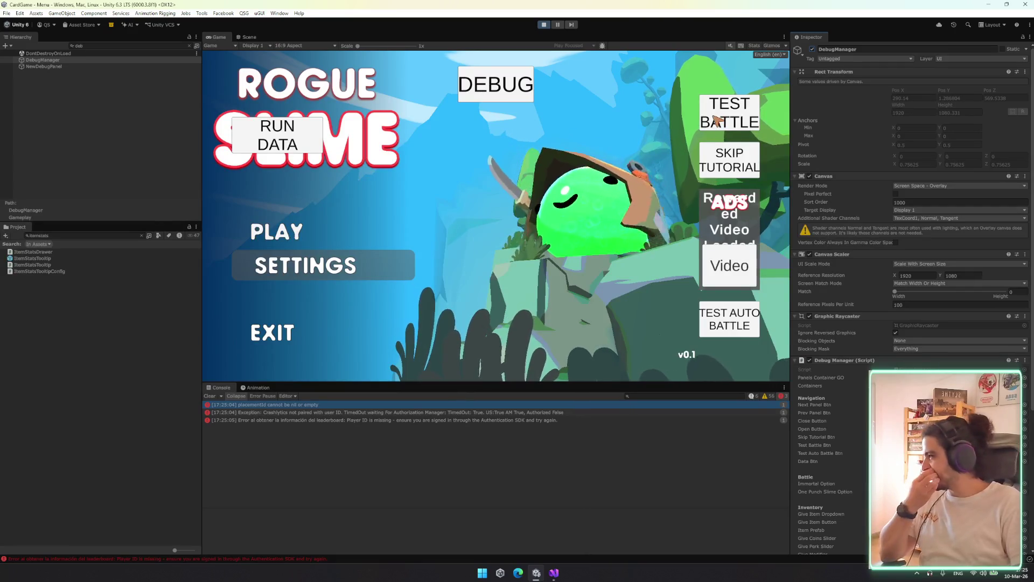
click(730, 114)
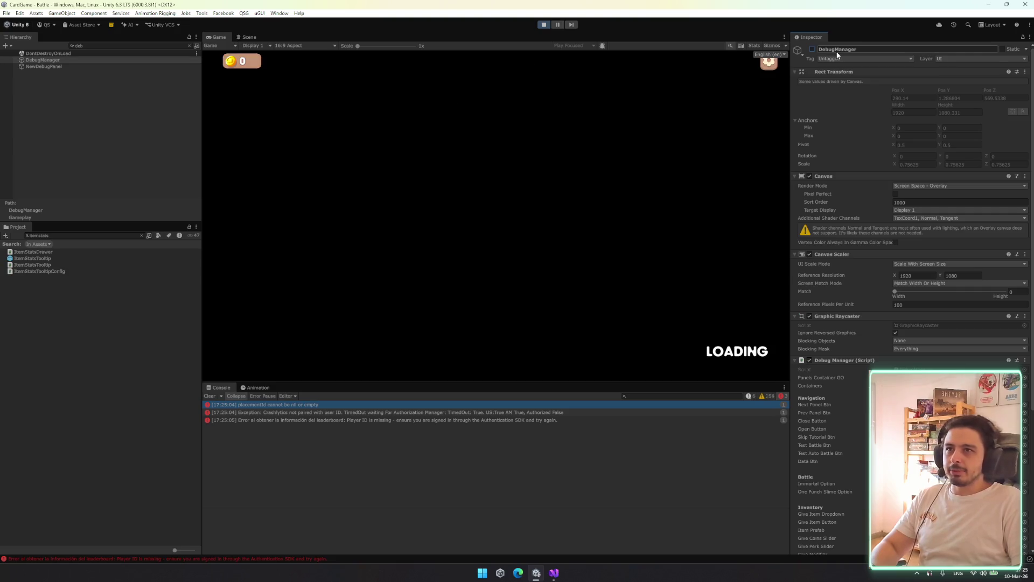
click(813, 49)
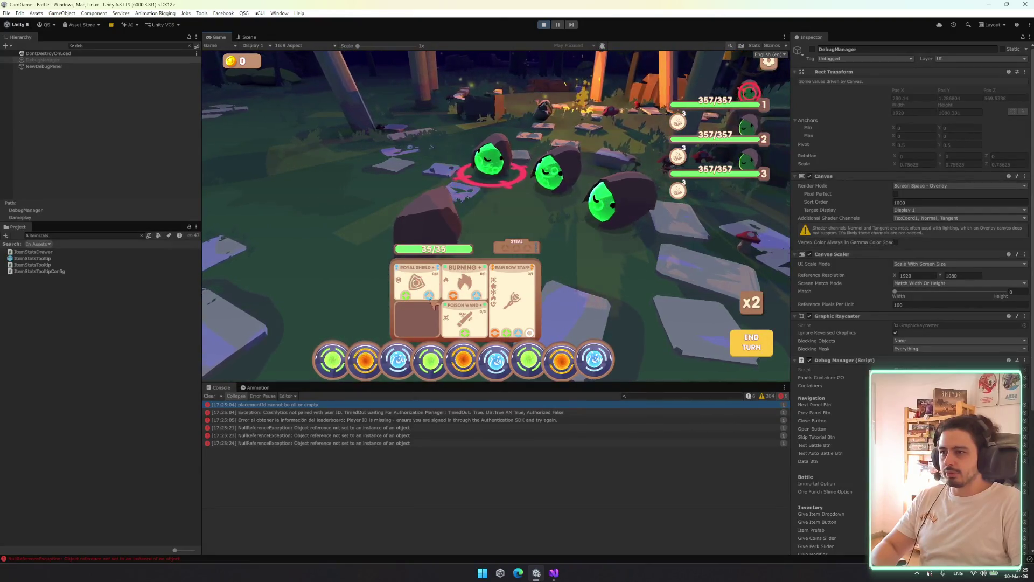
Open the NullReferenceException's stack trace and follow it into Visual Studio
click(379, 427)
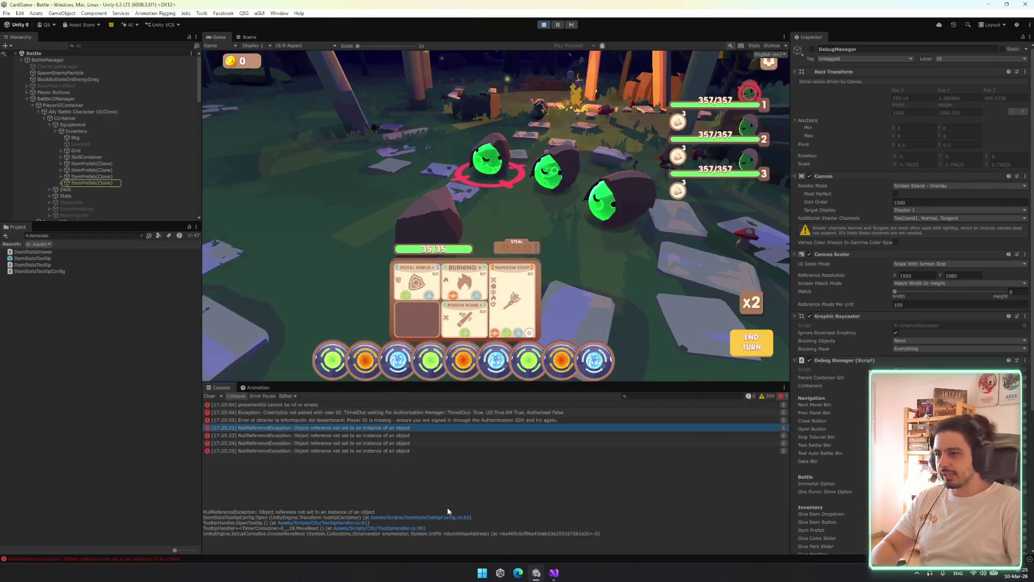
click(448, 522)
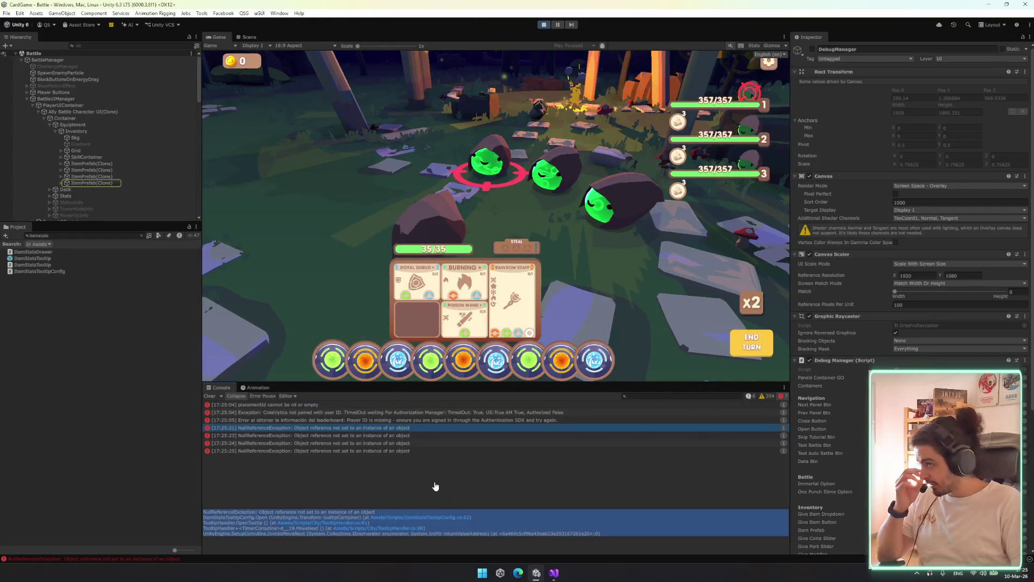
key(alt+Tab)
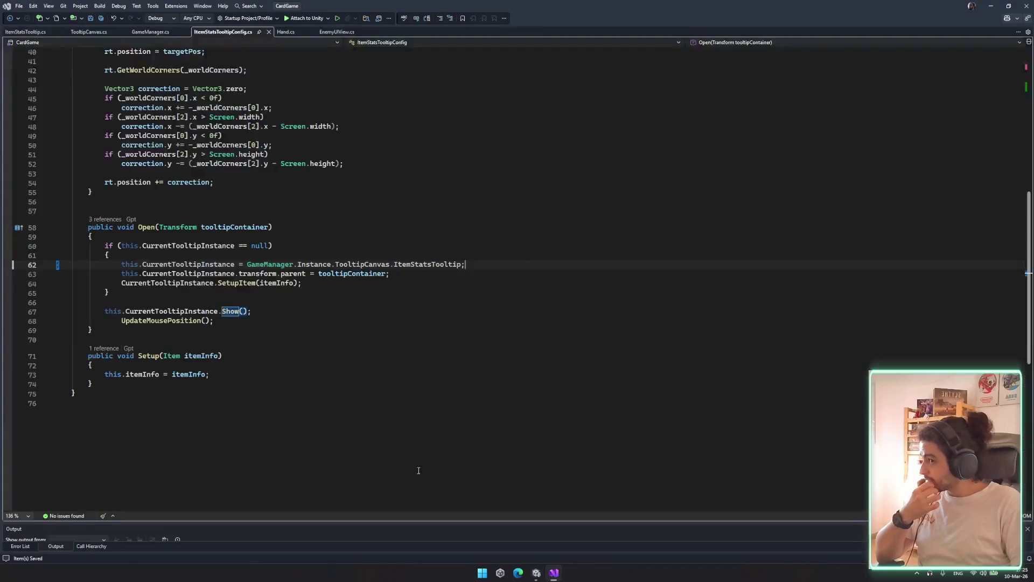
Follow line 62's TooltipCanvas reference through to the TooltipCanvas class definition
double_click(422, 266)
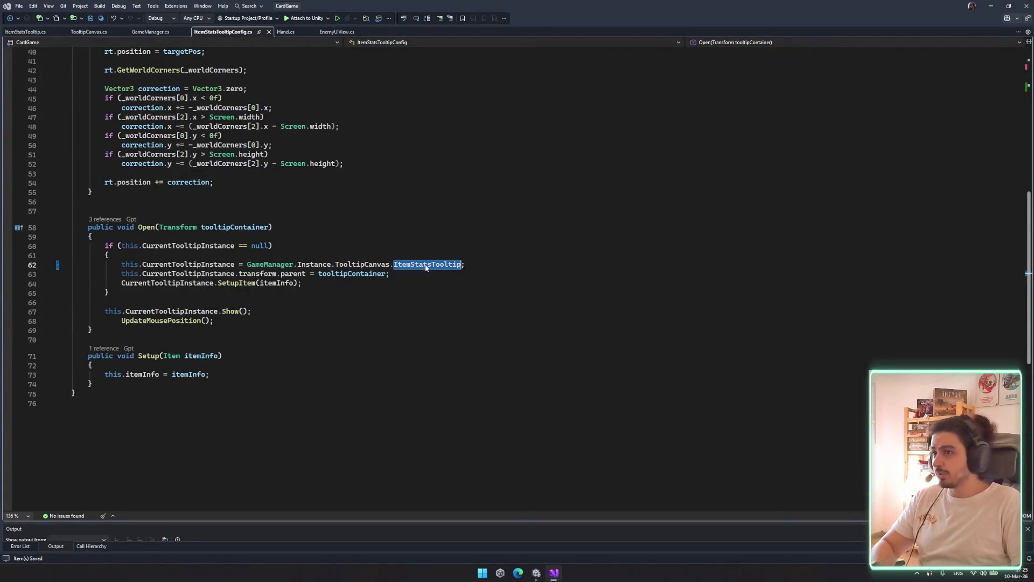
click(395, 266)
double_click(396, 266)
double_click(362, 264)
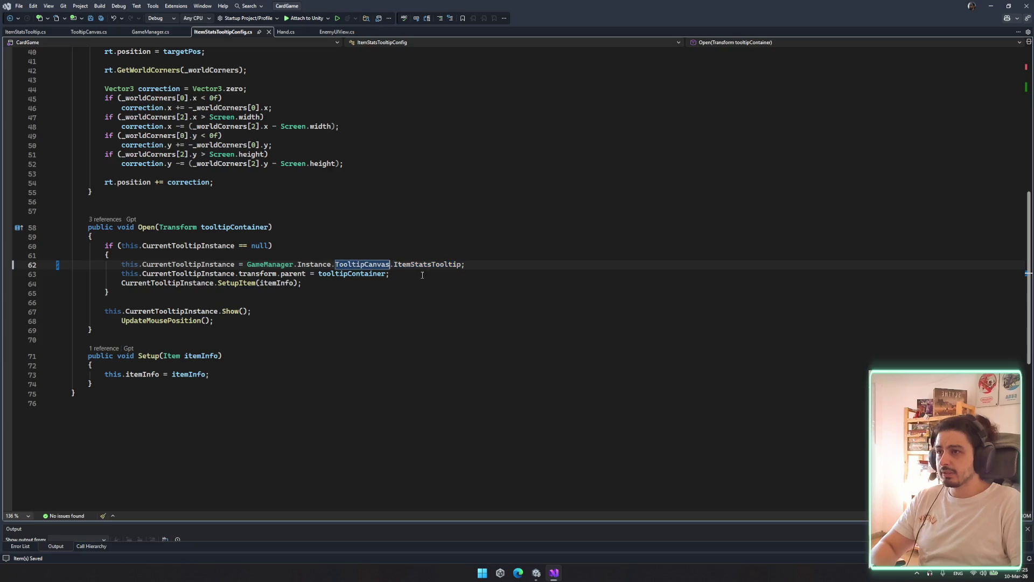
click(536, 575)
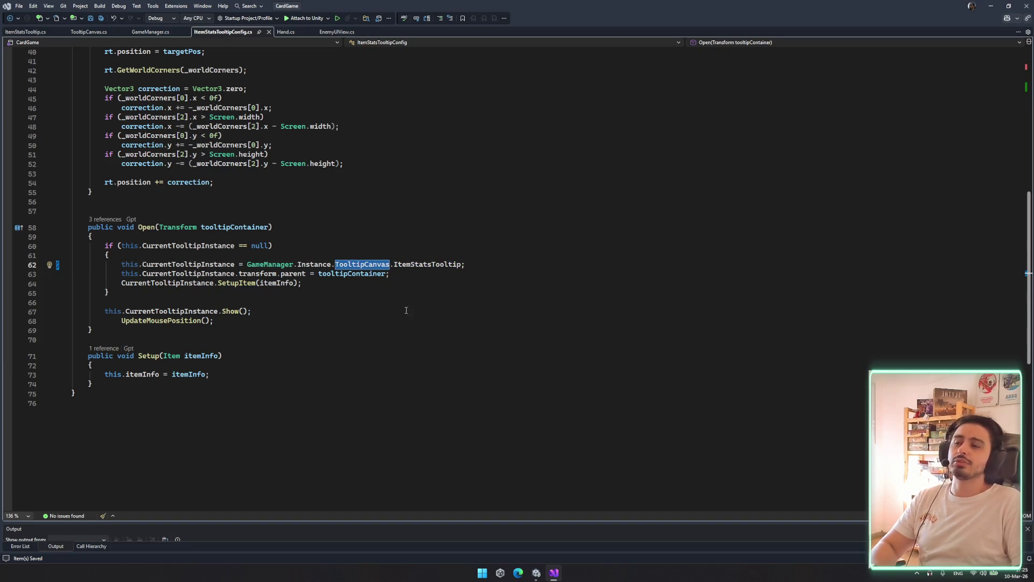
ctrl+click(381, 267)
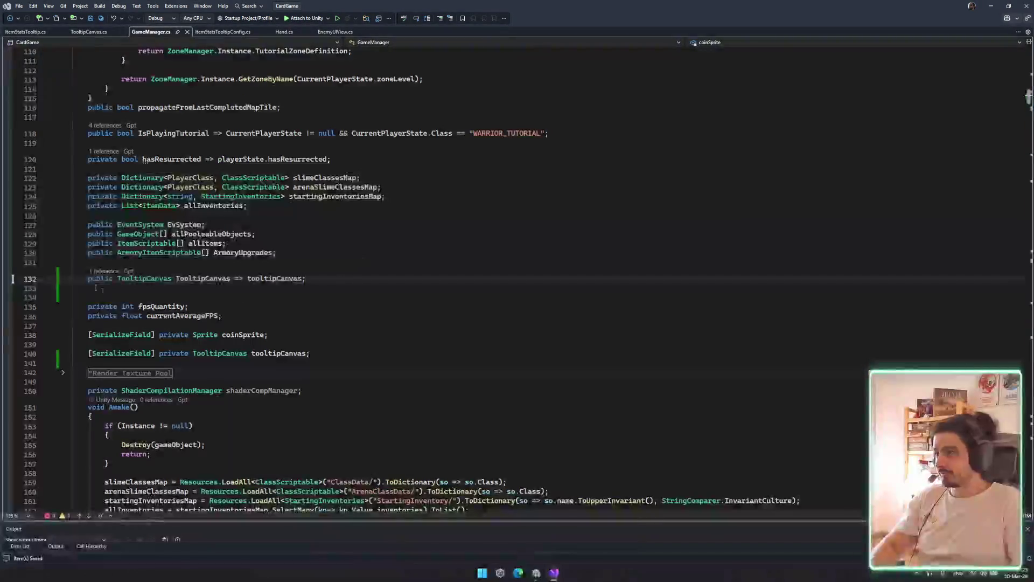
click(441, 382)
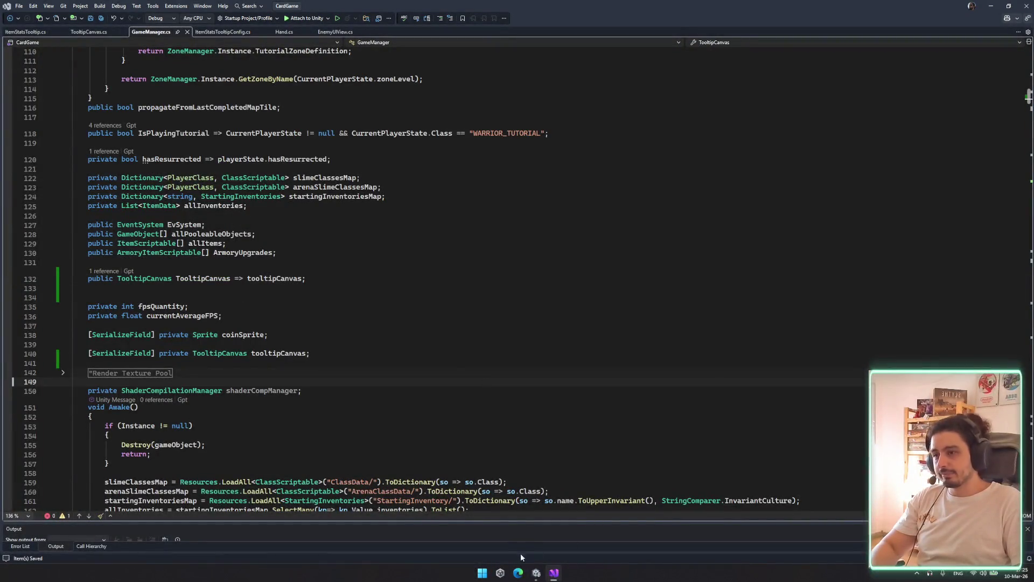
ctrl+click(226, 354)
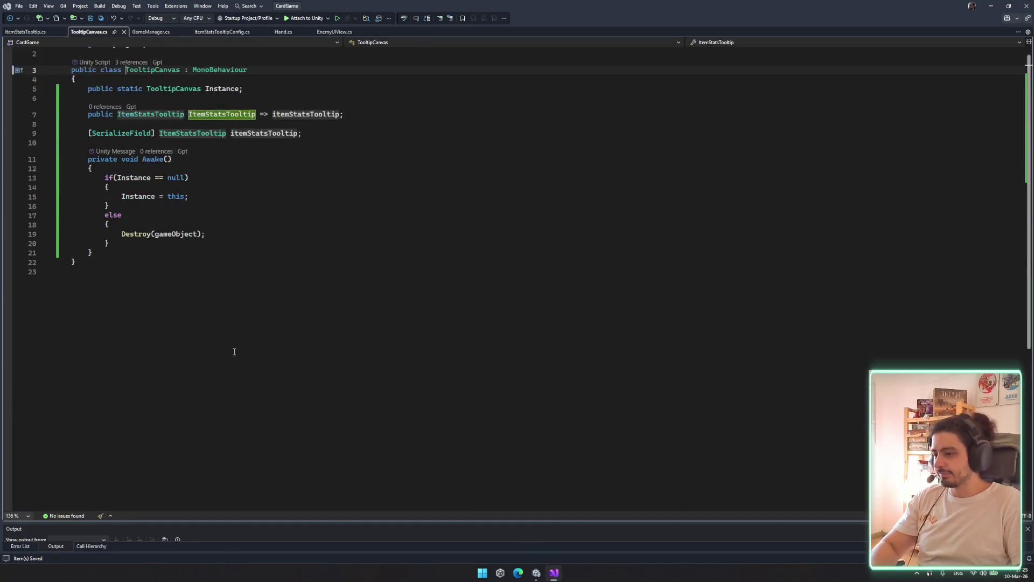
Remove the static Instance field and the Awake method from TooltipCanvas, then return to Unity
click(330, 101)
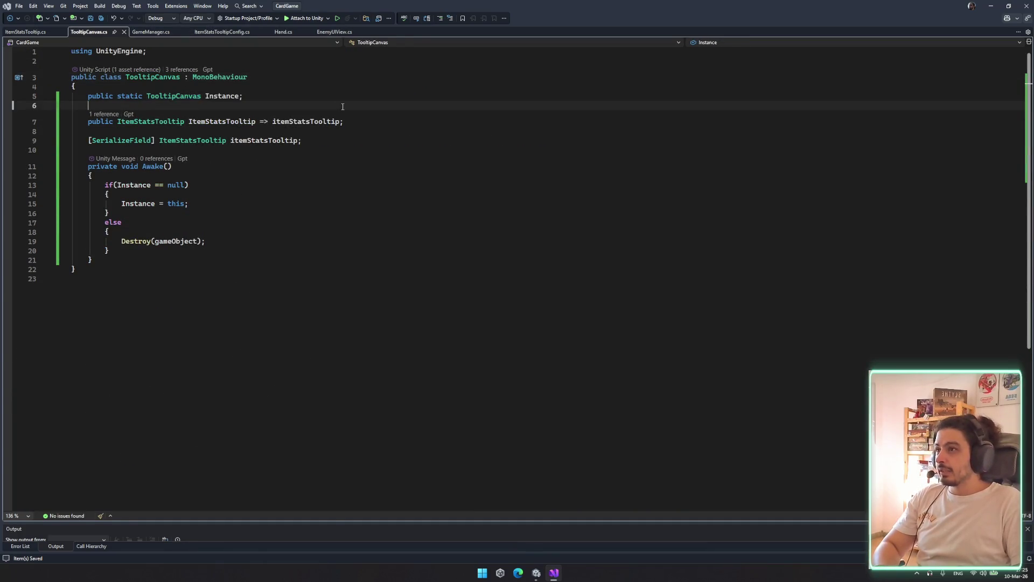
key(ctrl+x)
key(ctrl+x)
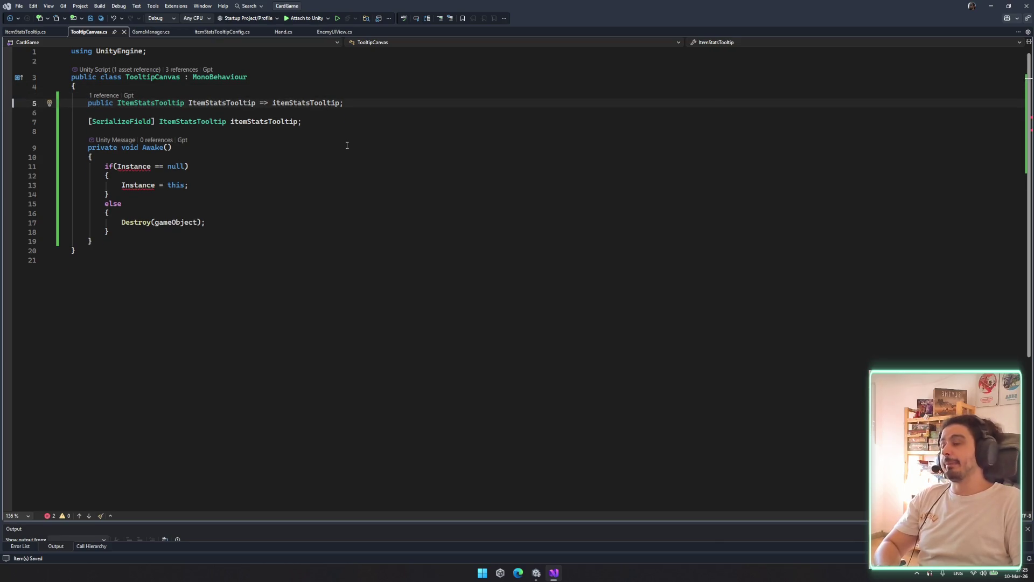
mouse_move(167, 241)
mouse_down()
mouse_move(226, 157)
mouse_move(176, 147)
mouse_up()
key(ctrl+x)
key(ctrl+x)
click(362, 150)
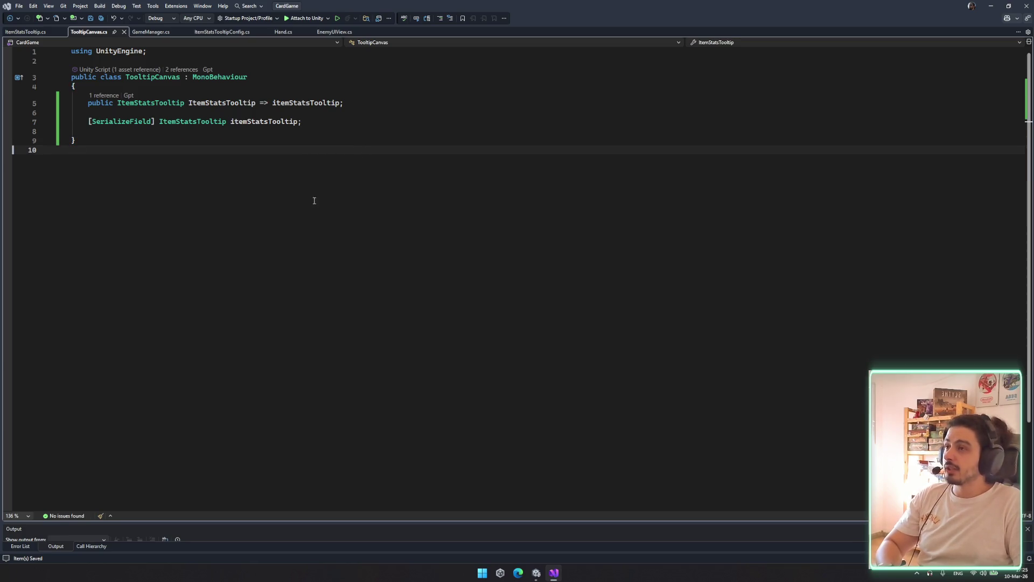
click(536, 572)
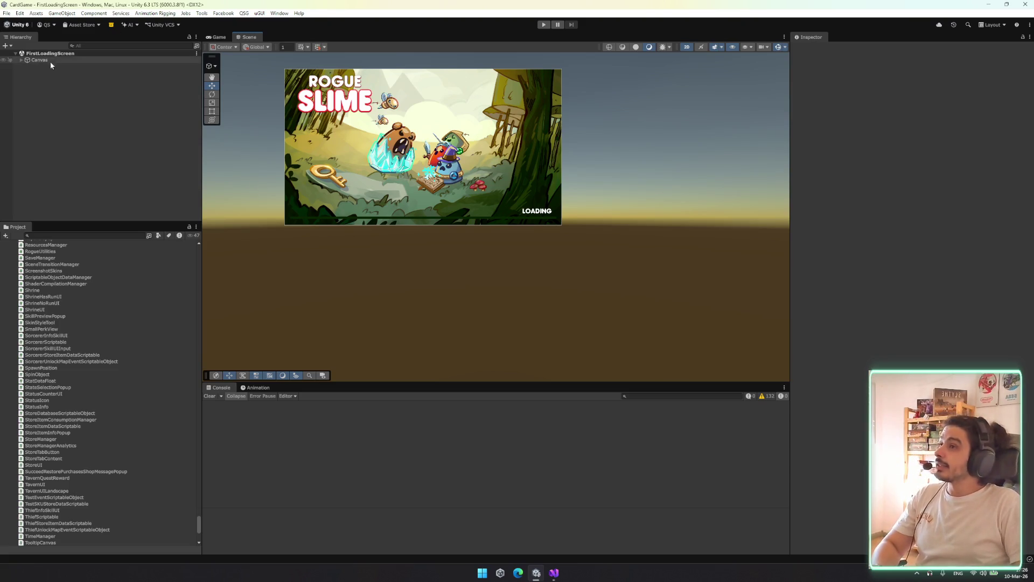
Load the Menu scene through the scene switcher
drag(506, 161, 528, 210)
key(ctrl+shift+s)
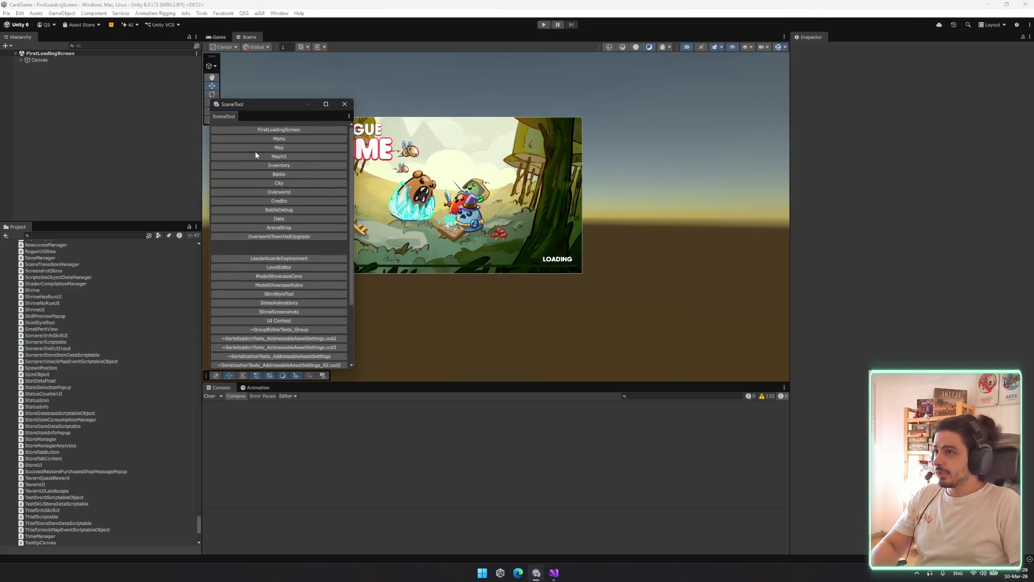
click(296, 139)
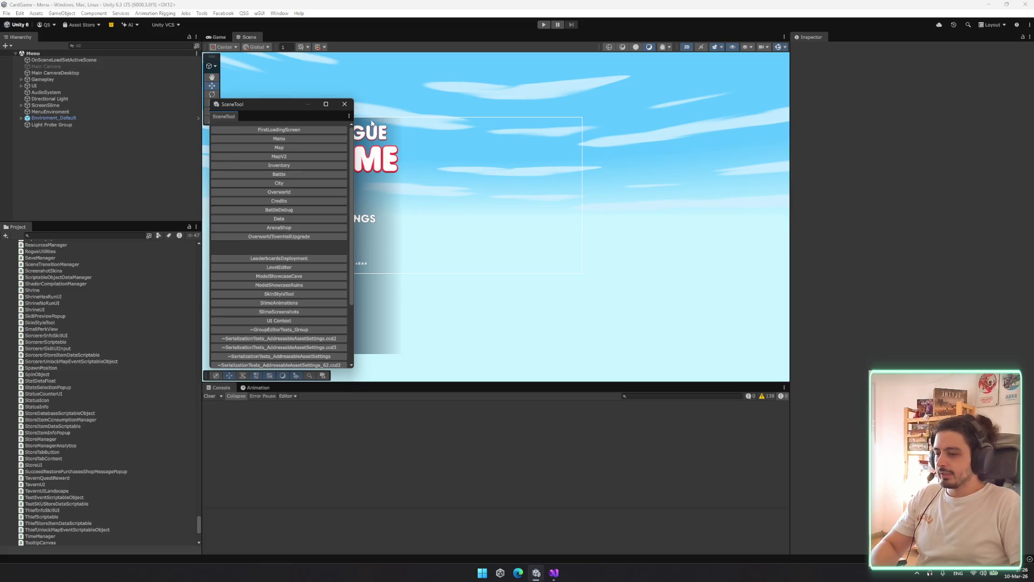
click(345, 104)
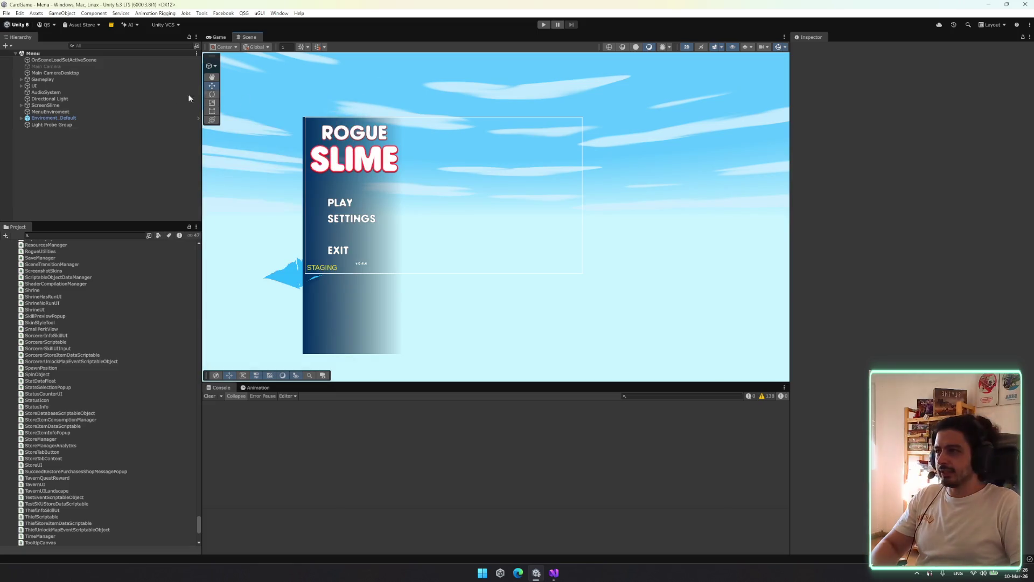
Expand Gameplay and assign TooltipCanvas to the Game Manager's Tooltip Canvas field
click(61, 79)
key(Down)
key(Right)
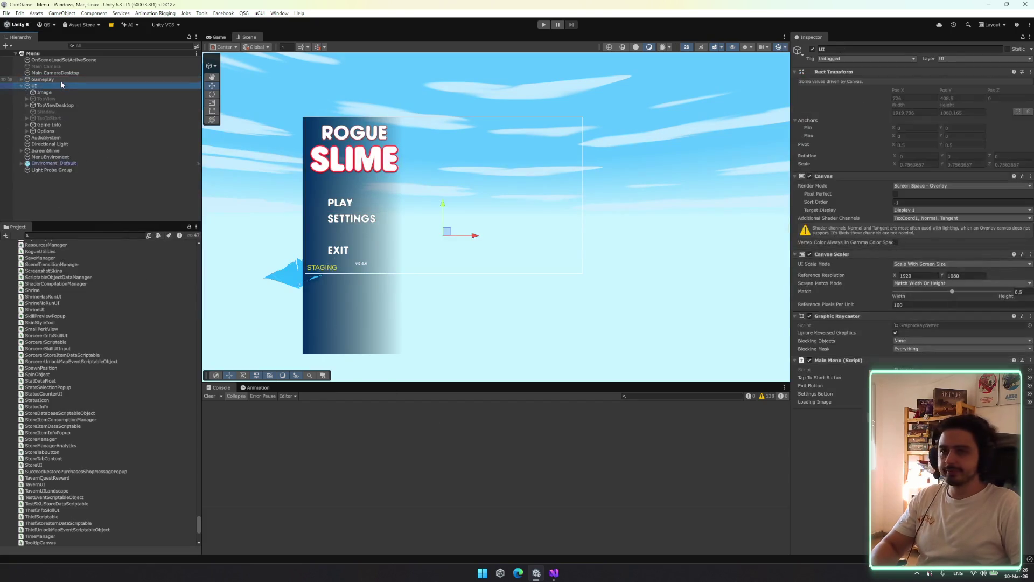
key(Down)
key(Down)
key(Down)
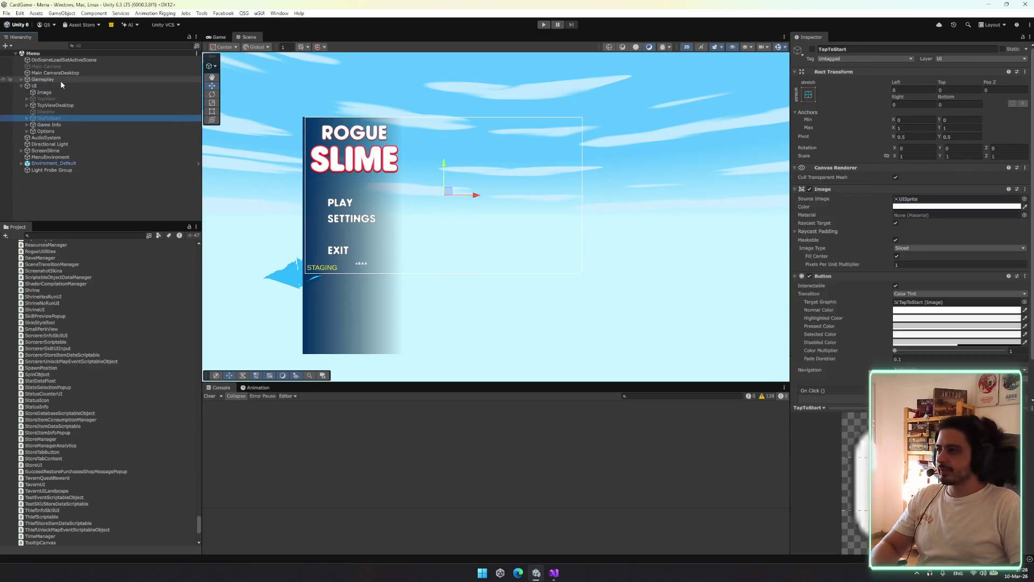
key(Left)
key(Left)
key(Left)
key(Up)
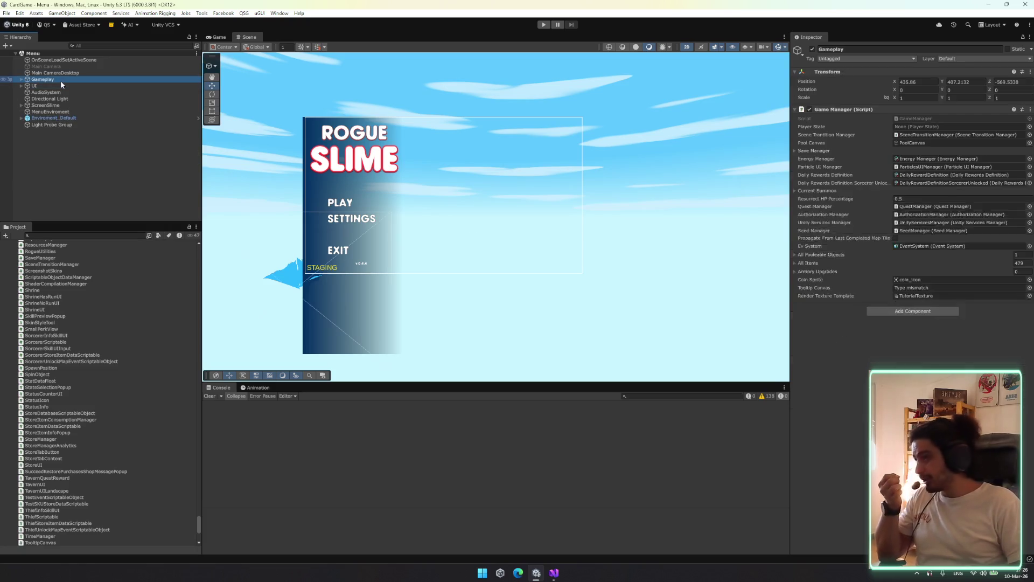
key(Right)
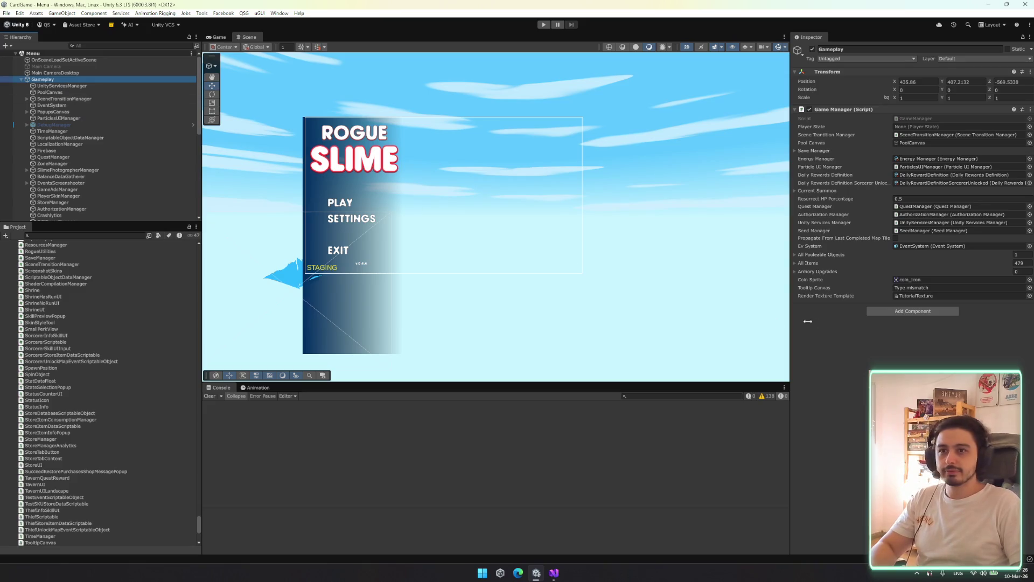
scroll(57, 211, down, 6)
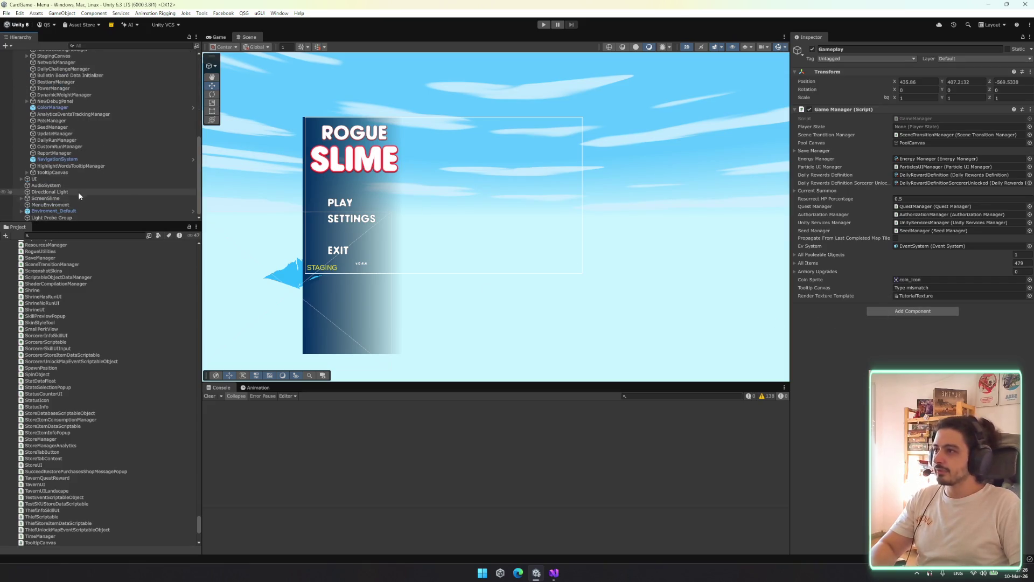
mouse_move(70, 171)
mouse_down()
mouse_move(936, 310)
mouse_move(927, 287)
mouse_up()
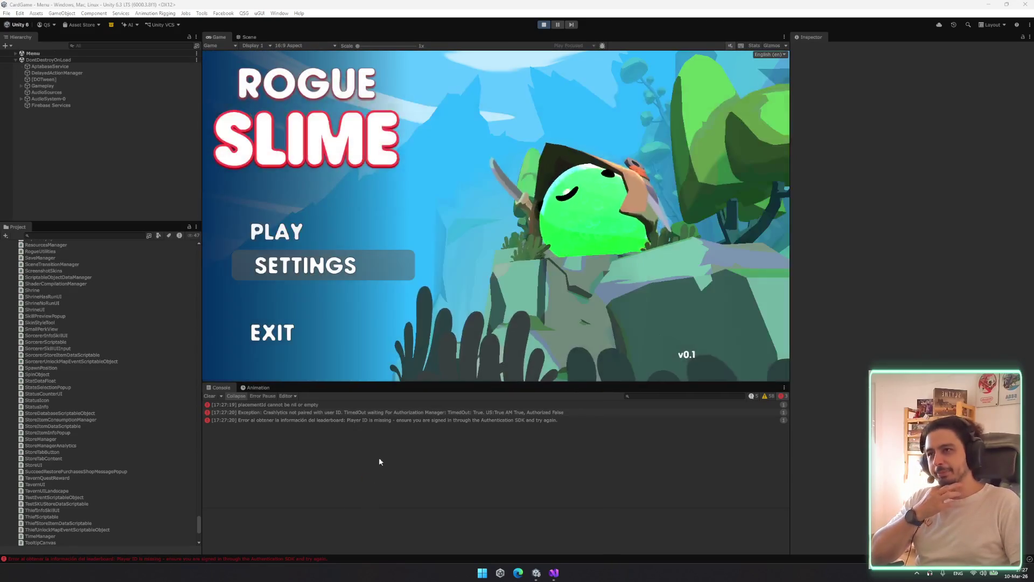
Filter the Hierarchy for 'deb', toggle DebugManager to launch a test battle, and check item tooltips
click(101, 47)
text(deb)
click(42, 59)
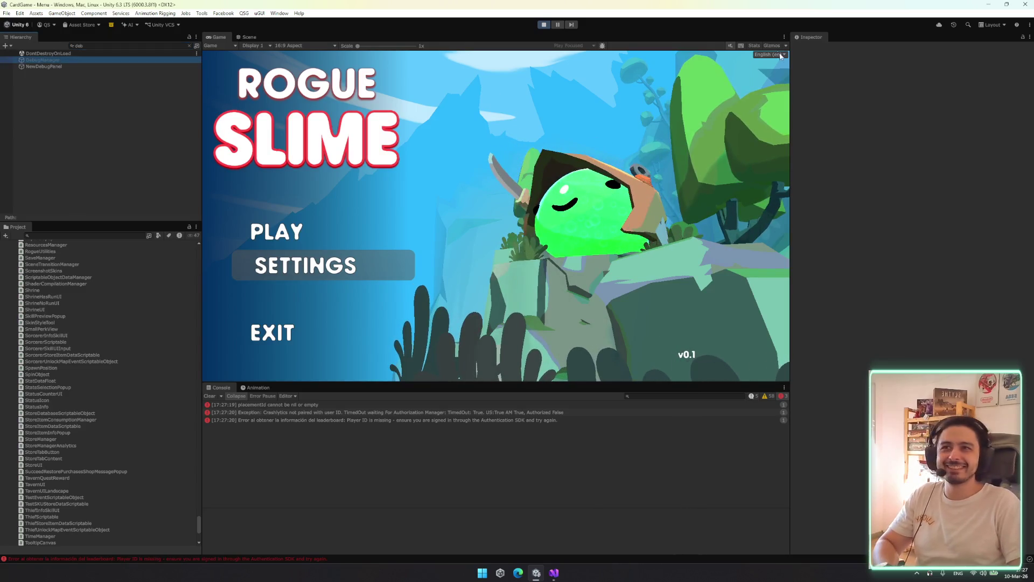
click(812, 49)
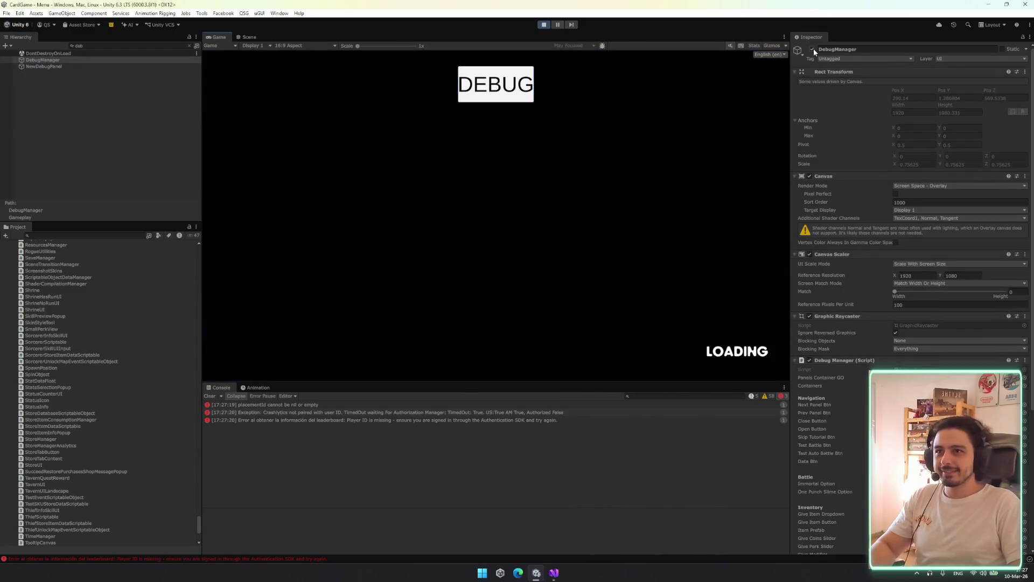
click(812, 49)
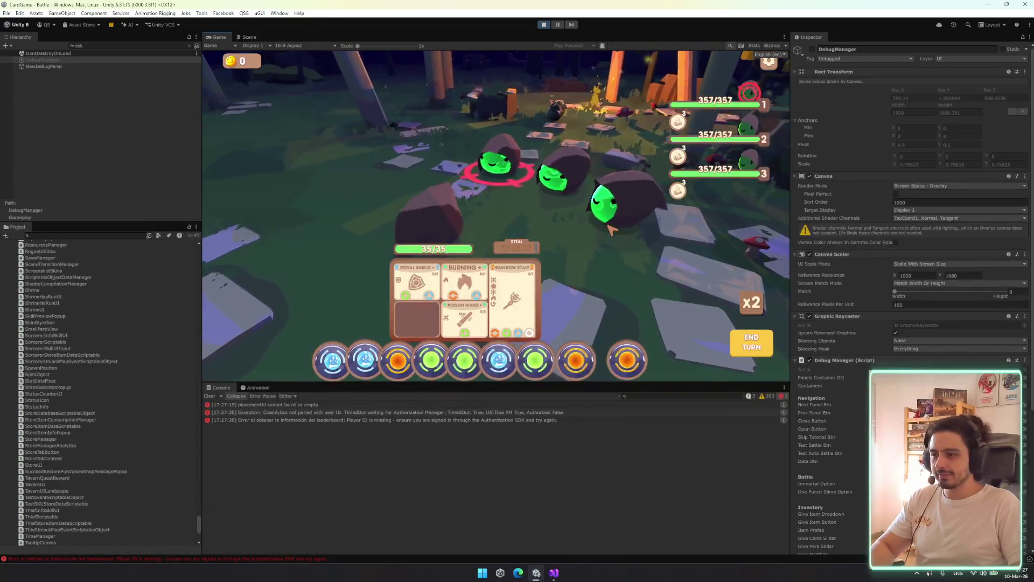
mouse_move(510, 291)
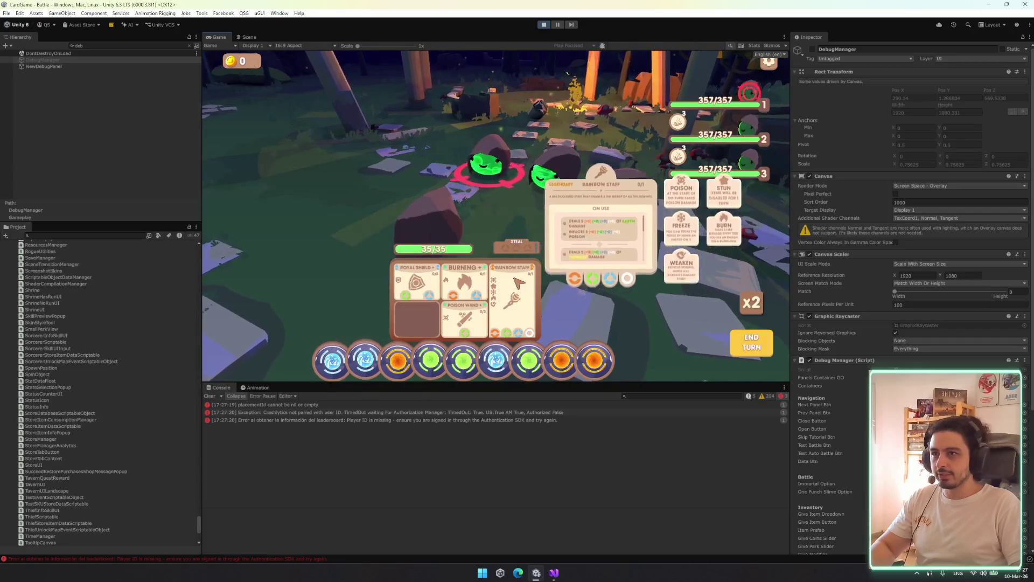
mouse_move(466, 279)
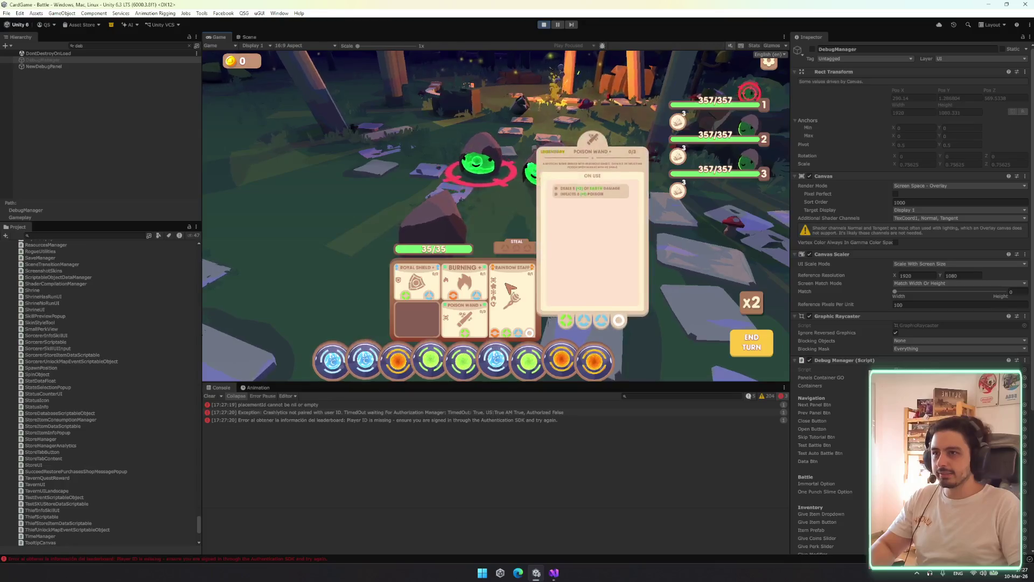
mouse_move(625, 186)
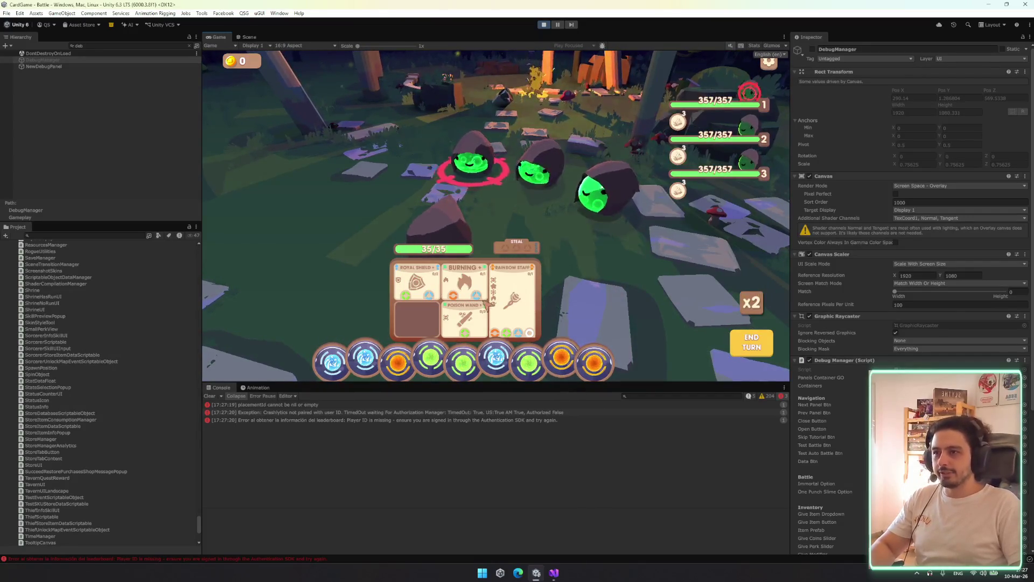
Clear the Hierarchy search and select TooltipCanvas
click(83, 46)
key(BackSpace)
key(BackSpace)
key(BackSpace)
scroll(135, 171, down, 5)
click(118, 192)
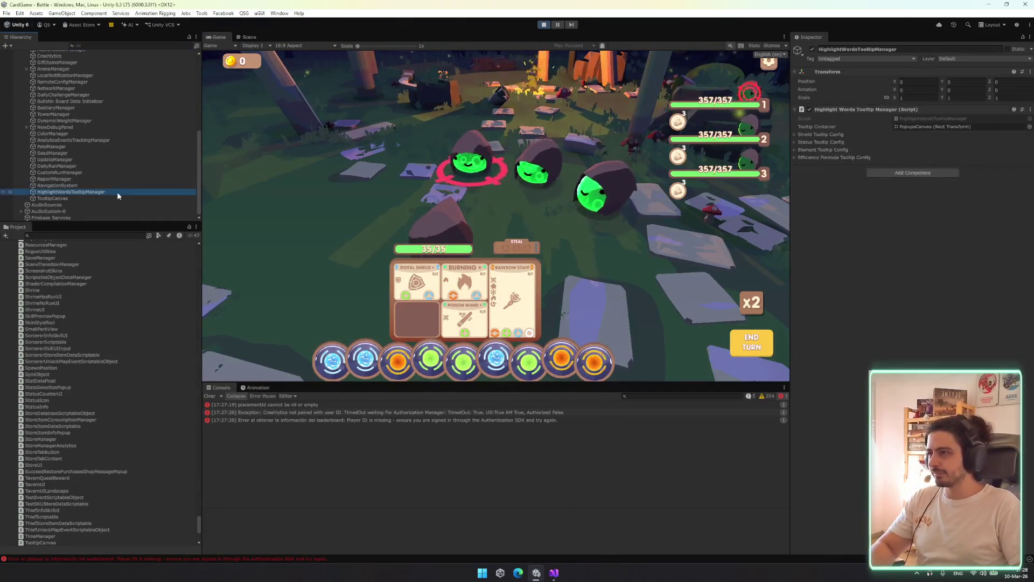
key(Up)
key(Up)
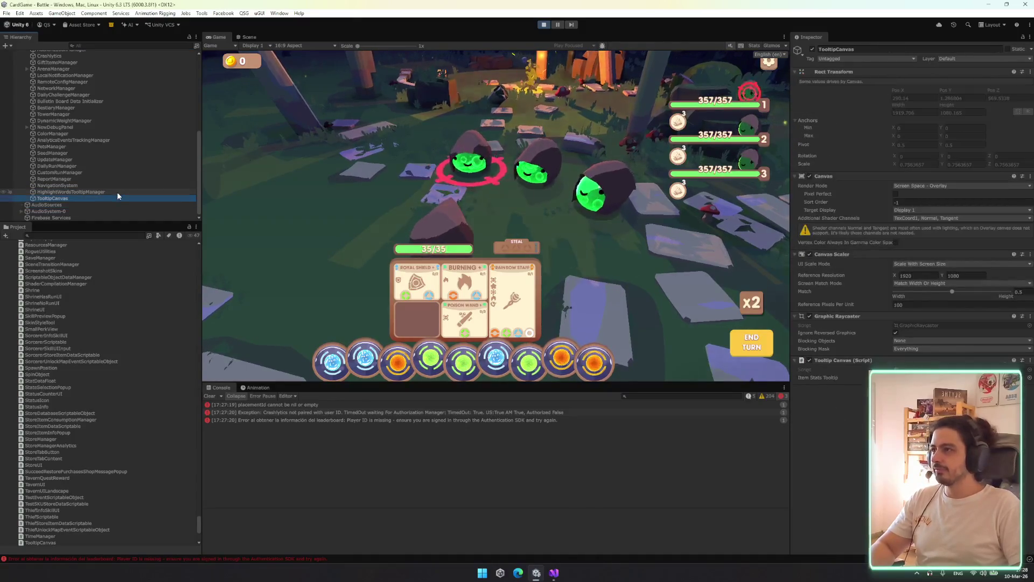
View TooltipCanvas.cs's itemStatsTooltip field in Visual Studio
click(668, 478)
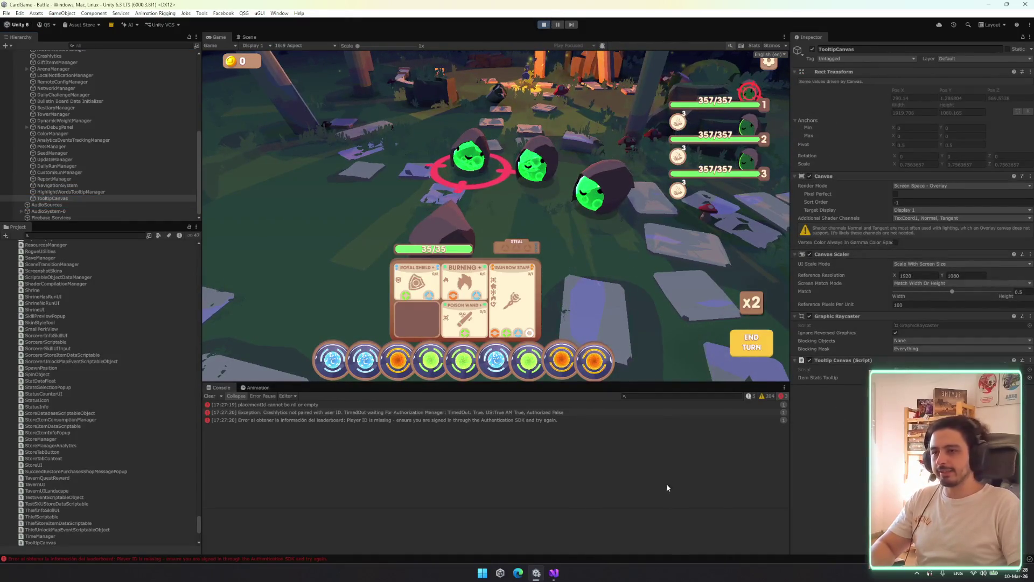
click(560, 577)
click(184, 122)
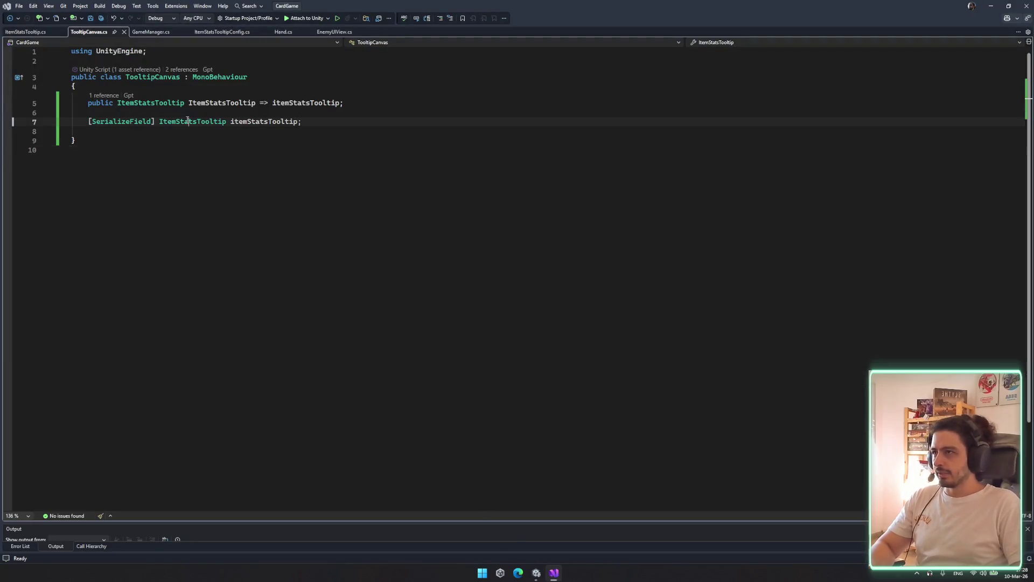
Open ItemStatsTooltipConfig.cs and start replacing the reparenting assignment on line 63
click(145, 33)
click(222, 32)
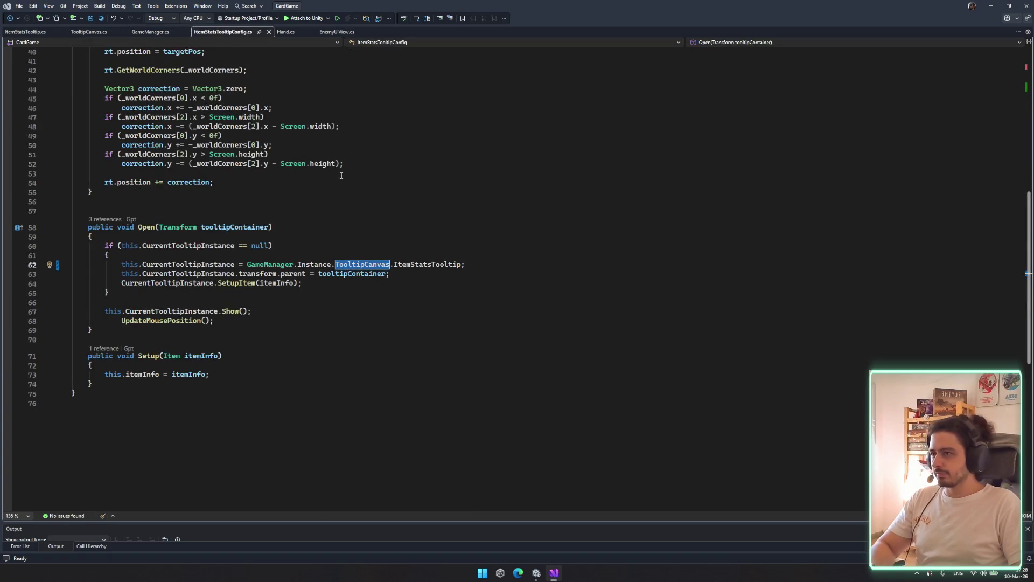
click(410, 264)
click(119, 273)
key(Down)
key(Up)
drag(281, 274, 459, 271)
key(BackSpace)
key(BackSpace)
text(localScale)
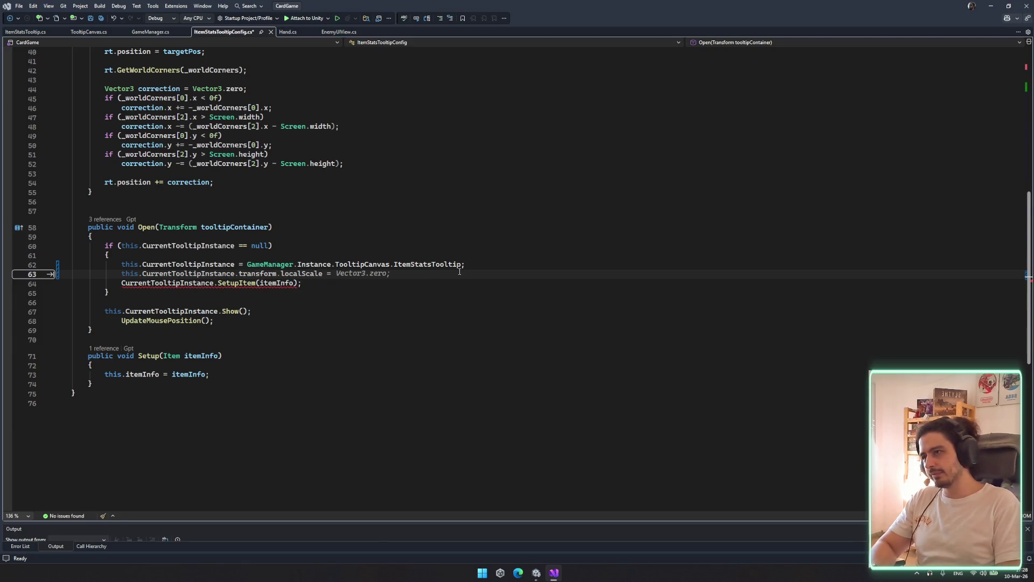
key(BackSpace)
key(BackSpace)
key(BackSpace)
text(s)
key(Tab)
Change line 63 to transform.localScale = tooltipContainer.localScale and save
click(462, 265)
key(ctrl+s)
click(352, 274)
double_click(291, 274)
key(BackSpace)
text(localS)
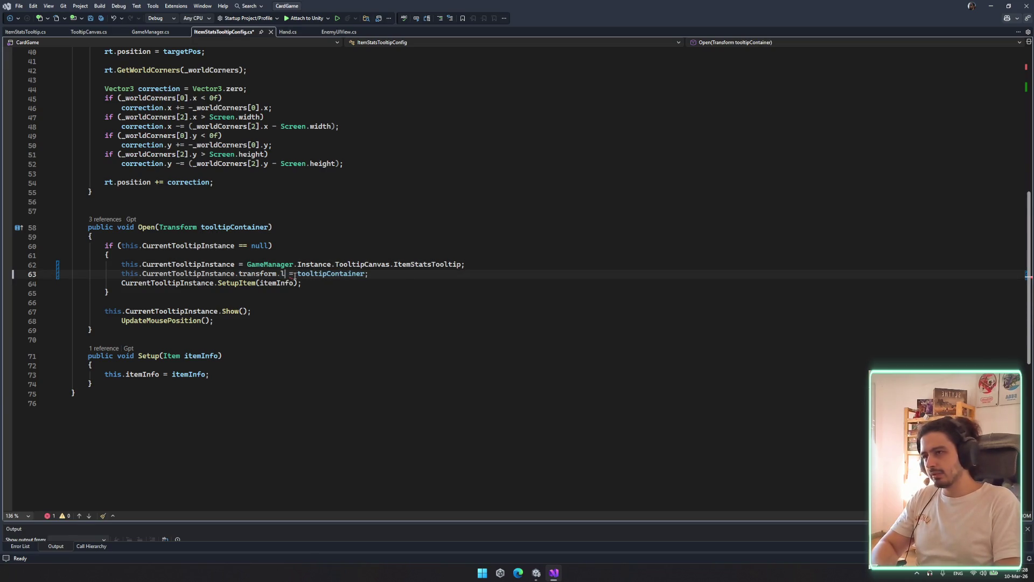
key(Tab)
key(ctrl+s)
click(418, 275)
key(Left)
text(.lo)
key(Tab)
key(ctrl+s)
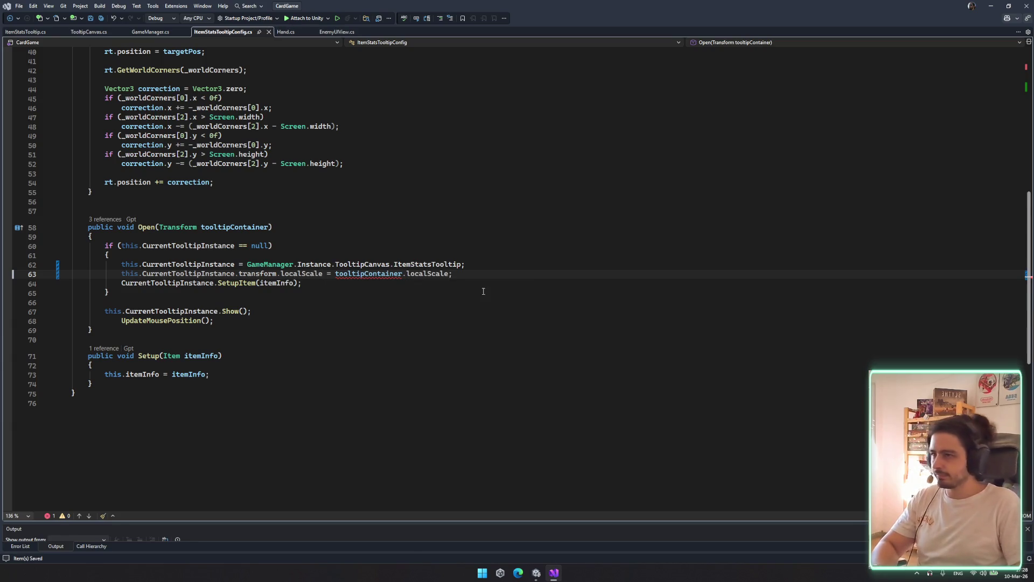
Search the file for any remaining '.parent' uses
scroll(509, 288, up, 1)
click(509, 288)
scroll(509, 288, up, 4)
click(511, 286)
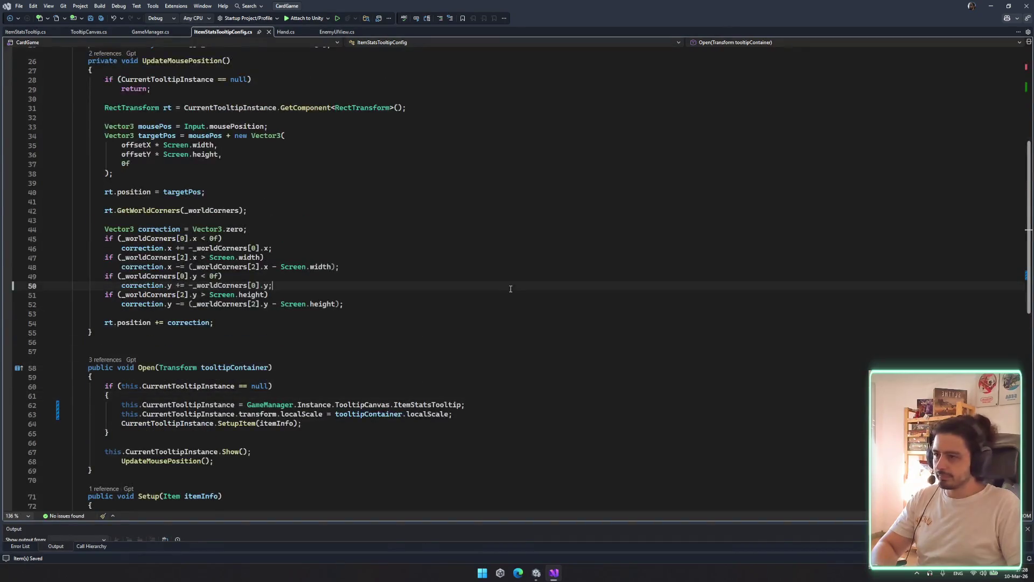
scroll(358, 280, up, 4)
key(ctrl+f)
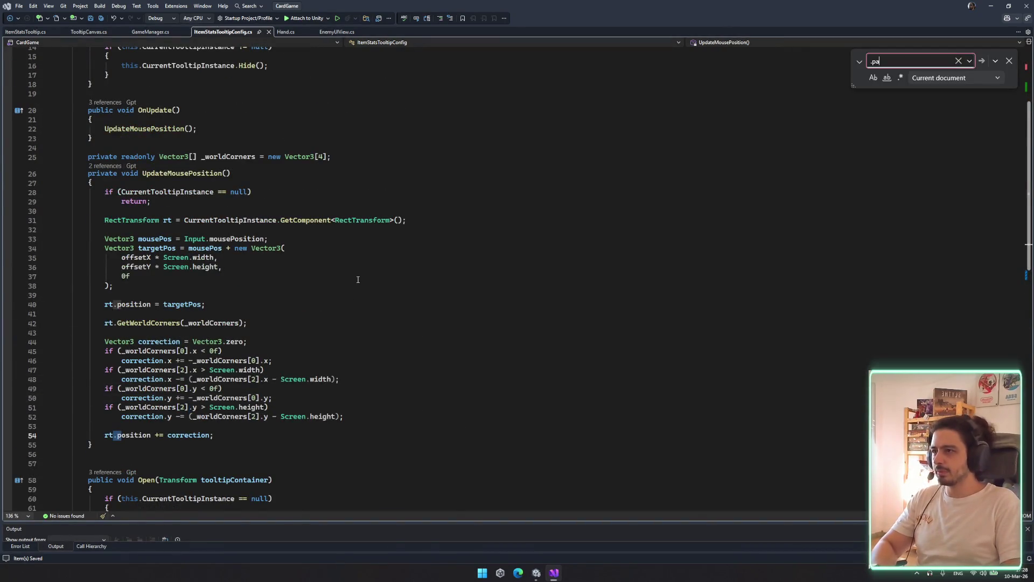
text(.parent)
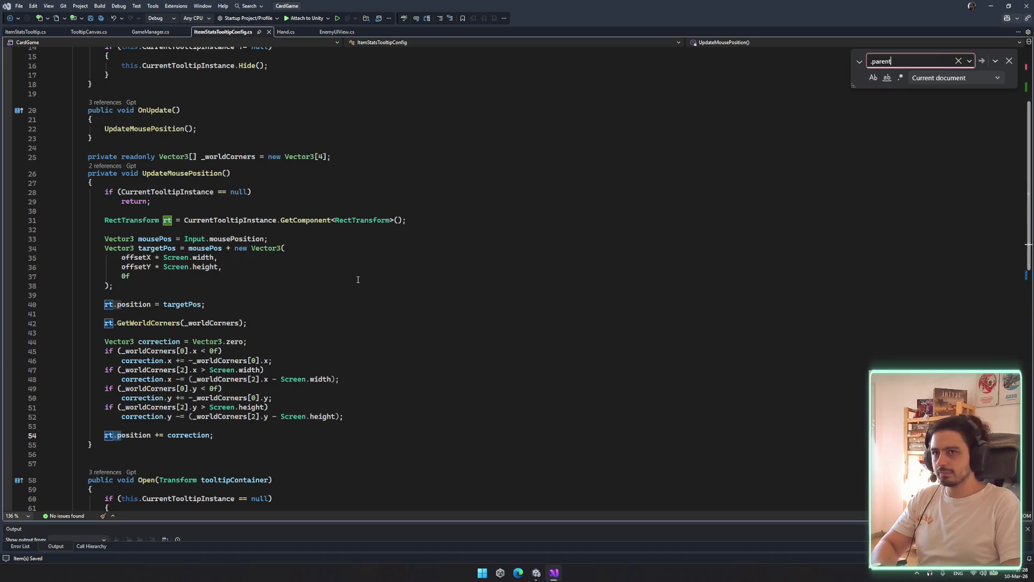
key(Return)
key(Return)
key(ctrl+s)
scroll(485, 372, down, 5)
click(579, 340)
Review the tooltip positioning and screen-edge correction code, close the search, and return to Unity
scroll(578, 364, up, 5)
click(556, 342)
scroll(553, 298, up, 2)
scroll(560, 301, down, 5)
click(571, 284)
scroll(582, 350, down, 6)
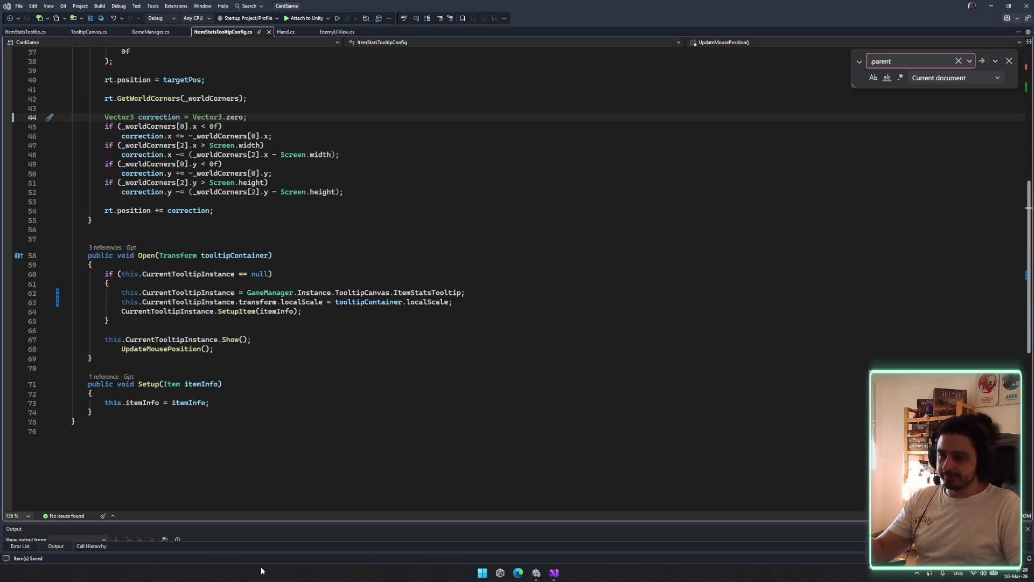
click(487, 478)
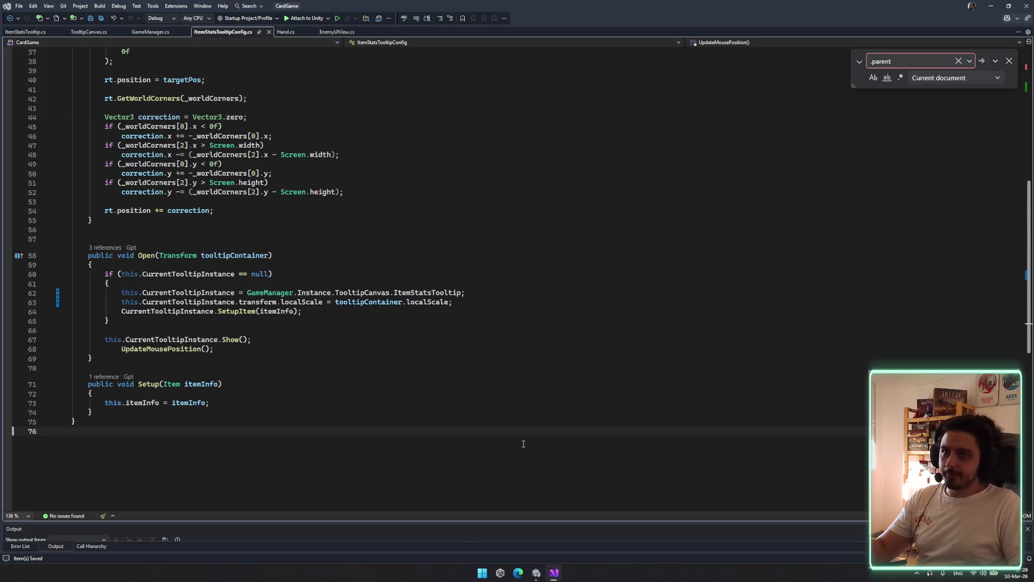
click(1009, 61)
click(736, 246)
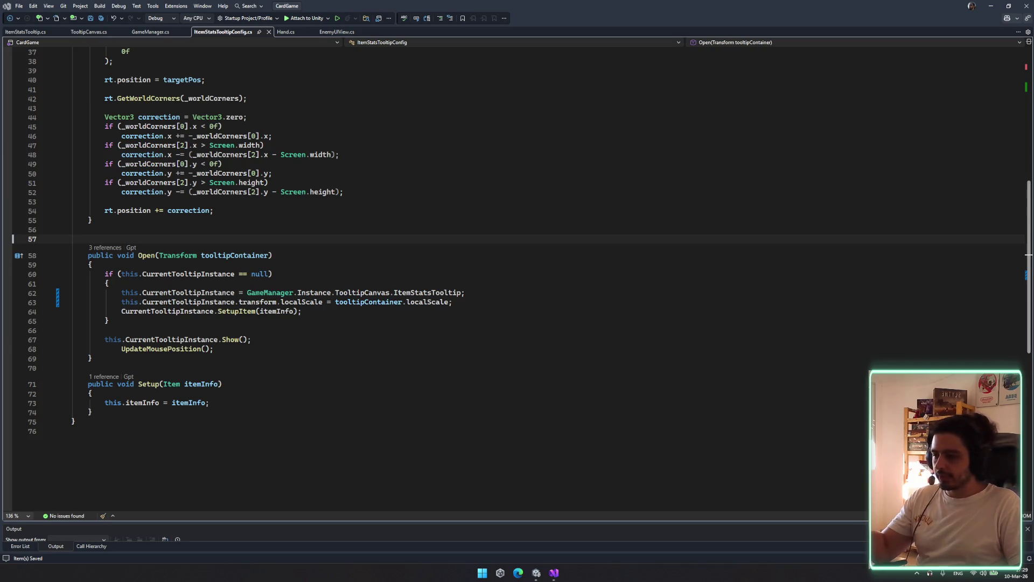
click(484, 320)
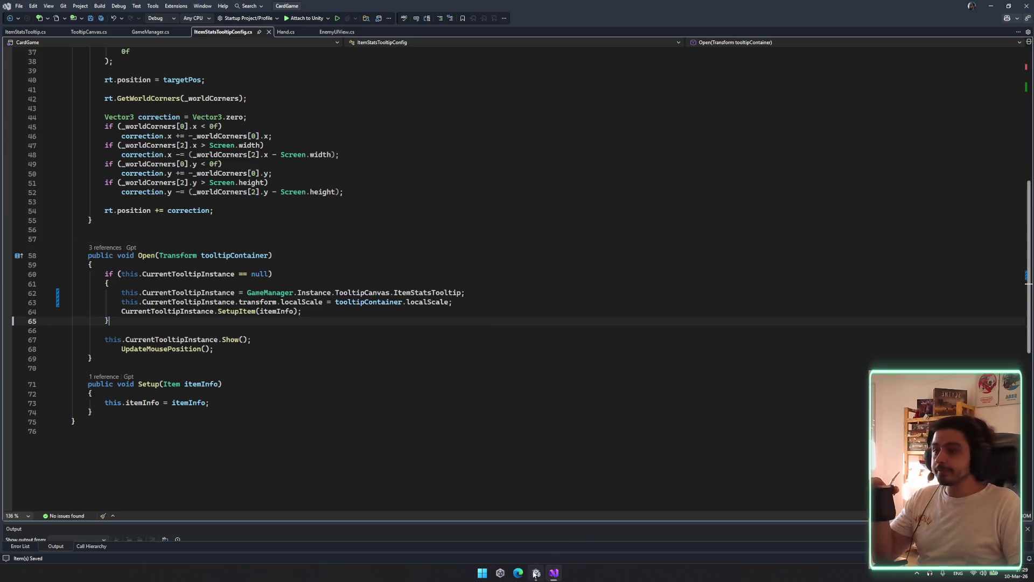
click(535, 572)
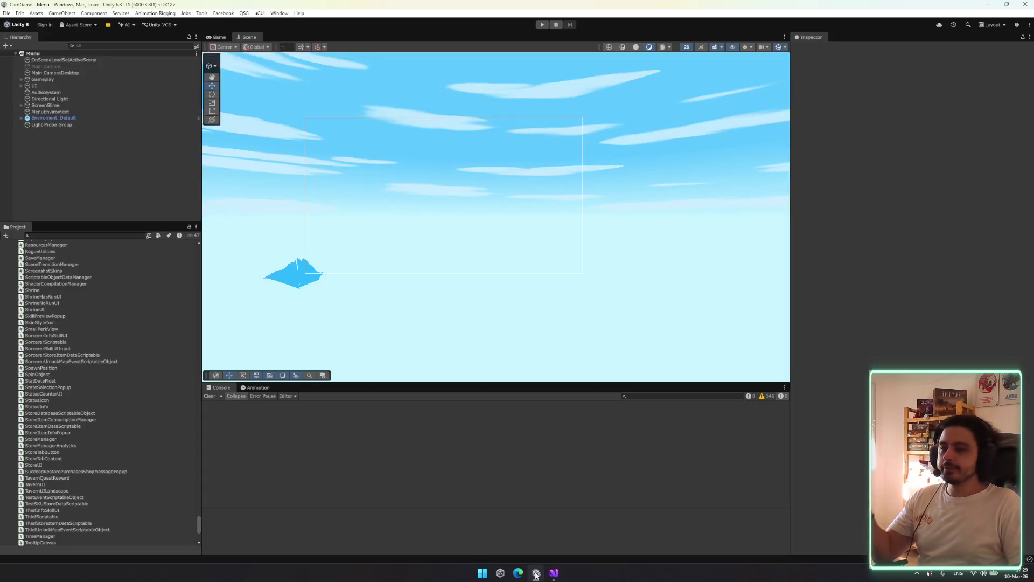
Enter play mode, filter the Hierarchy for 'debug', and toggle DebugManager to load a test battle
click(543, 25)
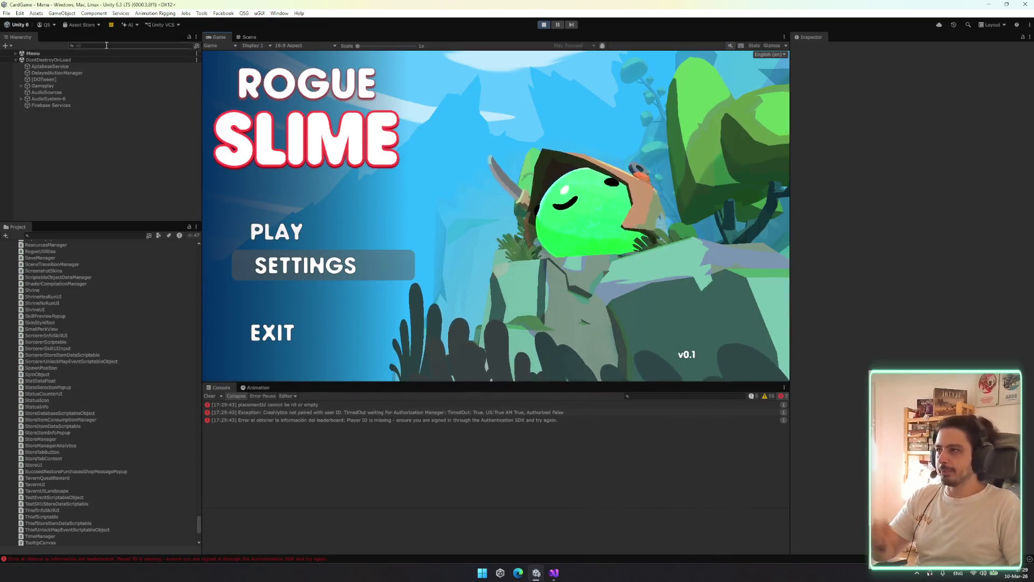
click(94, 46)
text(debug)
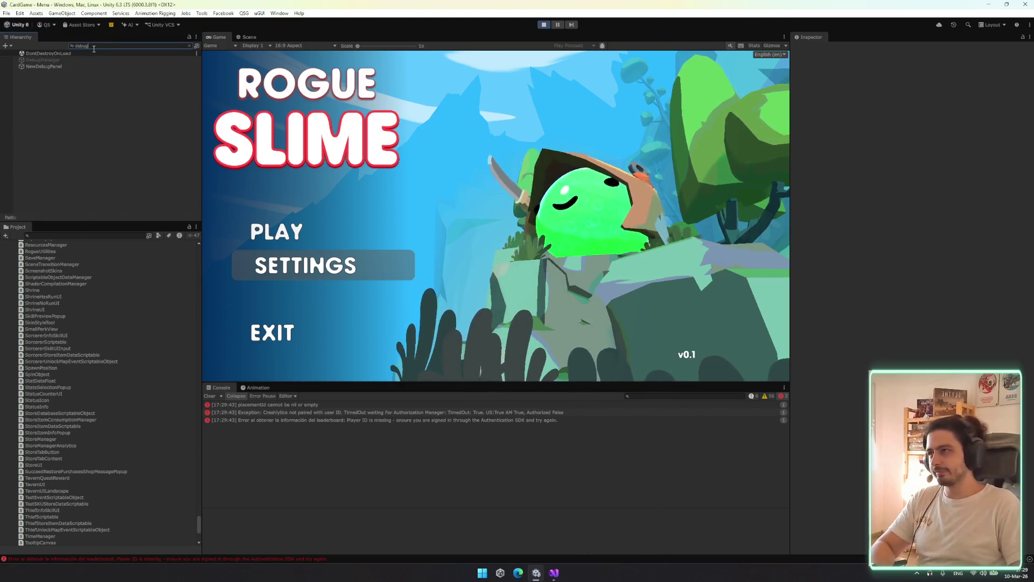
click(42, 60)
click(813, 49)
click(812, 49)
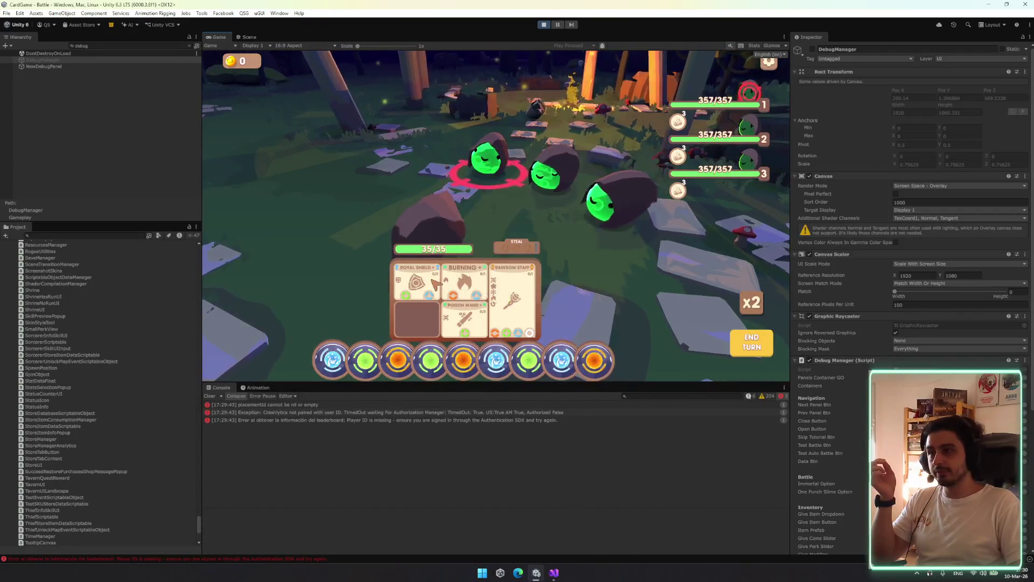
Check the Poison Wand and enemy equipment tooltips, then clear the Hierarchy search filter
mouse_move(462, 321)
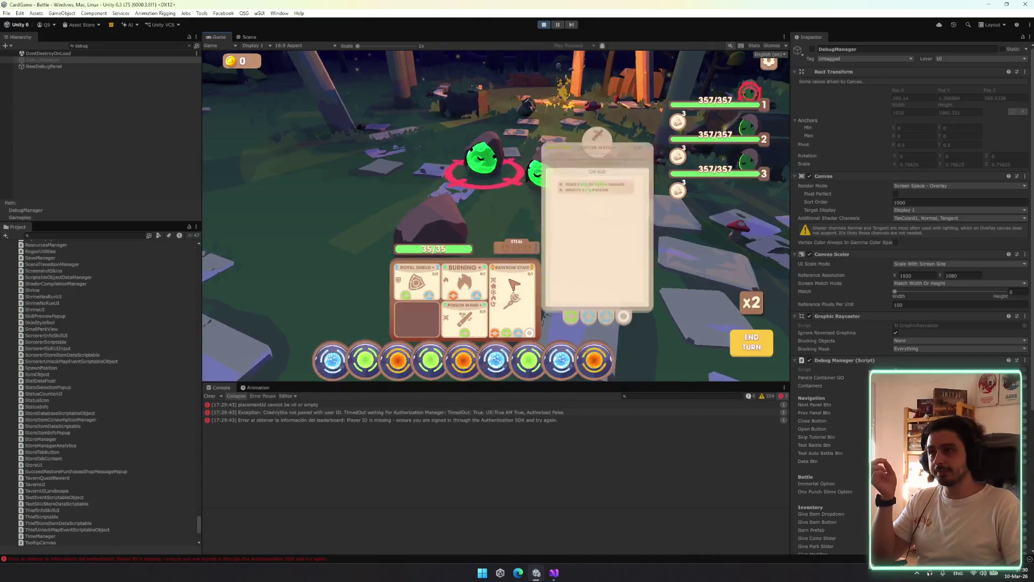
mouse_move(636, 183)
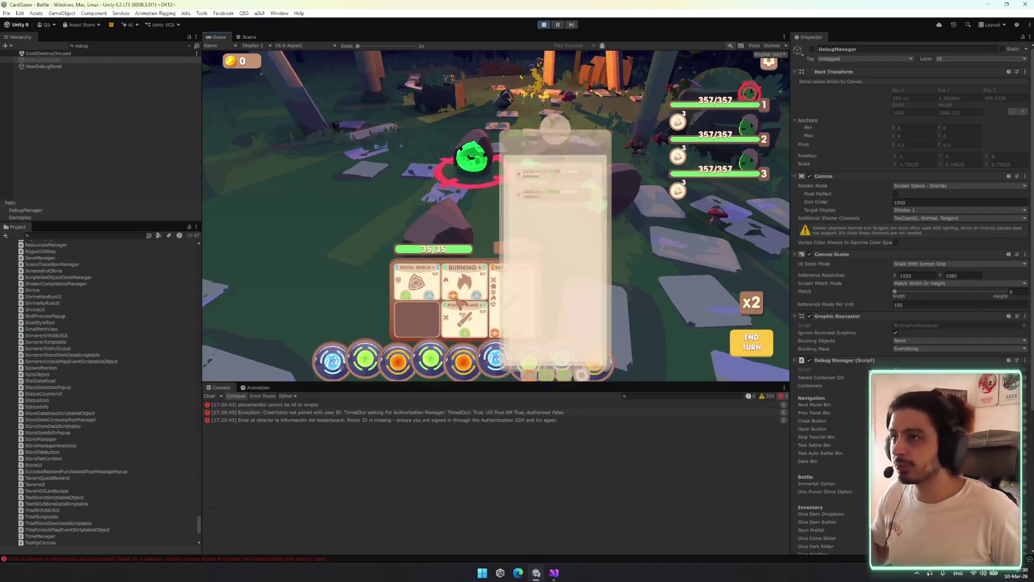
click(114, 46)
key(ctrl+a)
key(BackSpace)
scroll(162, 92, down, 10)
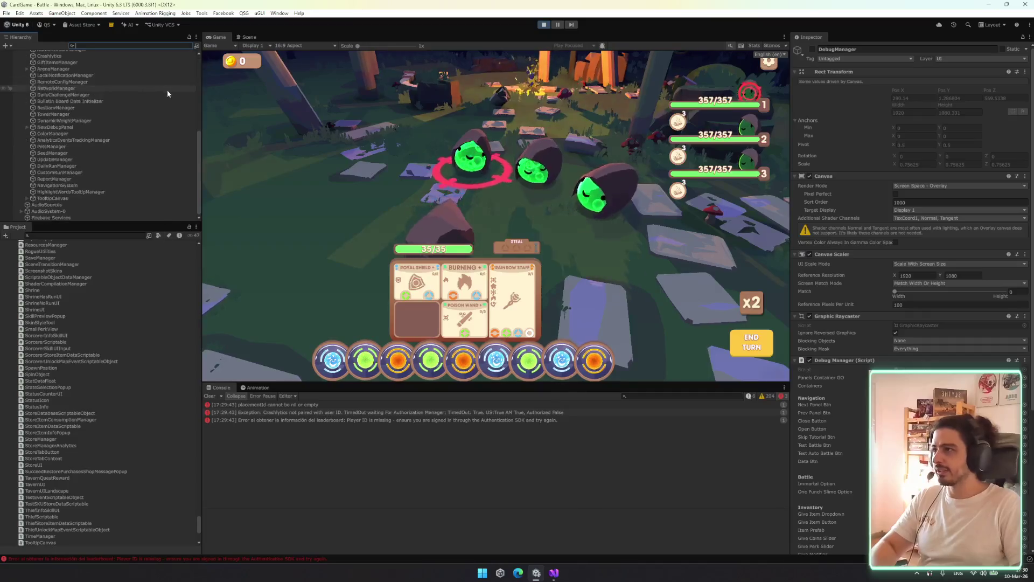
Expand ItemStatsTooltip under TooltipCanvas and raise its Canvas Group alpha to 1
click(88, 197)
key(Right)
key(Down)
key(Right)
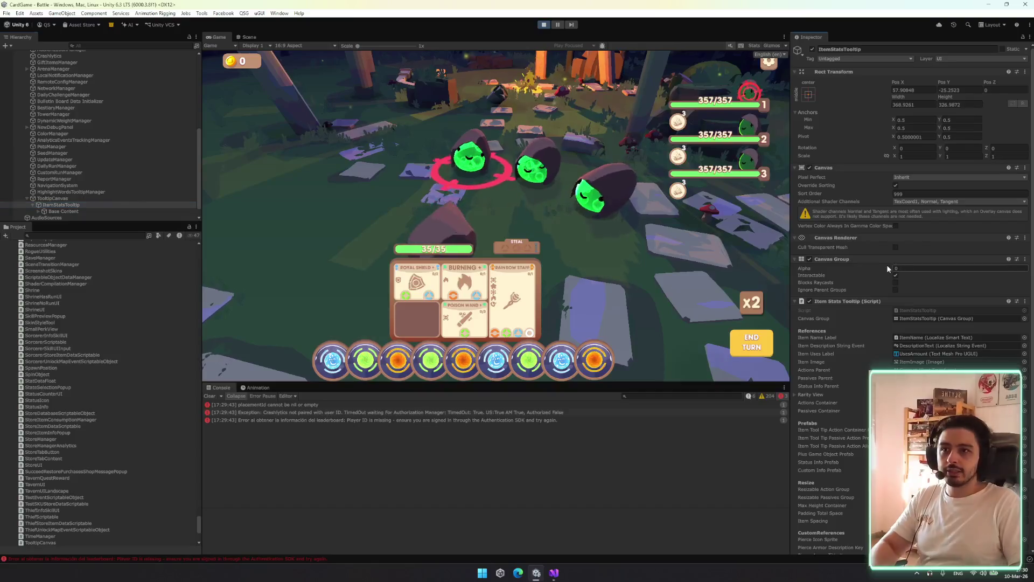
drag(887, 264, 950, 278)
scroll(75, 189, down, 1)
click(49, 210)
Expand Base Content down through Top H Layout, Passives and Actions
click(83, 197)
key(Right)
key(Down)
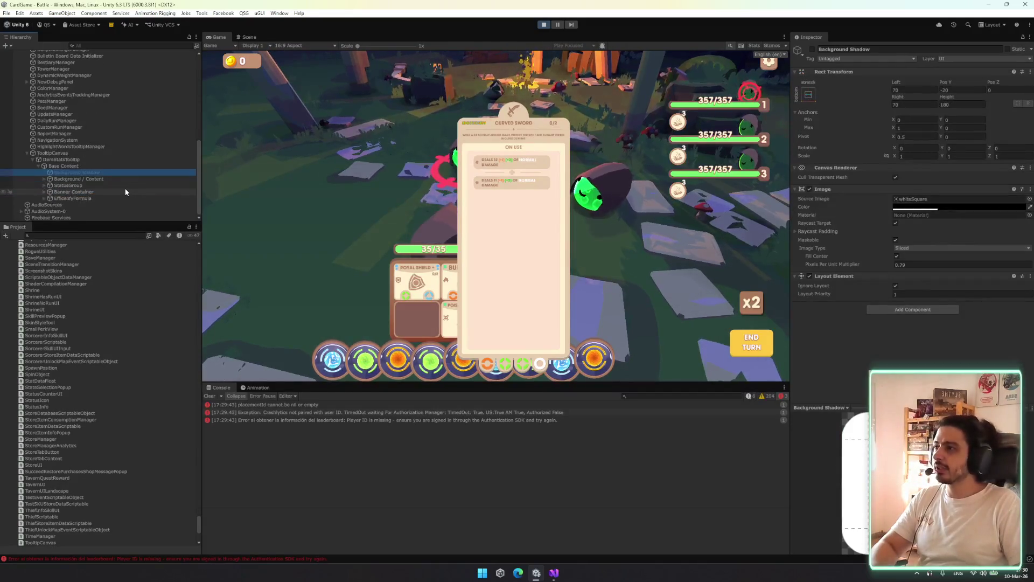
key(Down)
key(Right)
key(Down)
key(Down)
key(Down)
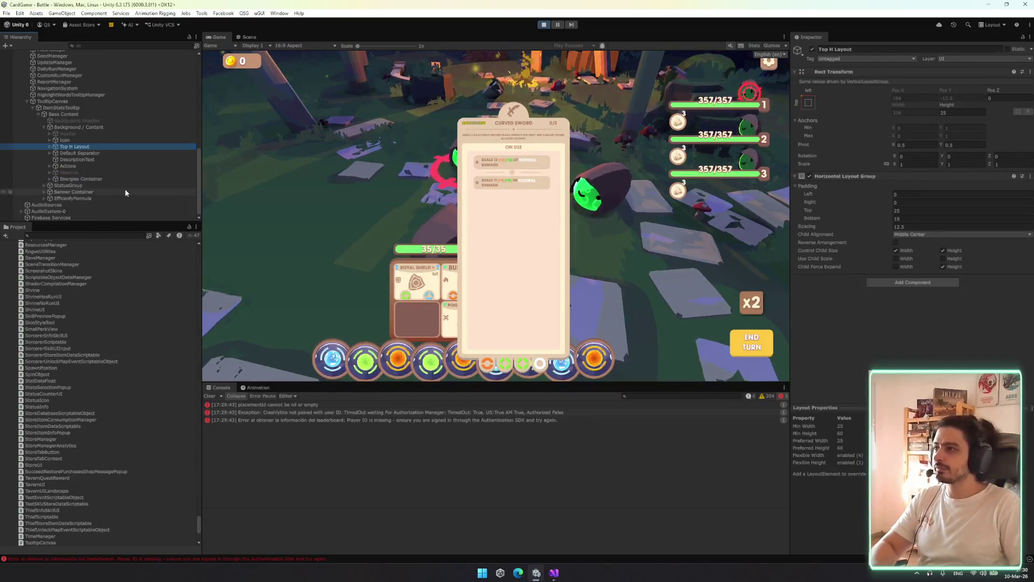
key(Down)
key(Down)
key(Down)
key(Right)
key(Up)
key(Right)
key(Down)
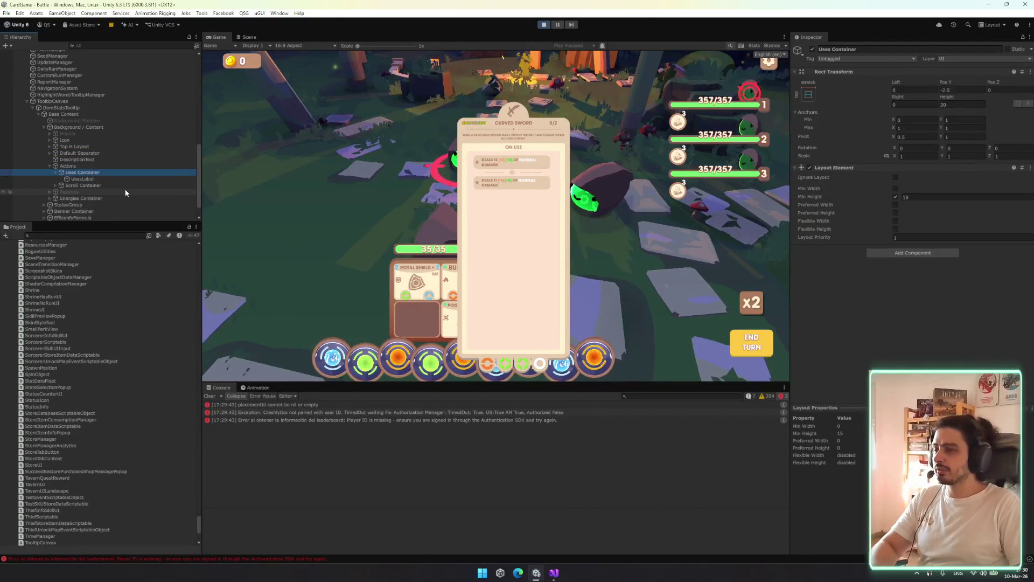
Drill through ScrollView and Viewport Container down to the Viewport object and its Content
key(Down)
key(Right)
key(Down)
key(Right)
key(Down)
key(Right)
key(Down)
key(Right)
key(Down)
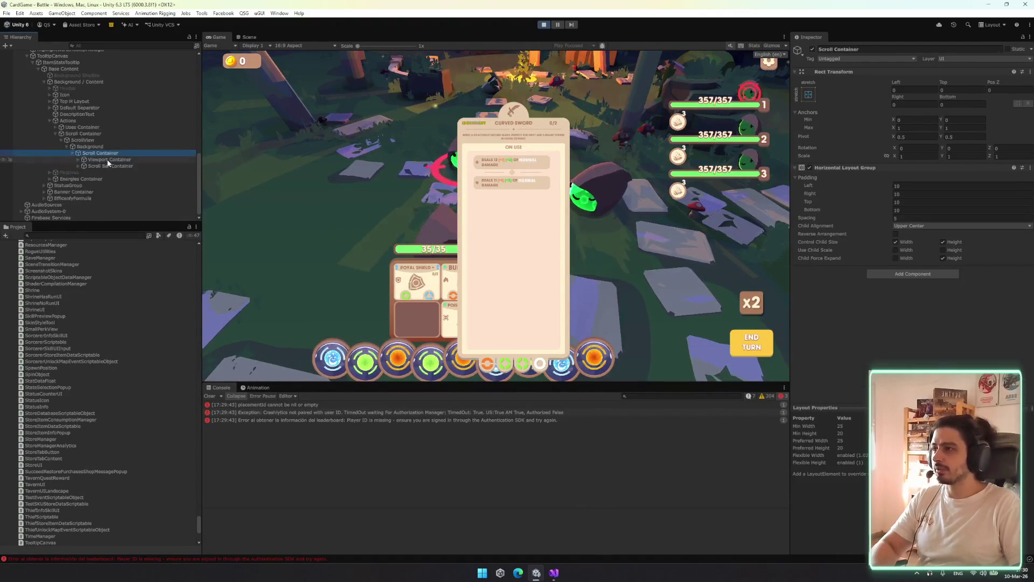
key(Right)
key(Down)
key(Right)
key(Down)
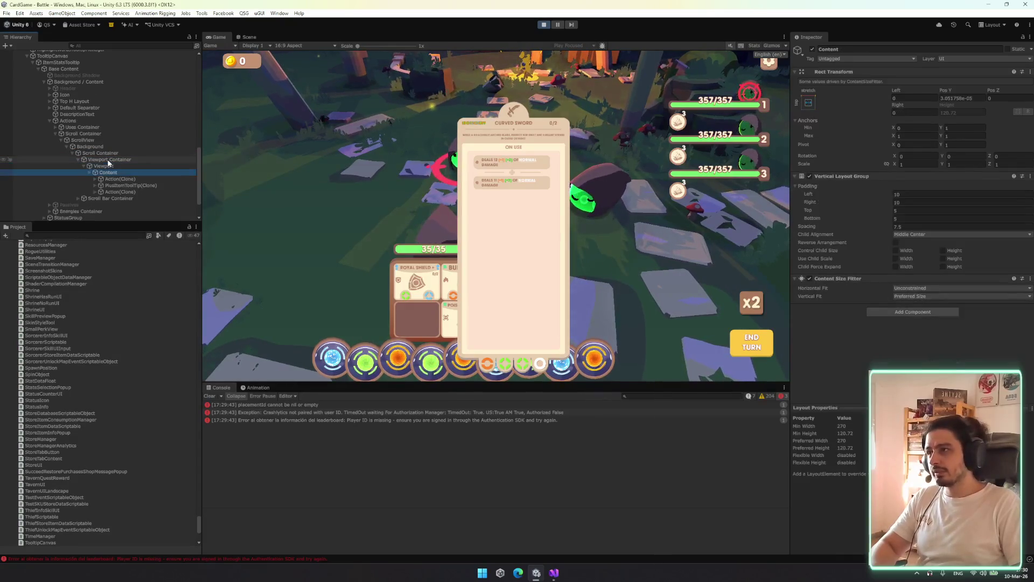
key(Right)
key(Down)
key(Down)
key(Down)
key(Up)
key(Up)
key(Up)
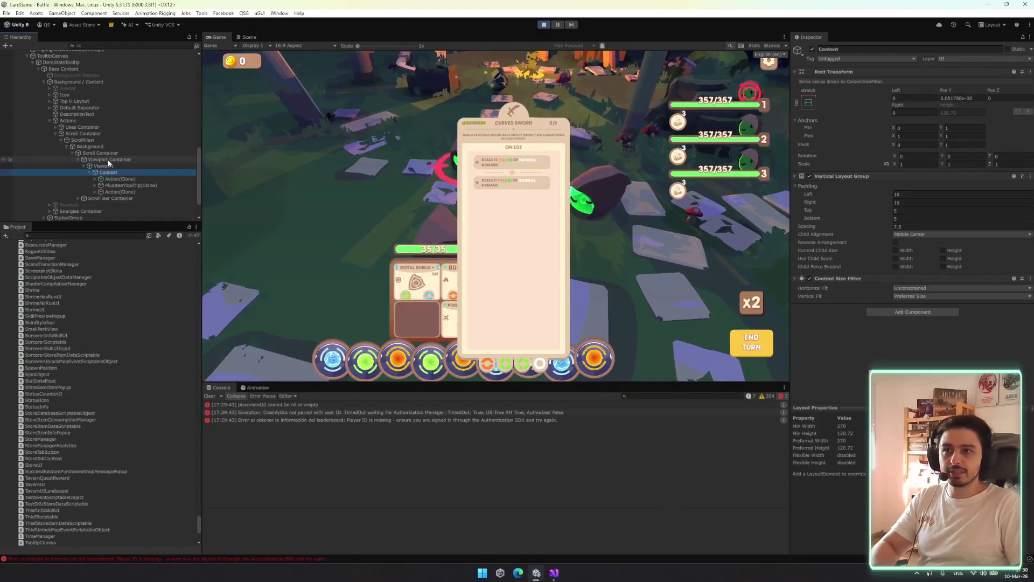
key(Up)
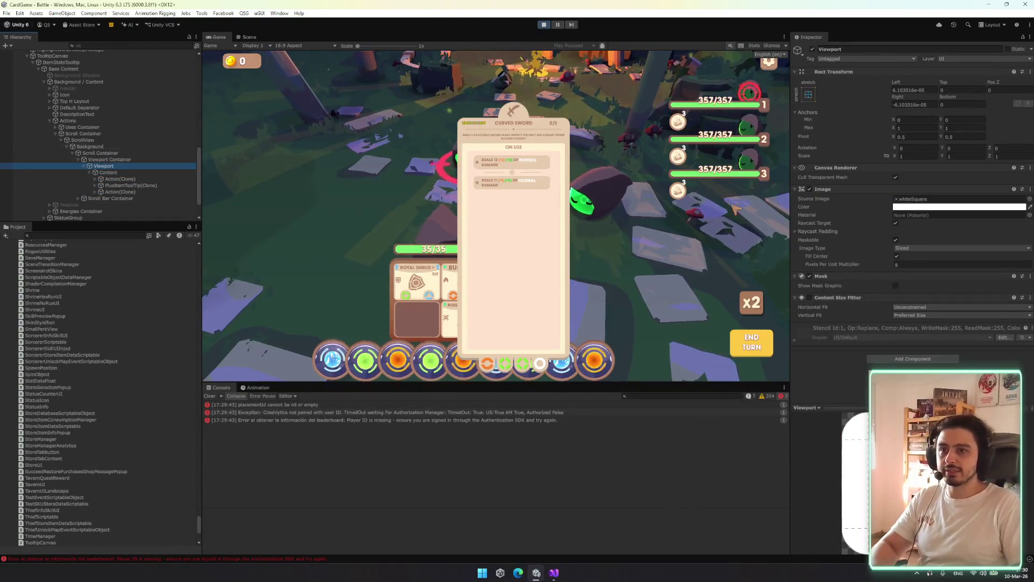
Enable the Viewport's Content Size Fitter; toggle ScrollView's Content Size Fitter on, then off
click(810, 297)
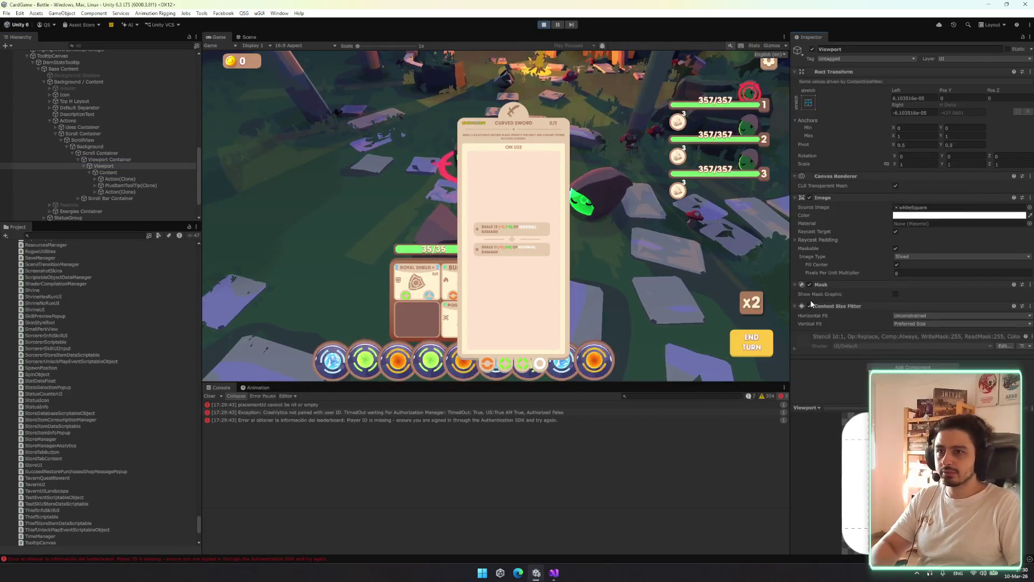
click(810, 306)
click(111, 159)
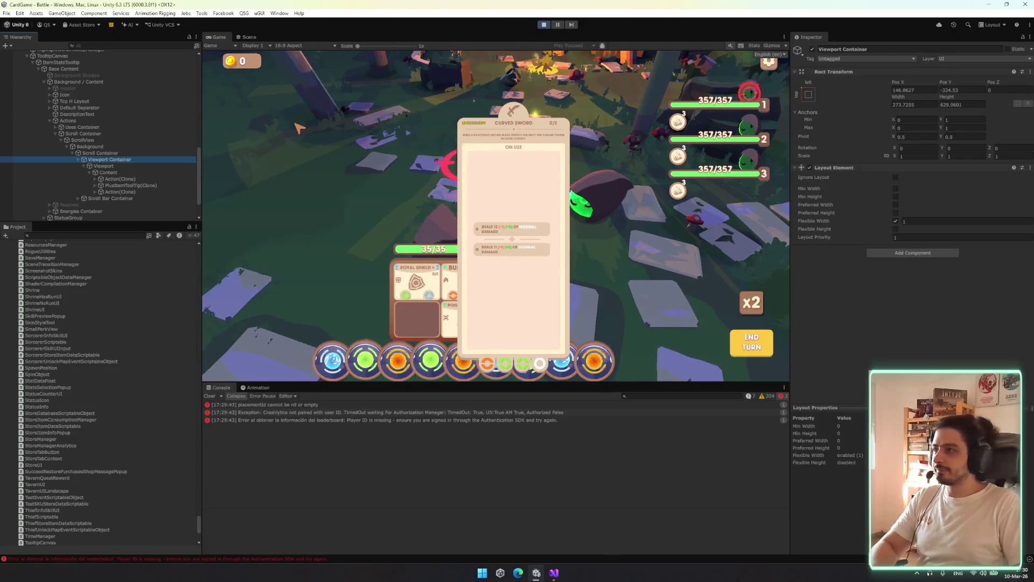
key(Left)
key(Left)
key(Up)
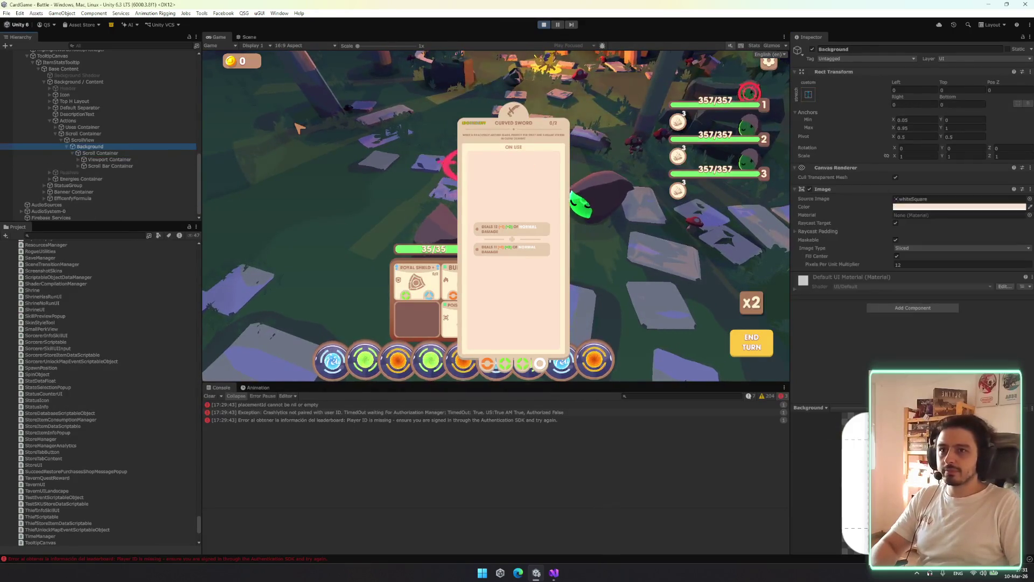
key(Up)
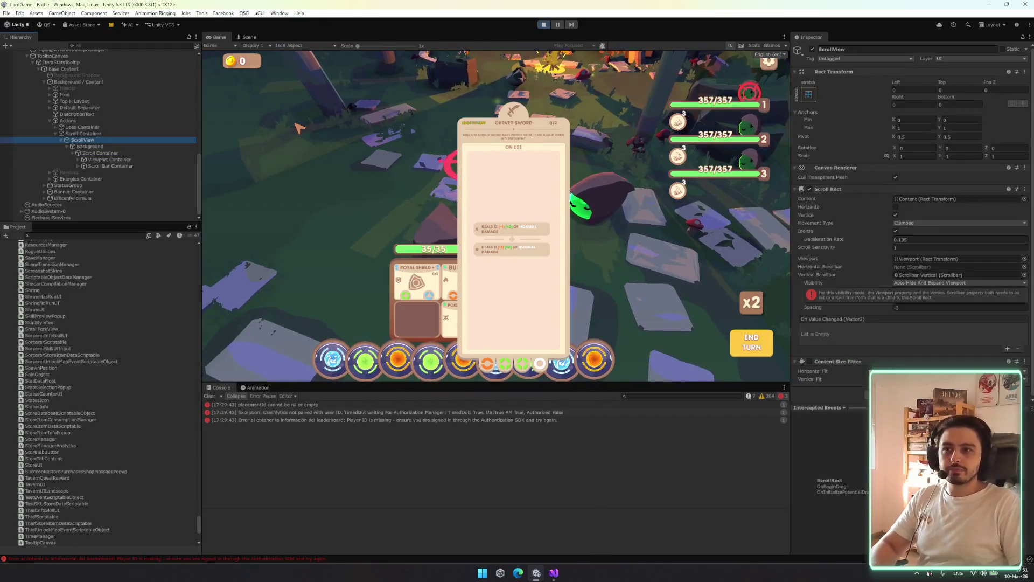
click(809, 362)
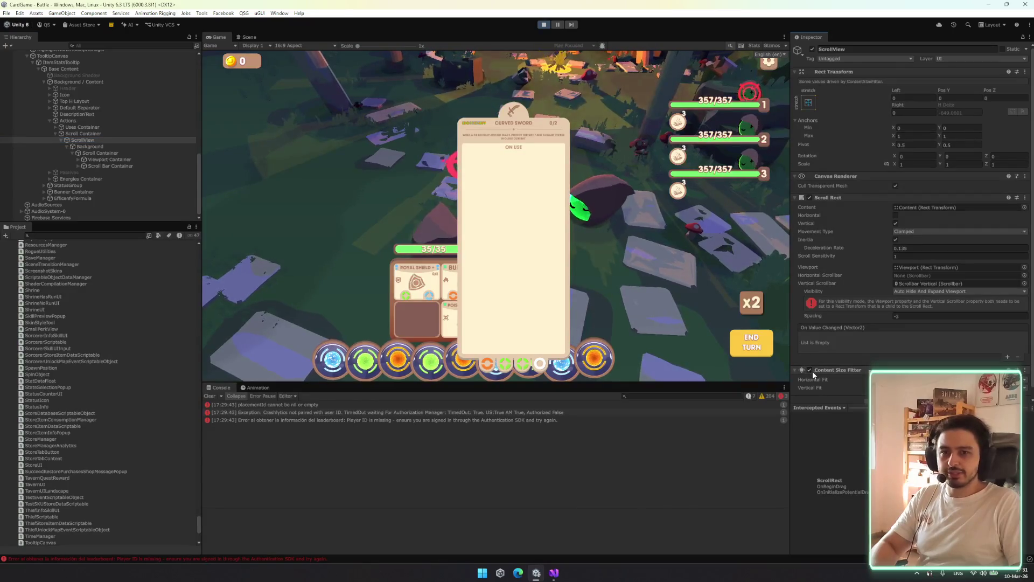
click(810, 369)
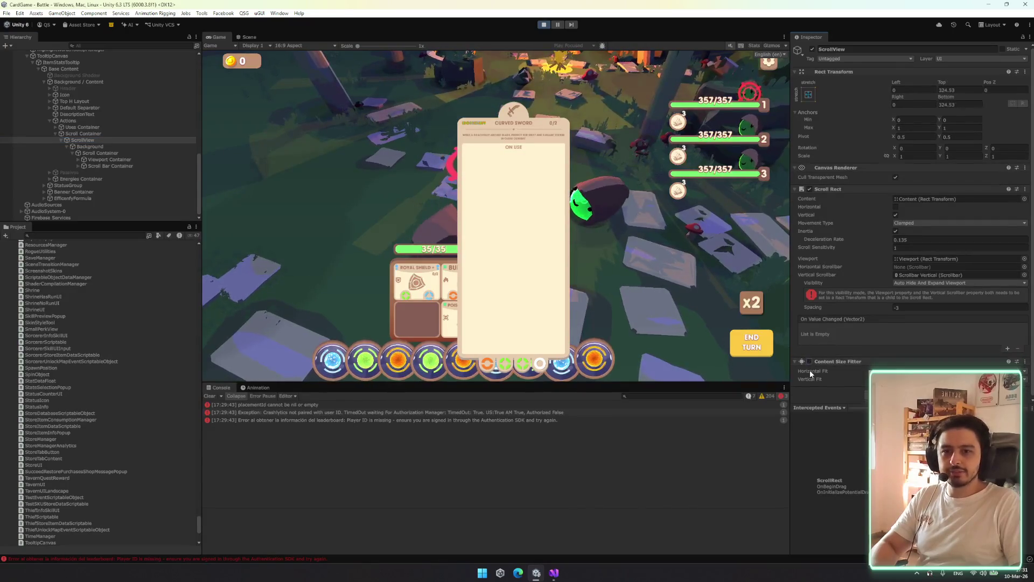
Inspect the Scroll Container, Actions and Energies Container objects
click(94, 139)
click(98, 133)
click(67, 120)
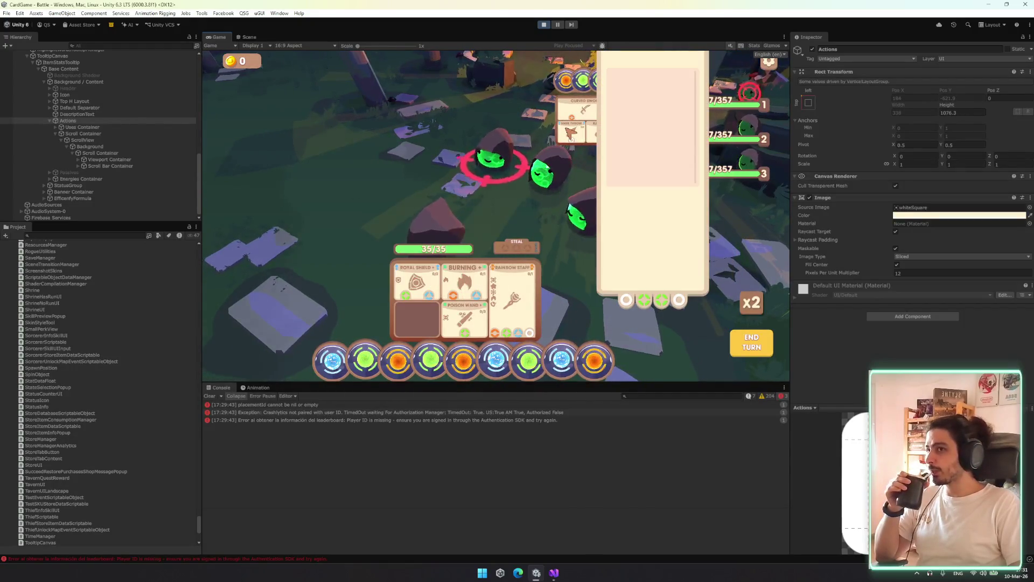
click(101, 166)
Select the ItemStatsTooltip root object in the Hierarchy, starting from Energies Container
click(98, 176)
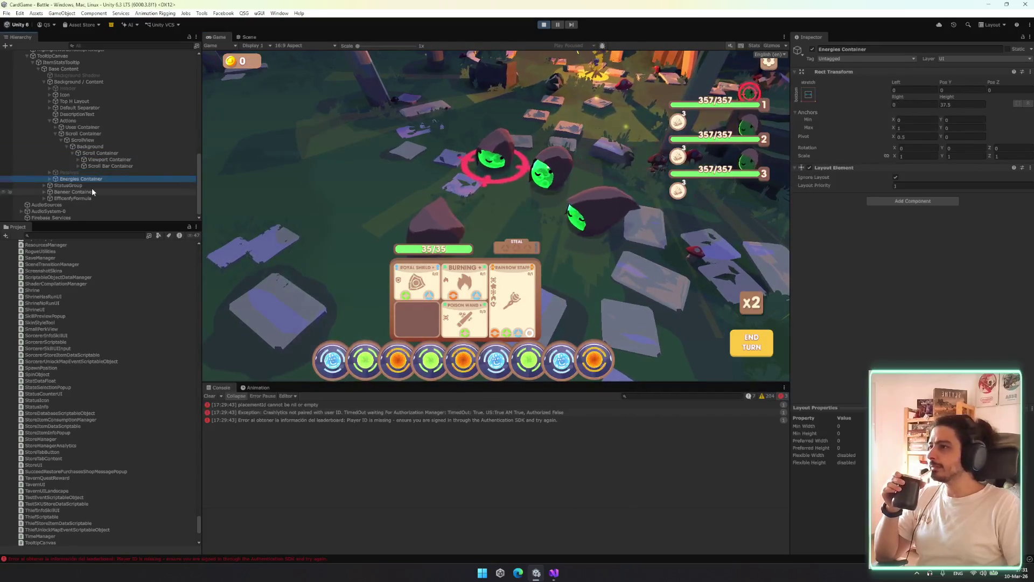
key(Up)
key(Up)
key(Up)
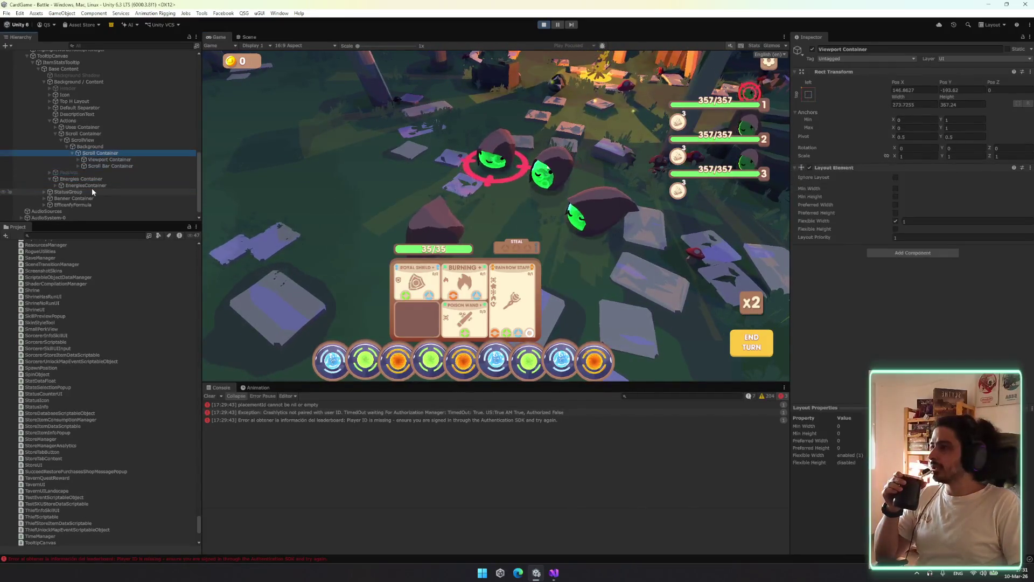
key(Up)
key(Up)
key(Up)
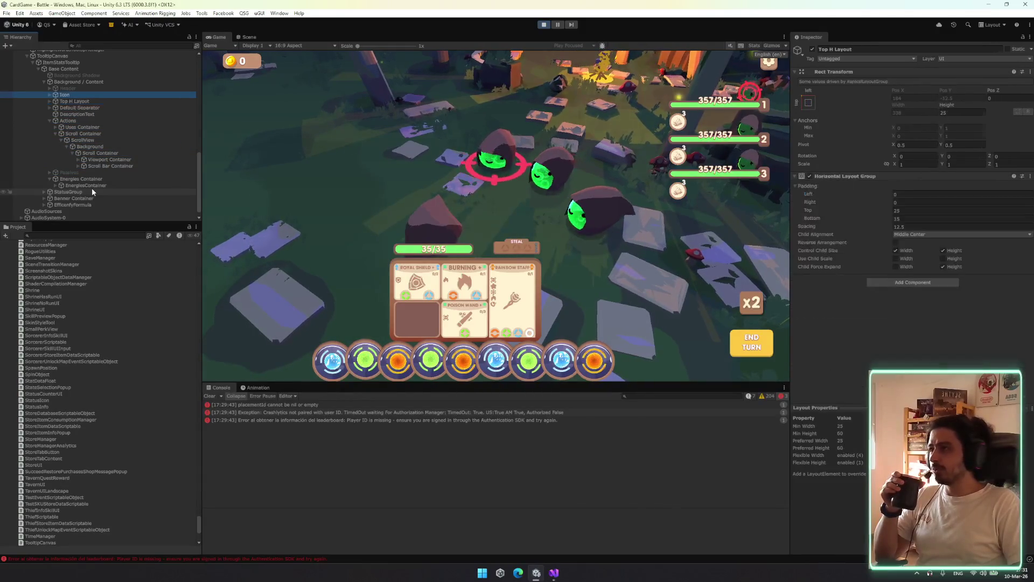
key(Up)
key(Up)
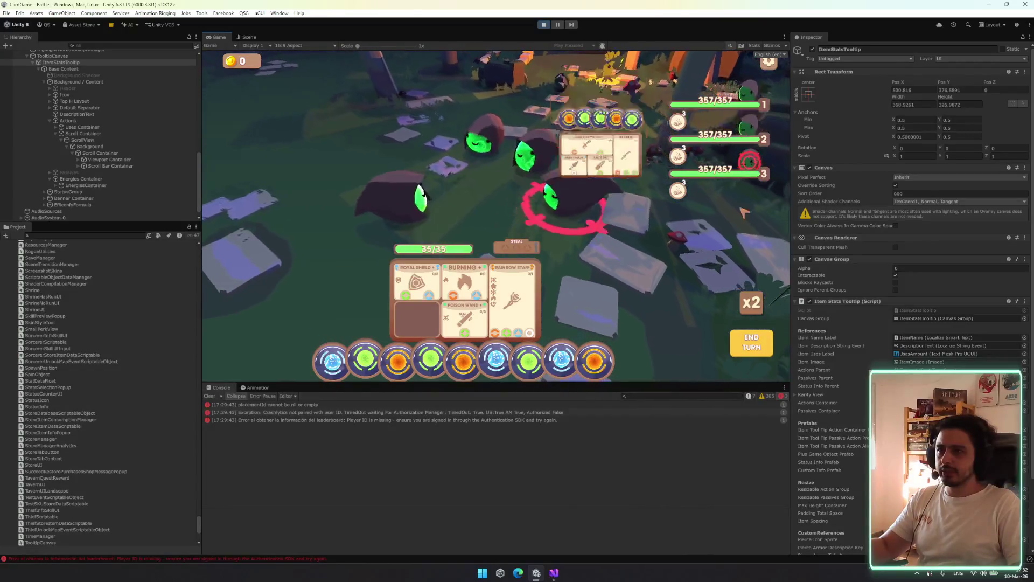
Hover an enemy to show its tooltip with Curved Sword, Katana and Katars
mouse_move(597, 213)
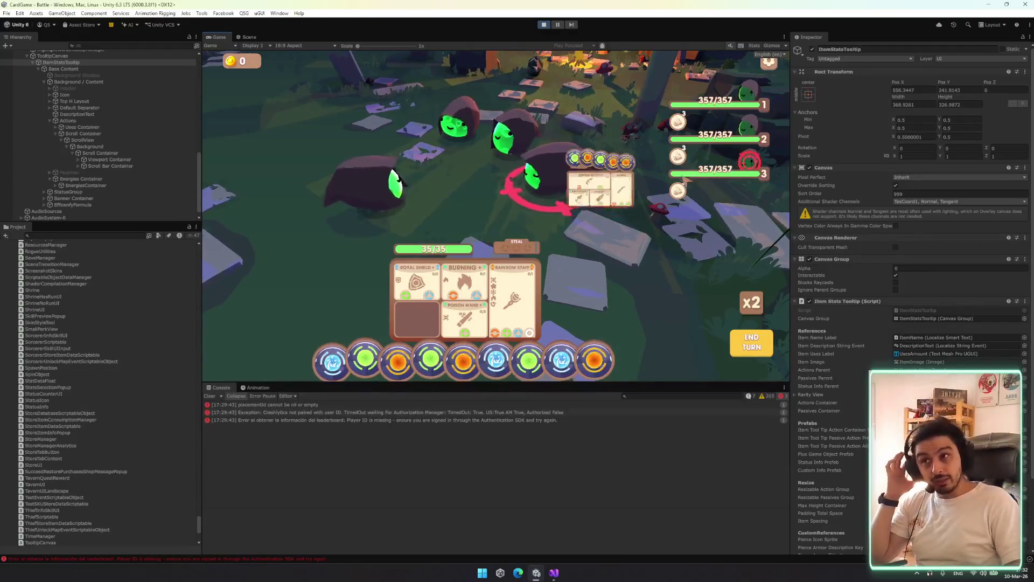
mouse_move(628, 189)
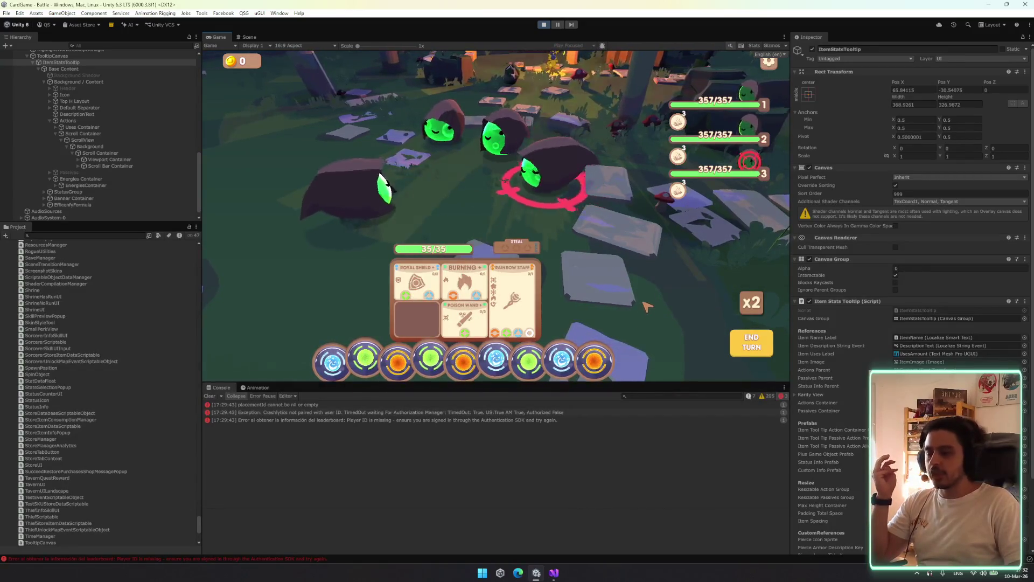
right_click(220, 37)
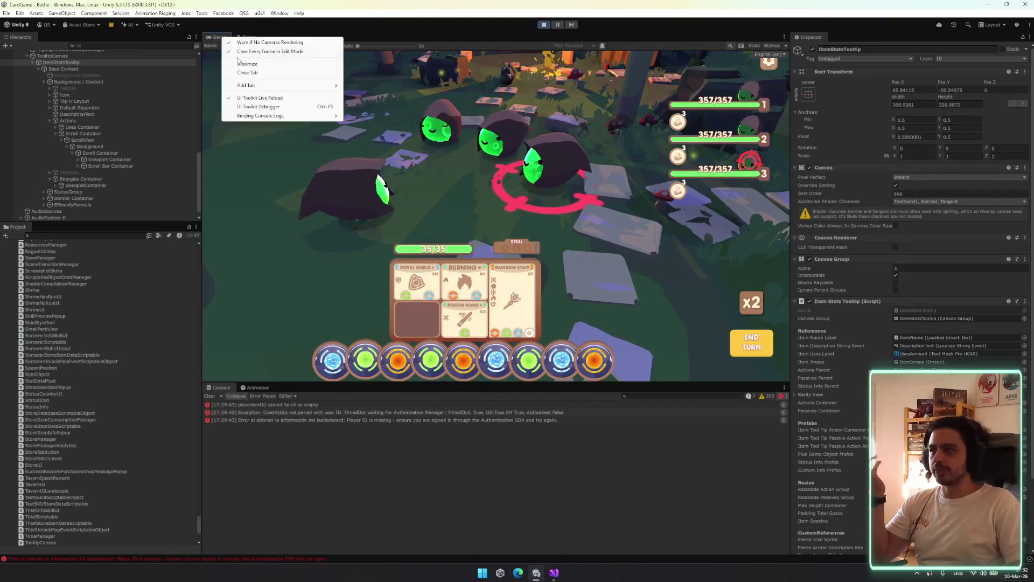
Maximize the Game view, test enemy 2 and 3 tooltips, then restore the editor layout
click(242, 62)
mouse_move(662, 256)
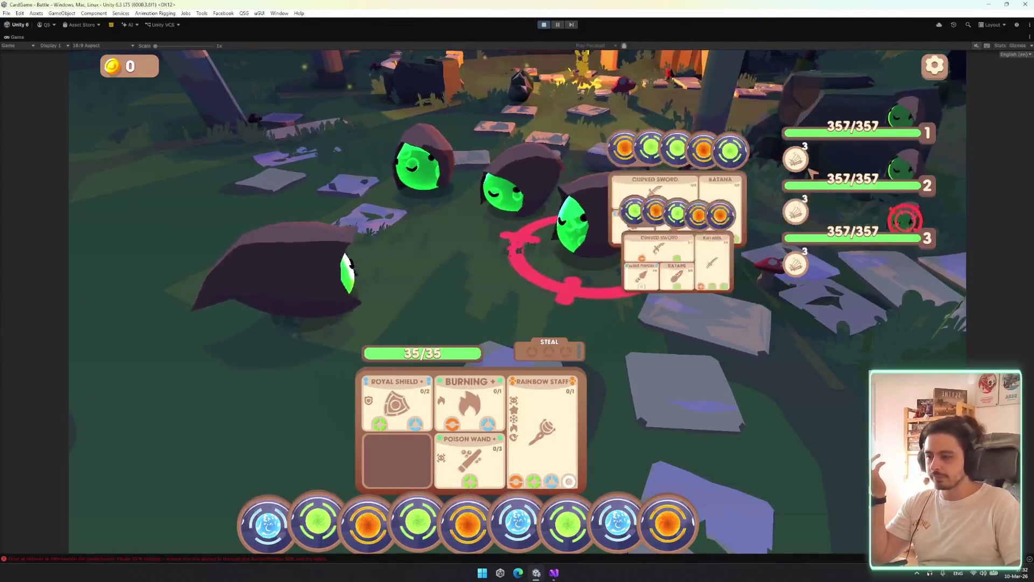
mouse_move(860, 122)
click(867, 178)
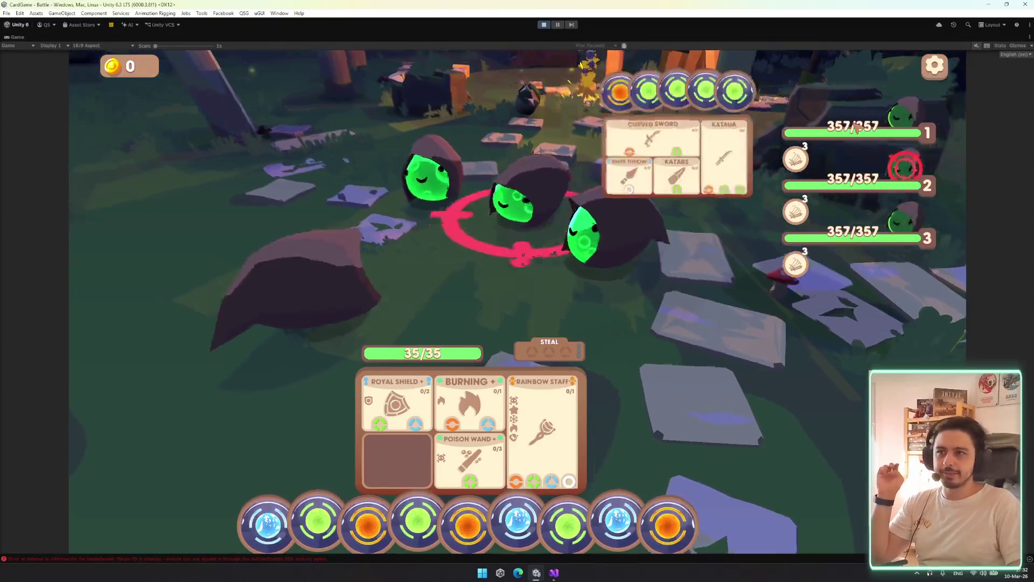
click(878, 250)
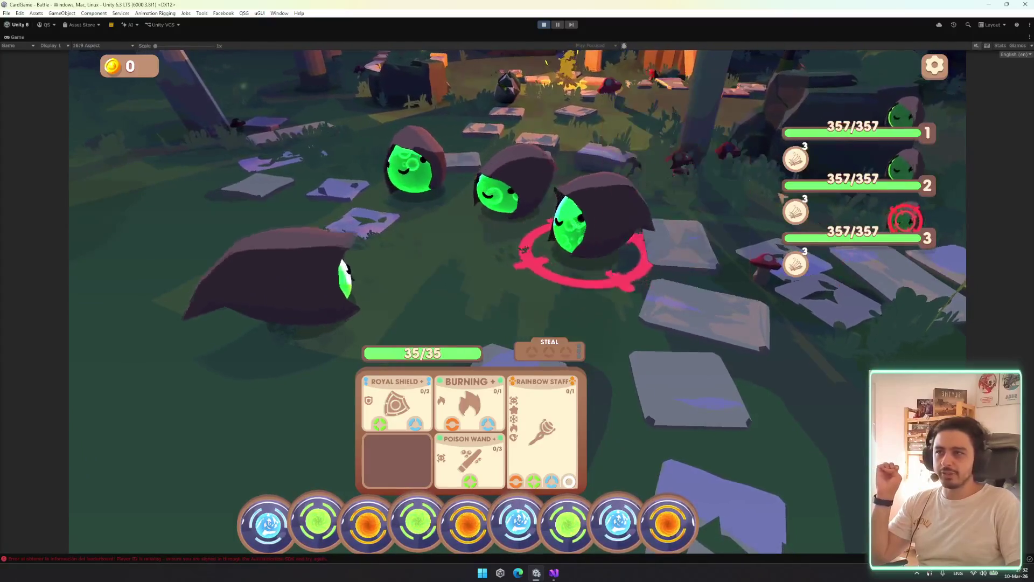
right_click(13, 38)
click(26, 64)
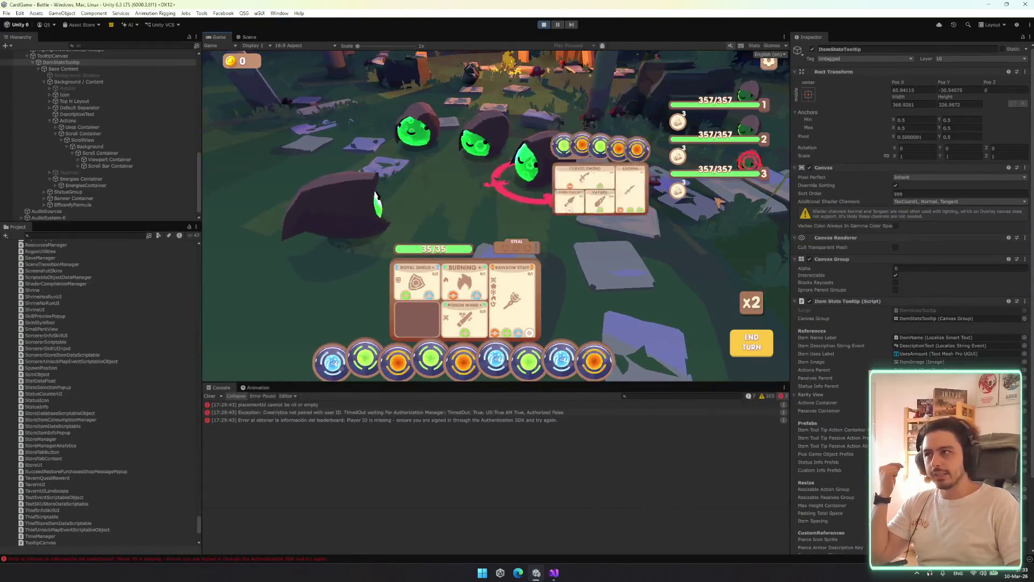
Hover the Rainbow Staff card, then go to ItemStatsTooltipConfig.cs Open() in Visual Studio
mouse_move(685, 186)
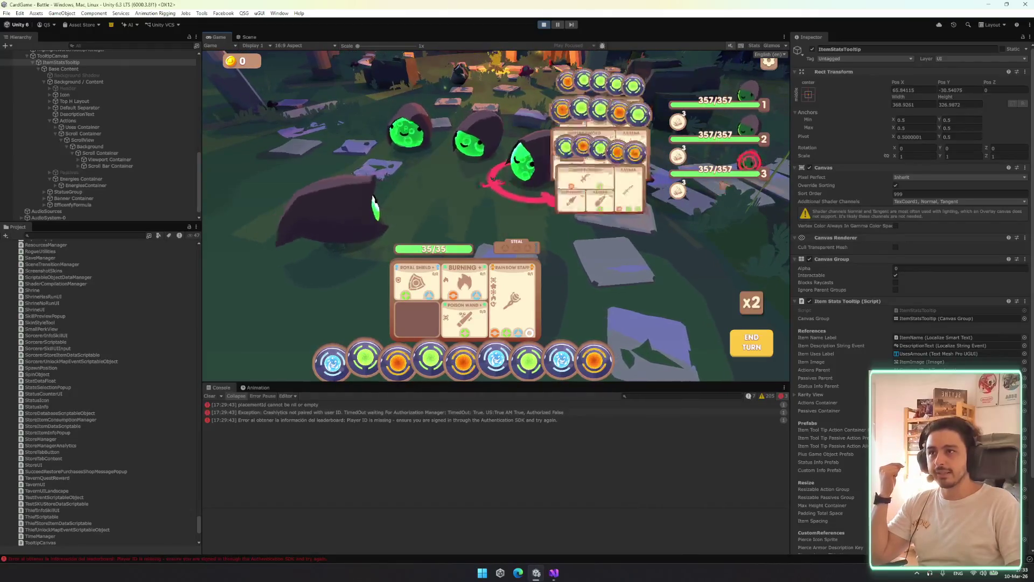
mouse_move(700, 162)
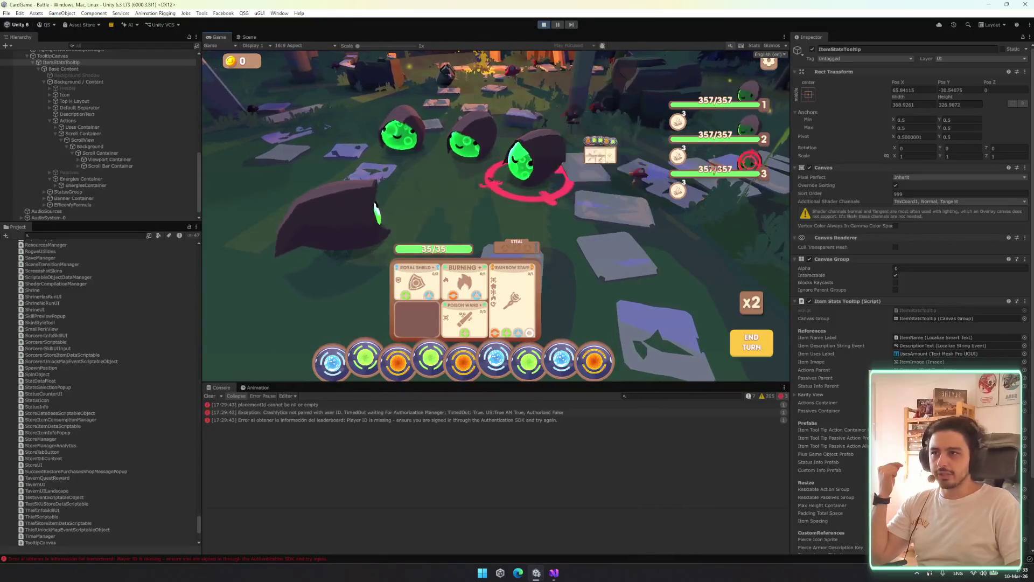
mouse_move(504, 295)
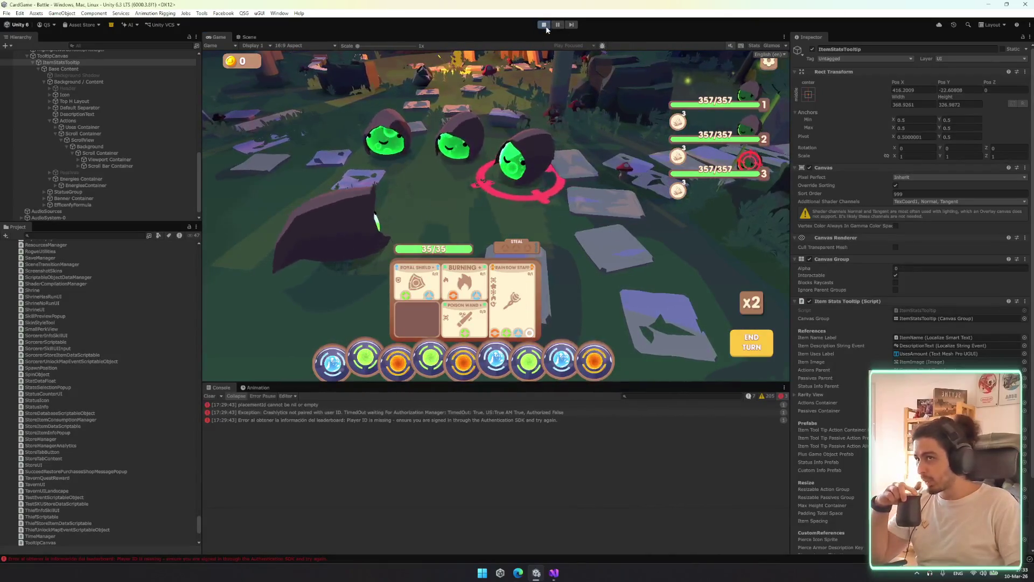
click(553, 572)
double_click(314, 293)
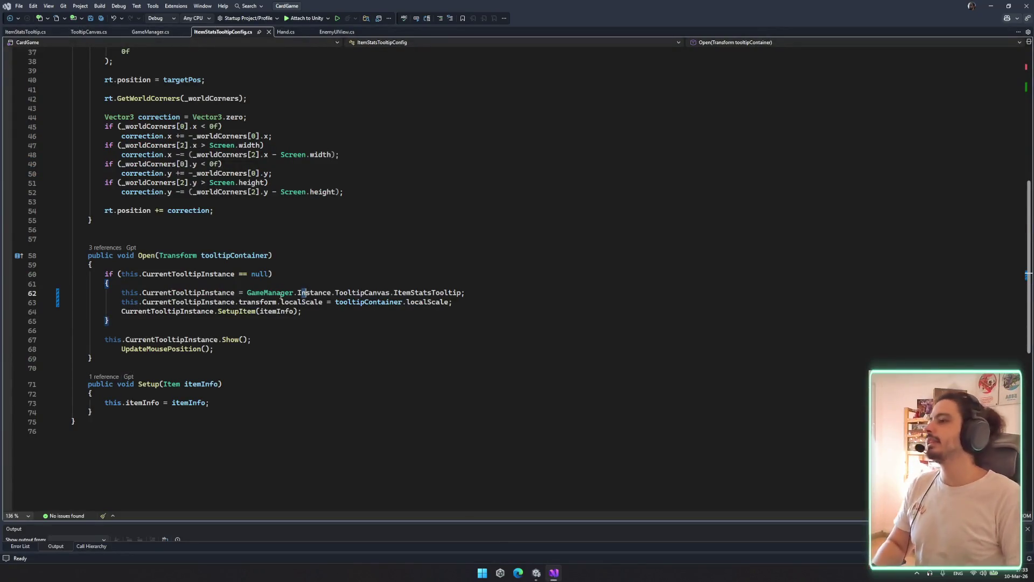
Review SetupItem, TooltipCanvas.cs and GameManager.cs, then return to ItemStatsTooltipConfig.cs
scroll(314, 293, up, 9)
scroll(469, 272, down, 10)
click(468, 272)
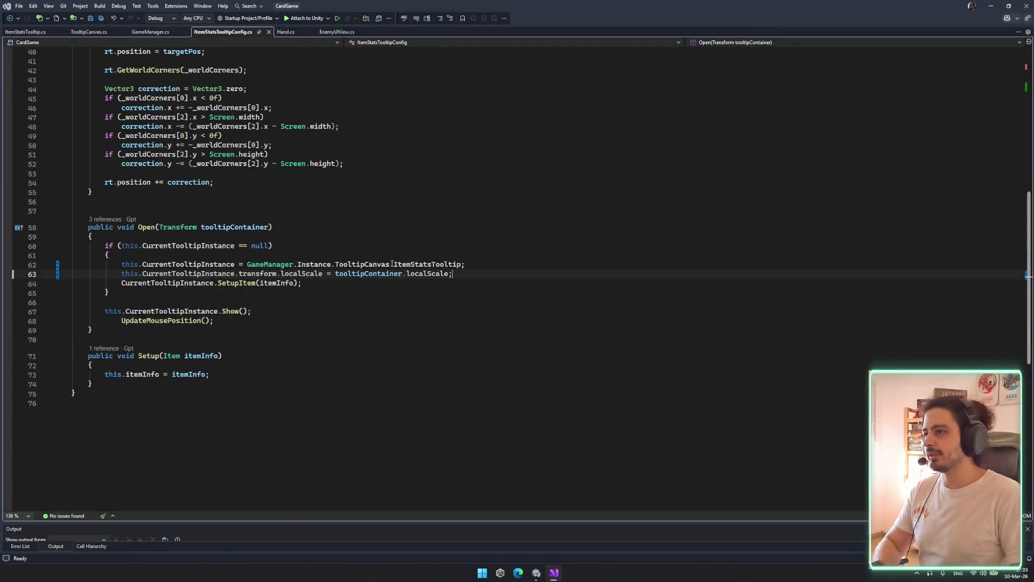
ctrl+click(232, 284)
scroll(218, 349, down, 2)
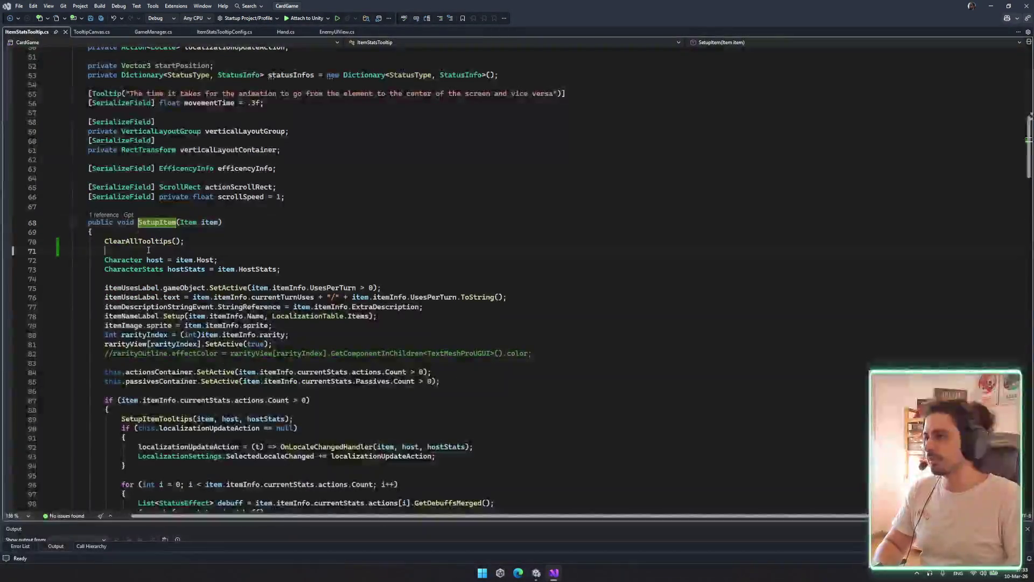
click(251, 242)
scroll(251, 243, down, 1)
mouse_move(73, 232)
mouse_down()
mouse_move(124, 437)
mouse_move(72, 447)
mouse_up()
click(241, 218)
scroll(302, 253, down, 16)
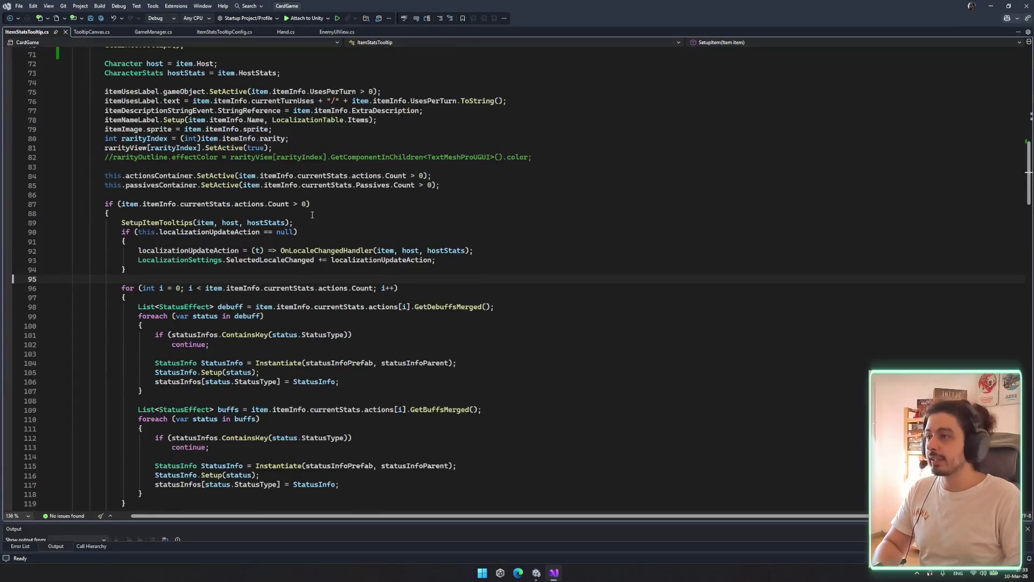
click(91, 32)
click(153, 32)
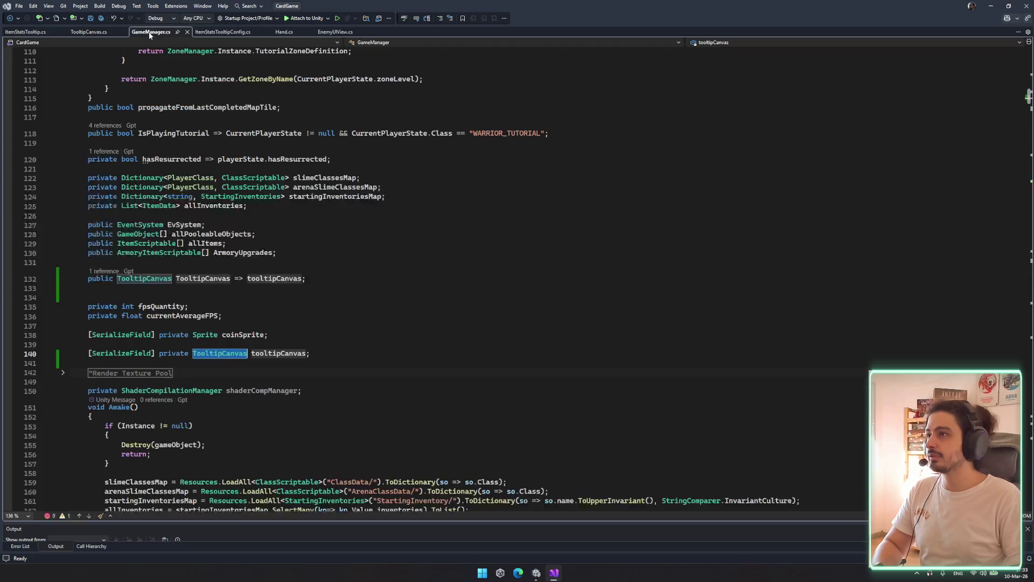
click(229, 32)
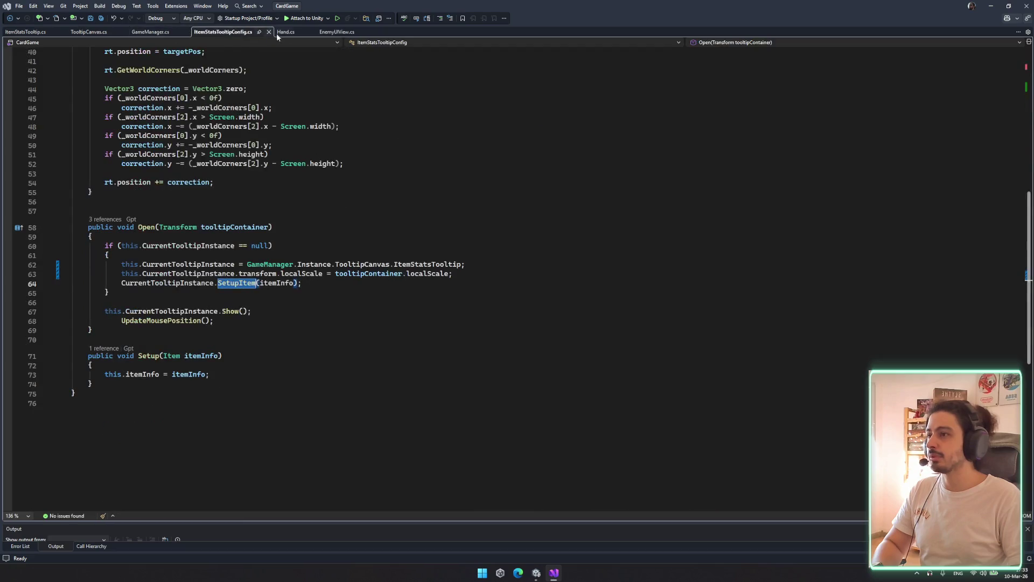
Move the SetupItem call out of the CurrentTooltipInstance if block to after it
double_click(191, 246)
click(345, 291)
key(Up)
key(ctrl+shift+l)
key(Down)
text(CurrentTooltipInstance.SetupItem(itemInfo);)
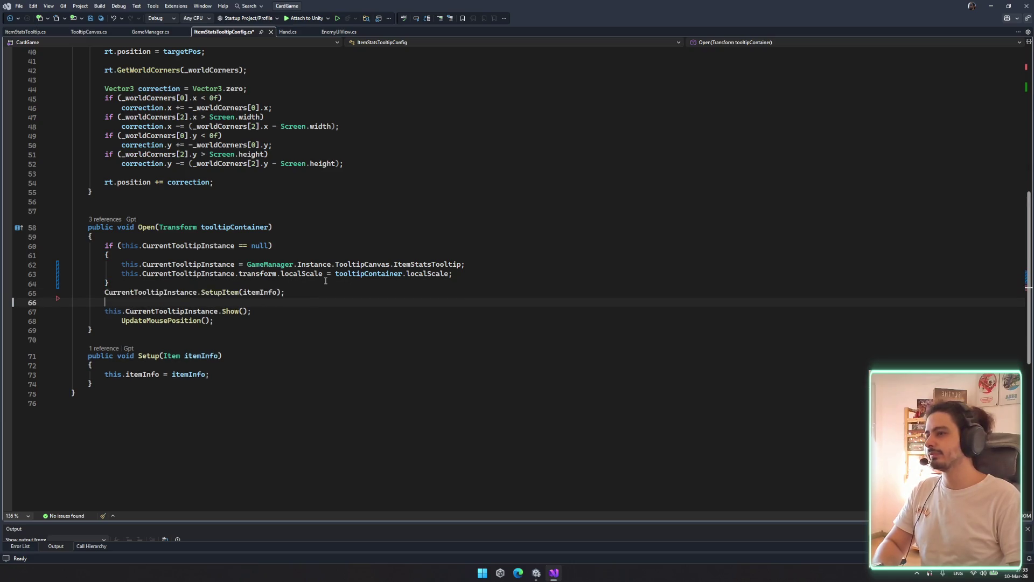
Move the localScale line below the if block, tidy the blank lines, and save
click(488, 274)
key(ctrl+shift+l)
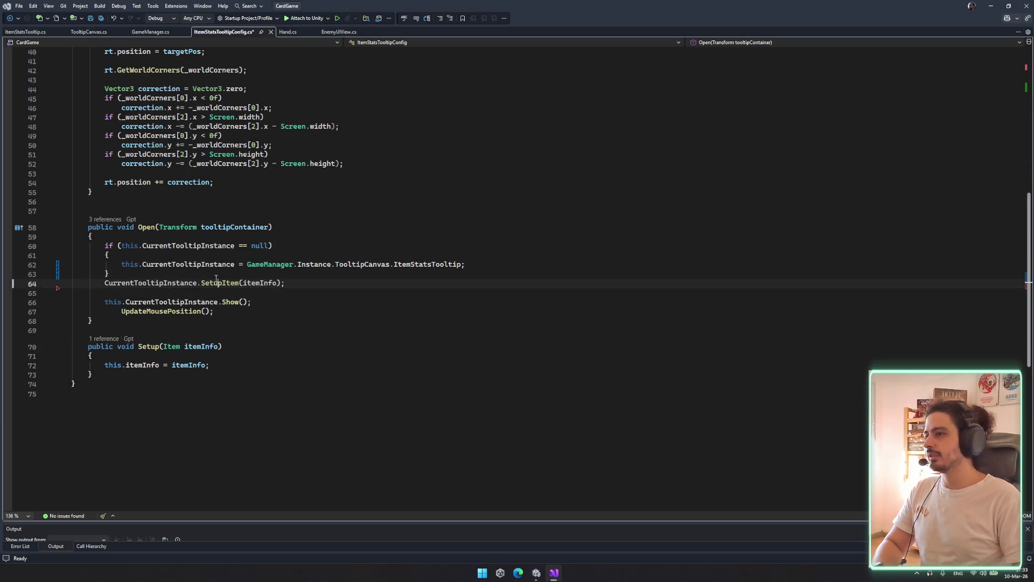
key(Return)
text(this.CurrentTooltipInstance.transform.localScale = tooltipContainer.localScale;)
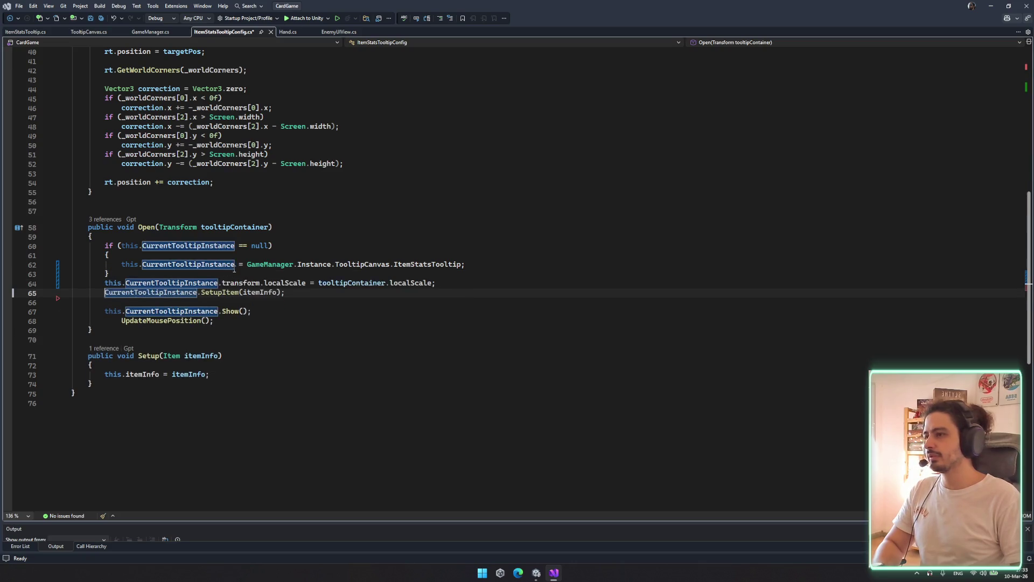
key(alt+Up)
click(373, 311)
key(ctrl+shift+l)
key(ctrl+s)
Reformat the UpdateMousePosition indentation and switch back to Unity
click(372, 319)
key(shift+Up)
key(ctrl+k)
key(ctrl+f)
click(375, 312)
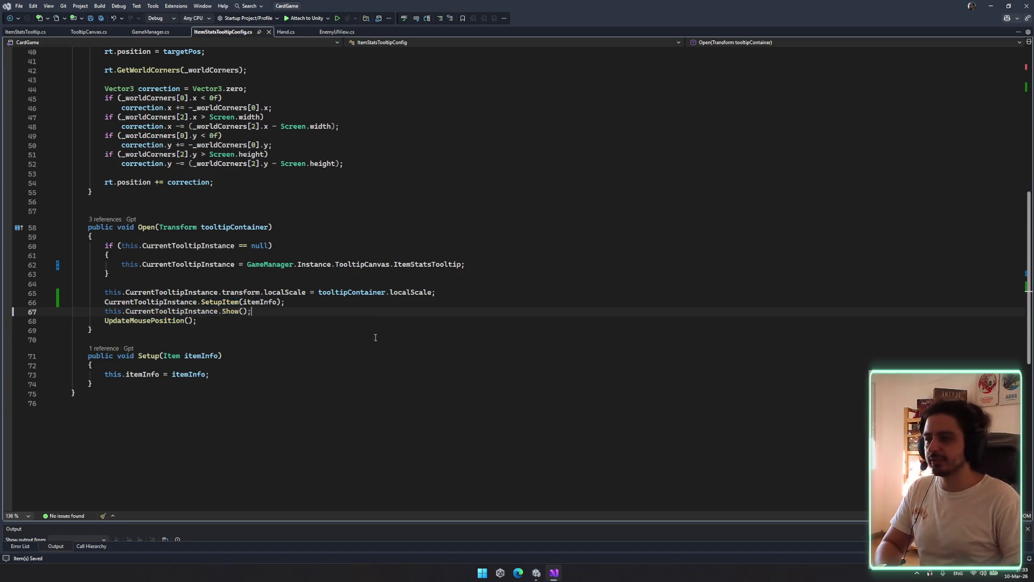
click(536, 572)
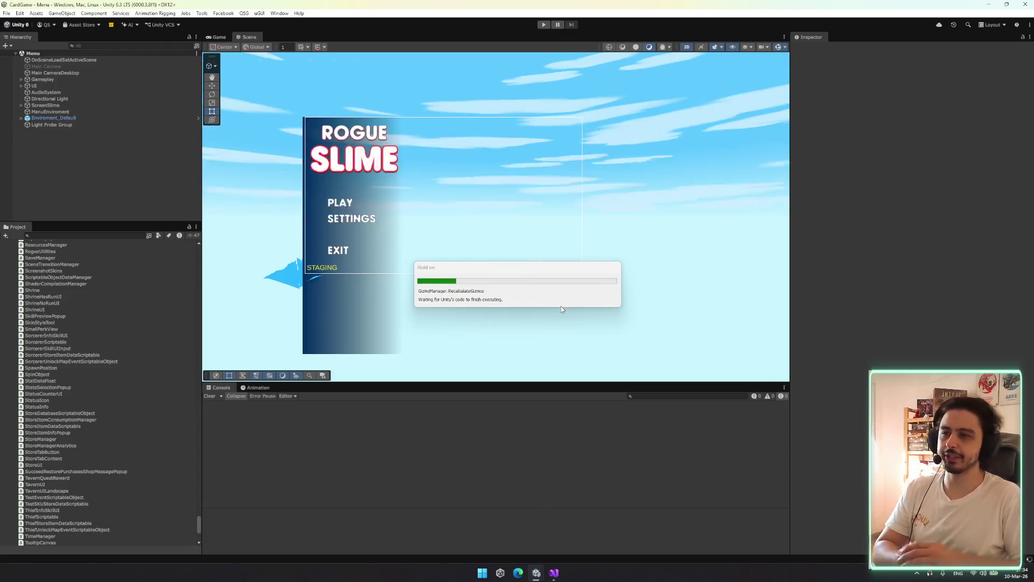
Enter Play mode after the script recompile finishes
click(543, 24)
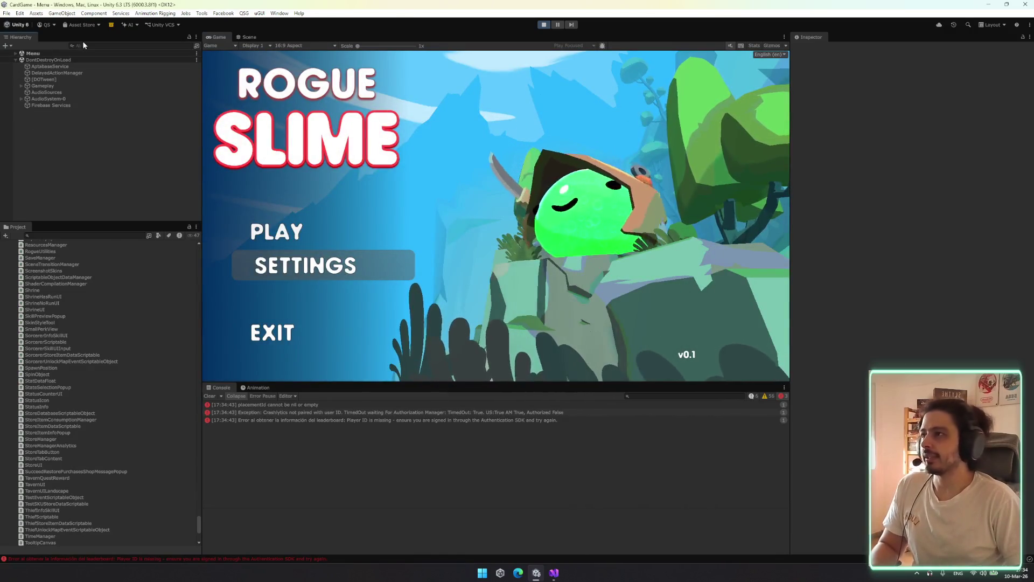
Search the Hierarchy for 'debug', enable DebugManager, and load a debug battle
click(84, 45)
text(dont)
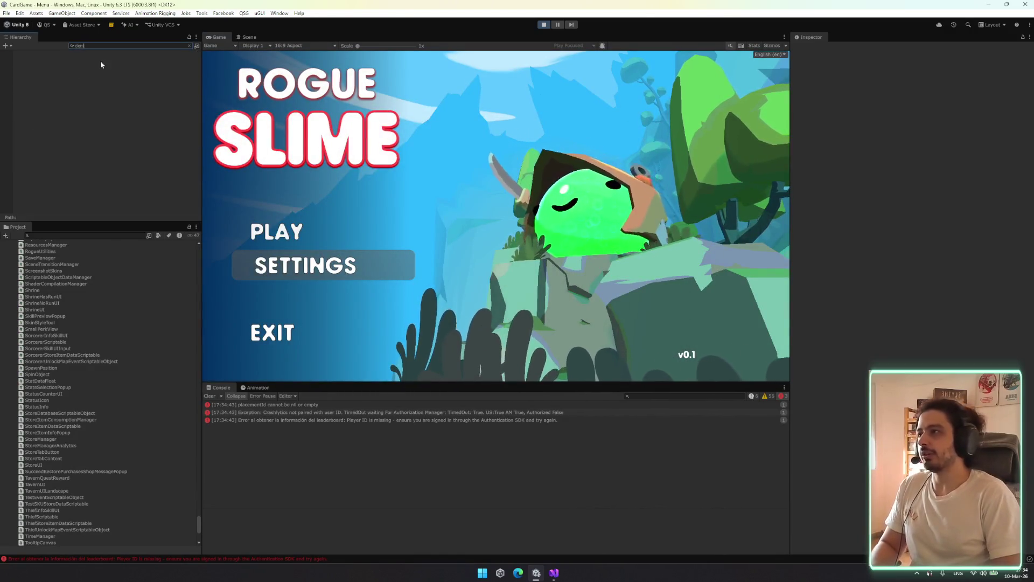
key(BackSpace)
key(BackSpace)
key(BackSpace)
text(debug)
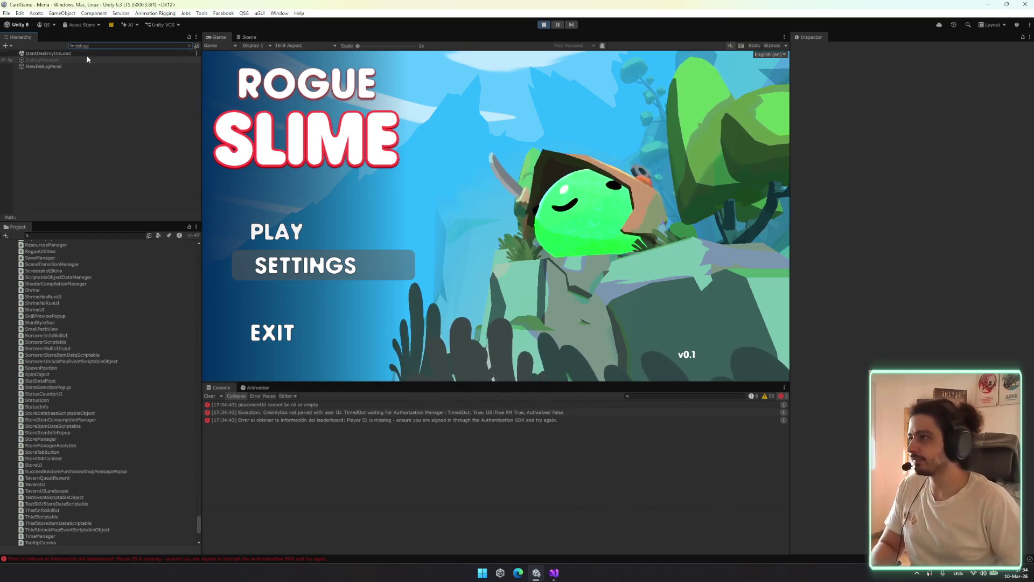
click(97, 59)
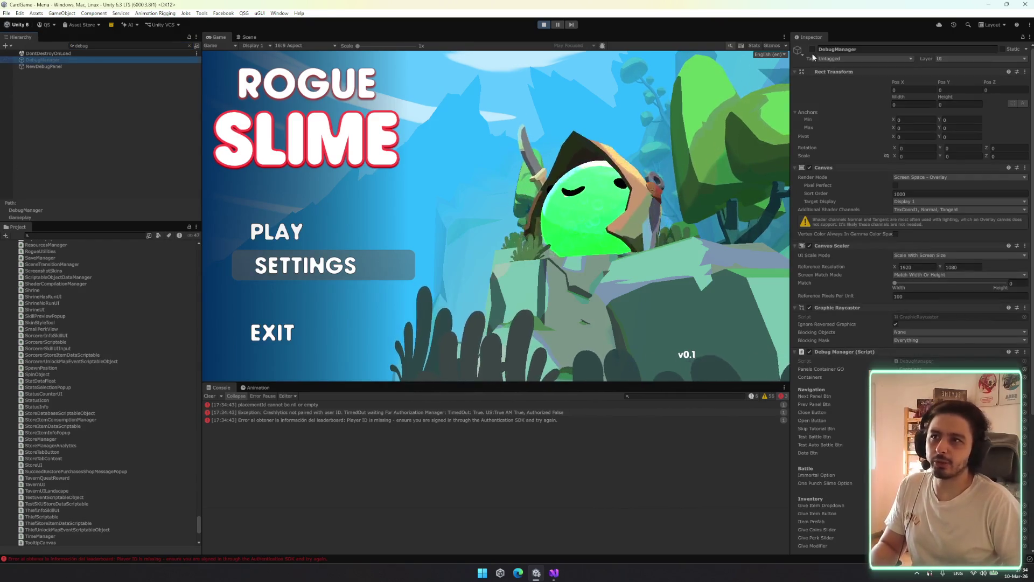
click(813, 49)
click(749, 118)
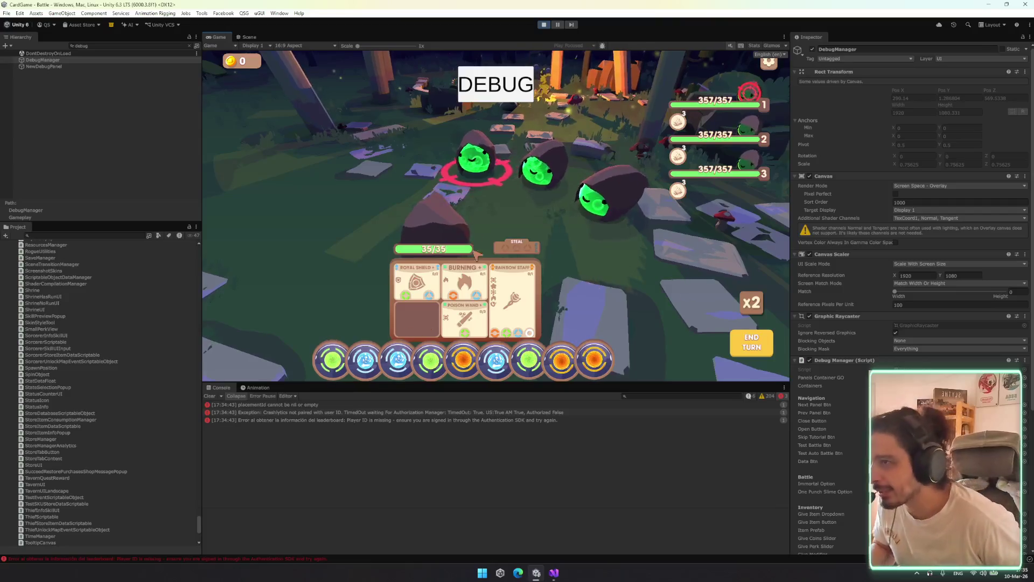
Open and close the Rainbow Staff details, then hover the card and an enemy slime for tooltips
click(509, 296)
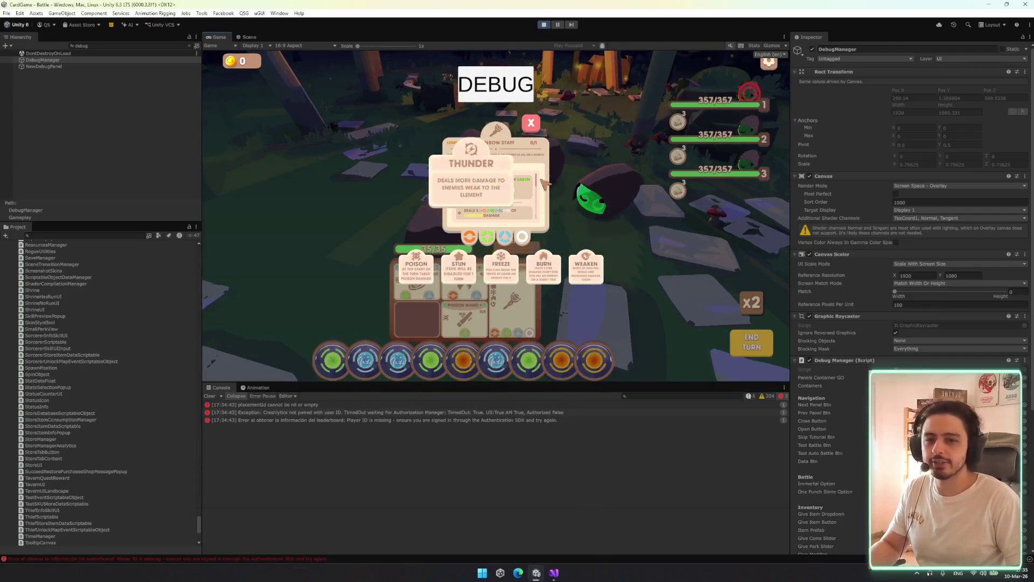
click(532, 124)
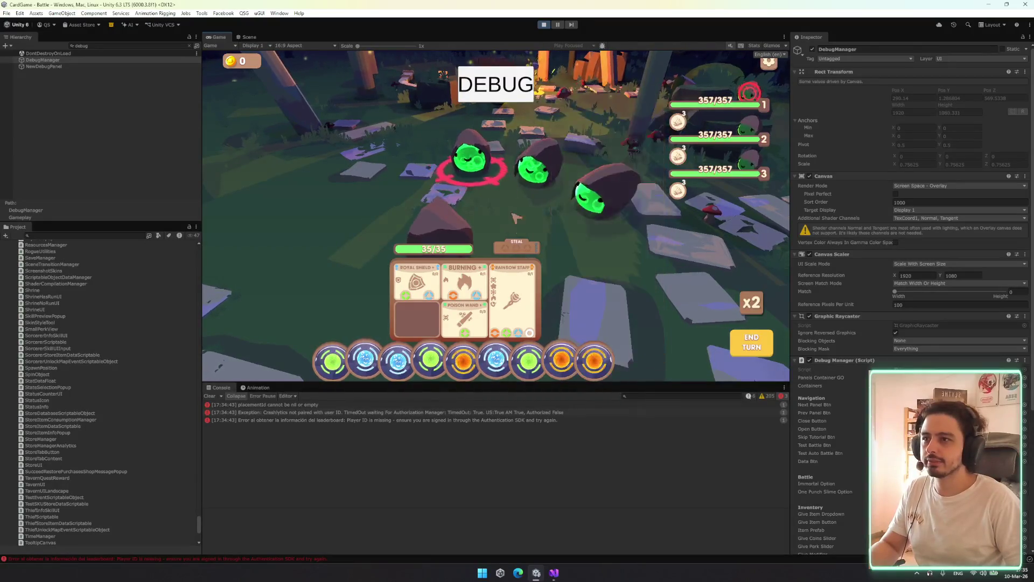
mouse_move(515, 279)
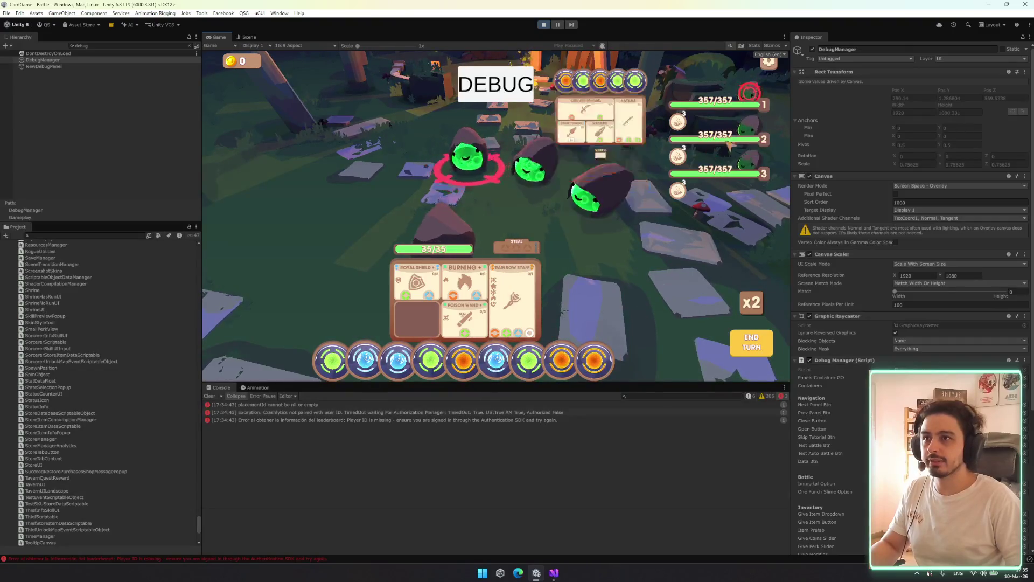
mouse_move(628, 146)
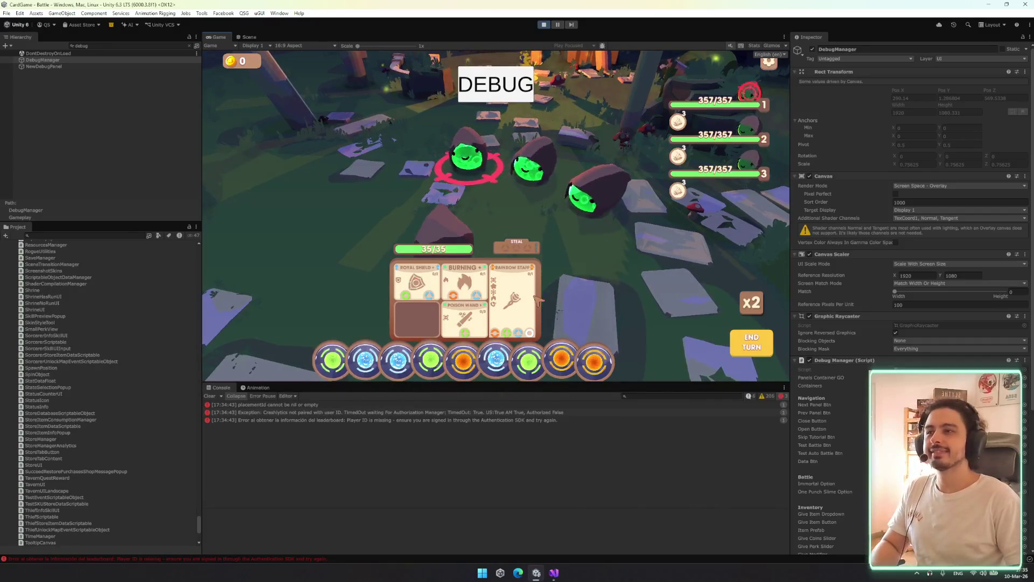
mouse_move(531, 298)
key(ctrl+1)
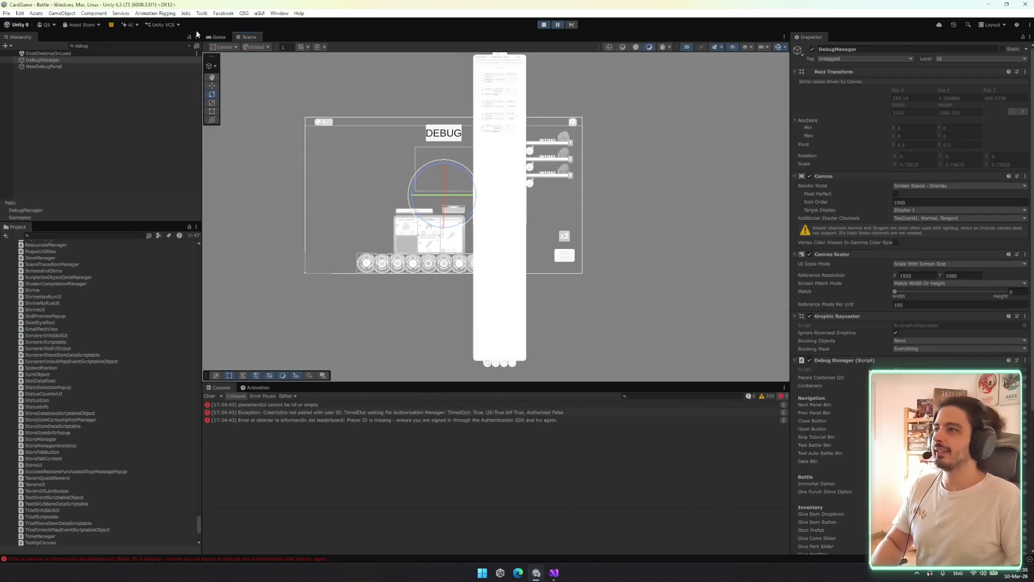
Select the tooltip's text object in the Scene view and clear the Hierarchy search
click(506, 146)
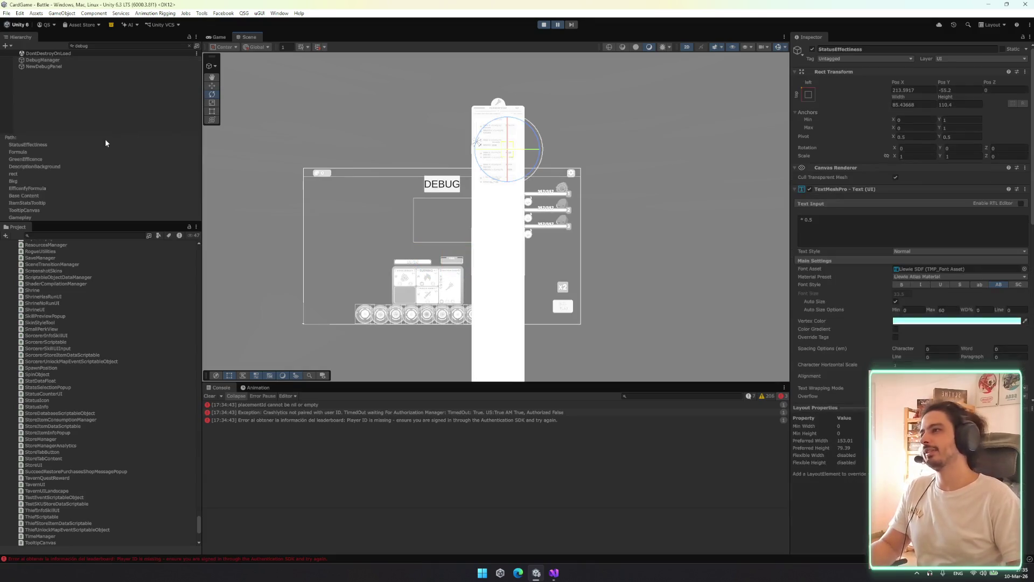
click(186, 46)
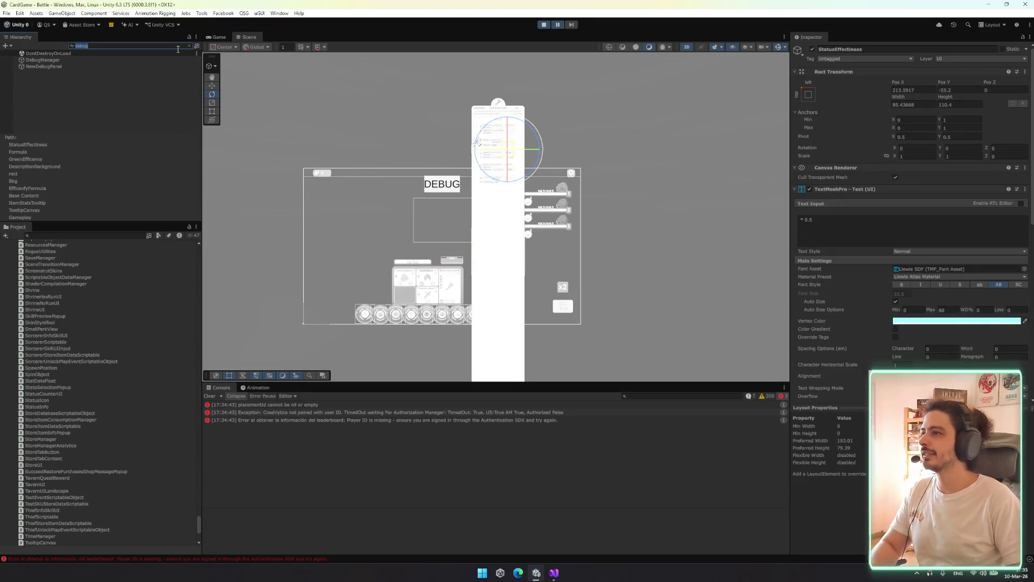
click(190, 46)
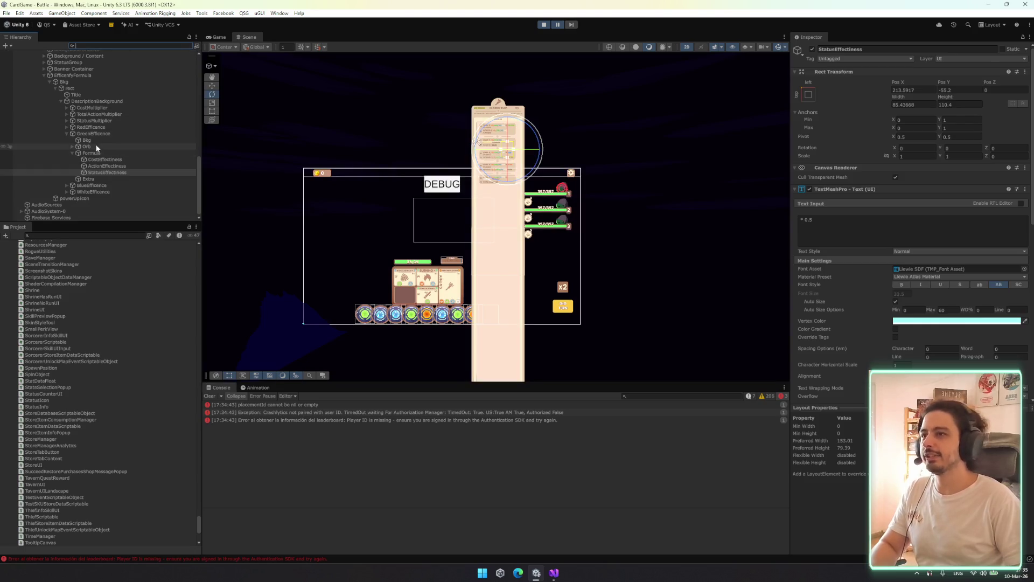
Browse the Formula and efficiency entries up to the Bkg object, then return to the Game view
click(119, 153)
click(110, 74)
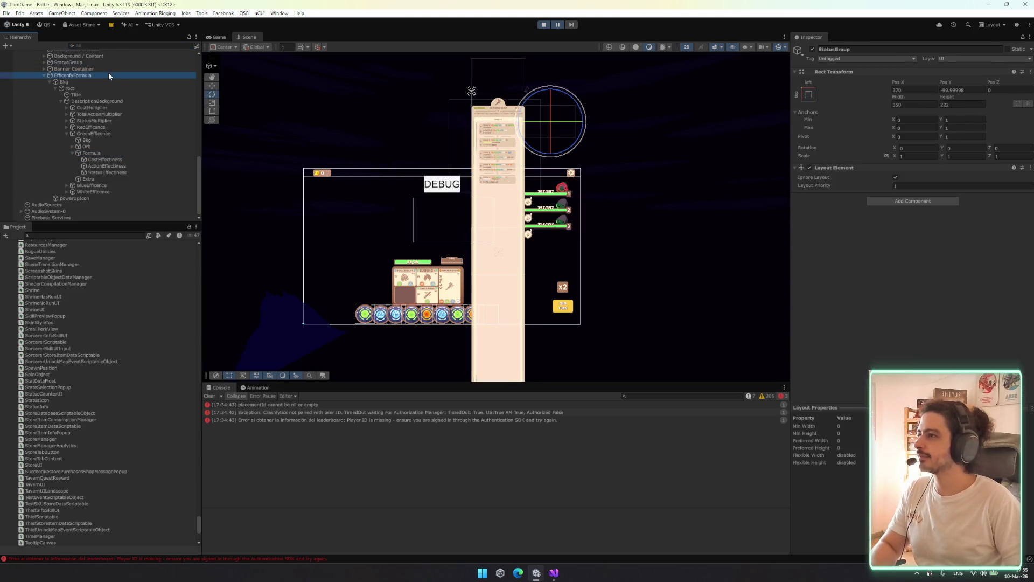
key(Down)
key(Down)
key(Down)
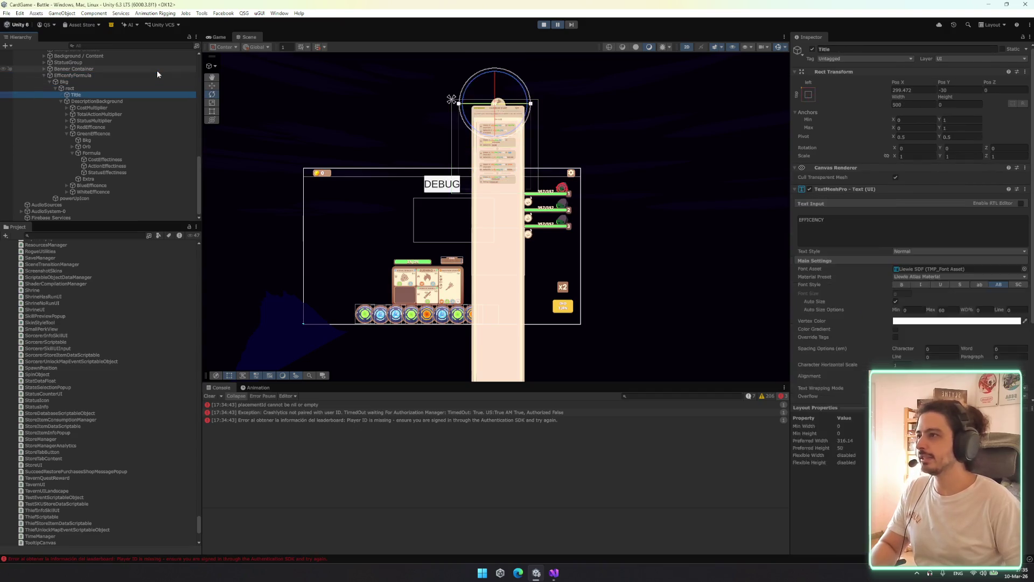
key(Down)
key(Down)
key(Down)
key(Left)
key(Up)
key(Up)
key(Up)
key(Up)
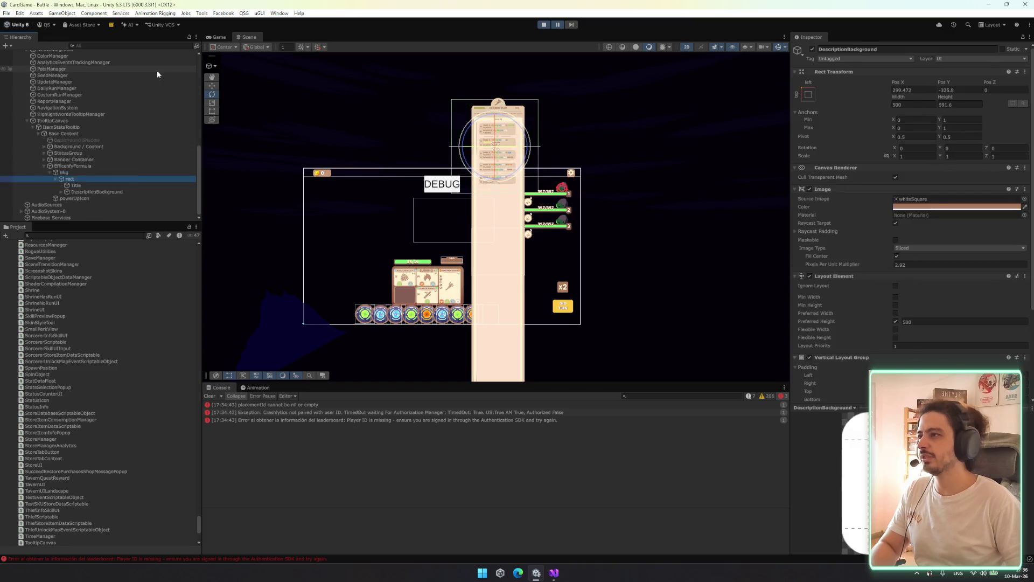
key(Left)
key(Left)
key(Left)
key(Up)
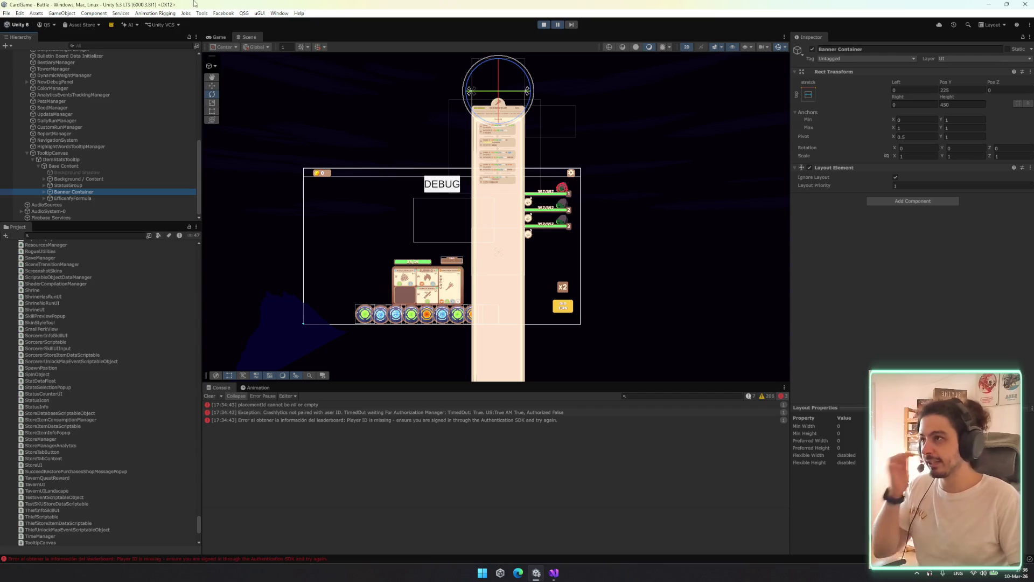
click(217, 37)
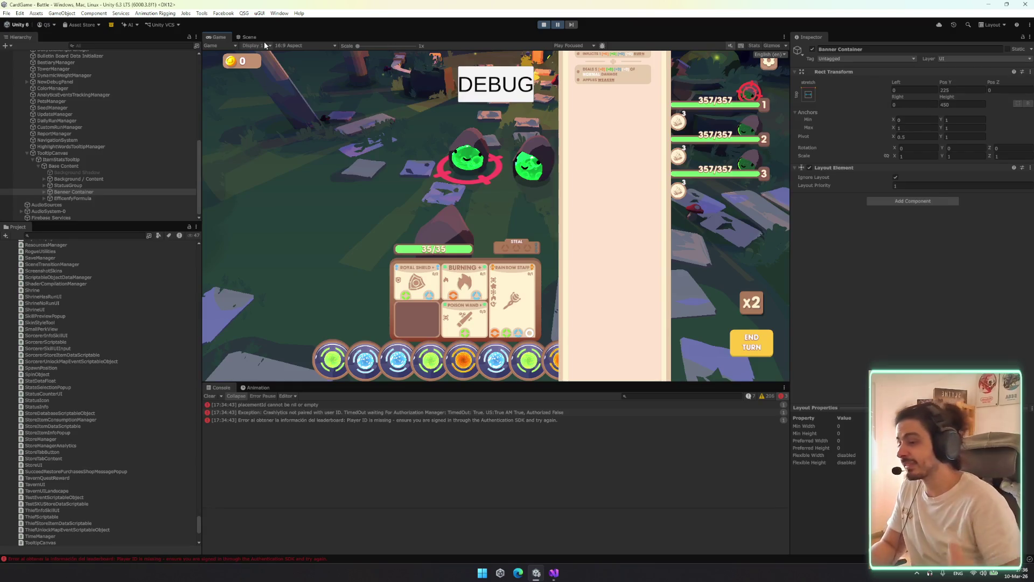
Expand Background / Content and step through Header, Top H Layout, Default Separator and Rarity Views
click(105, 181)
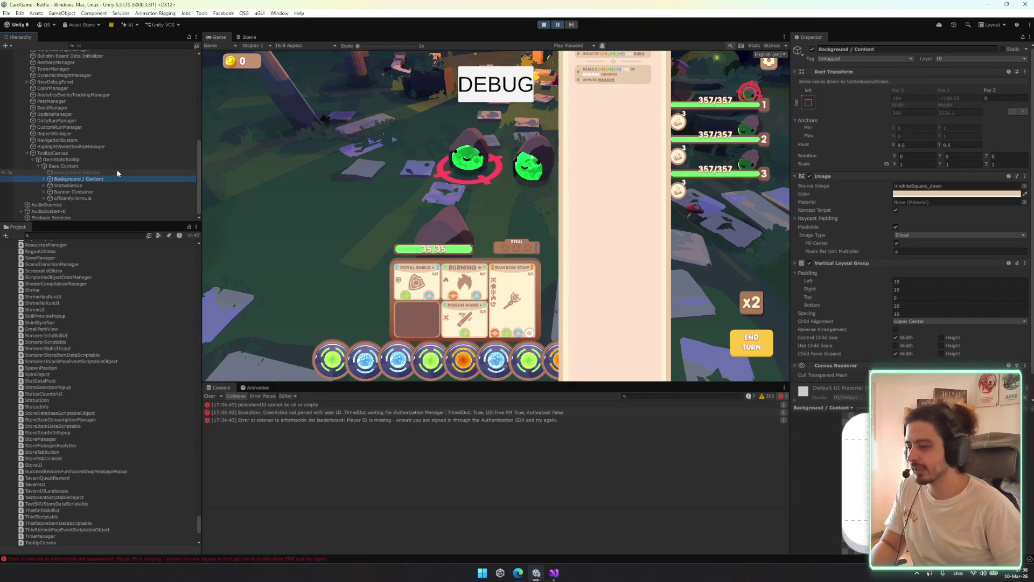
key(Right)
key(Down)
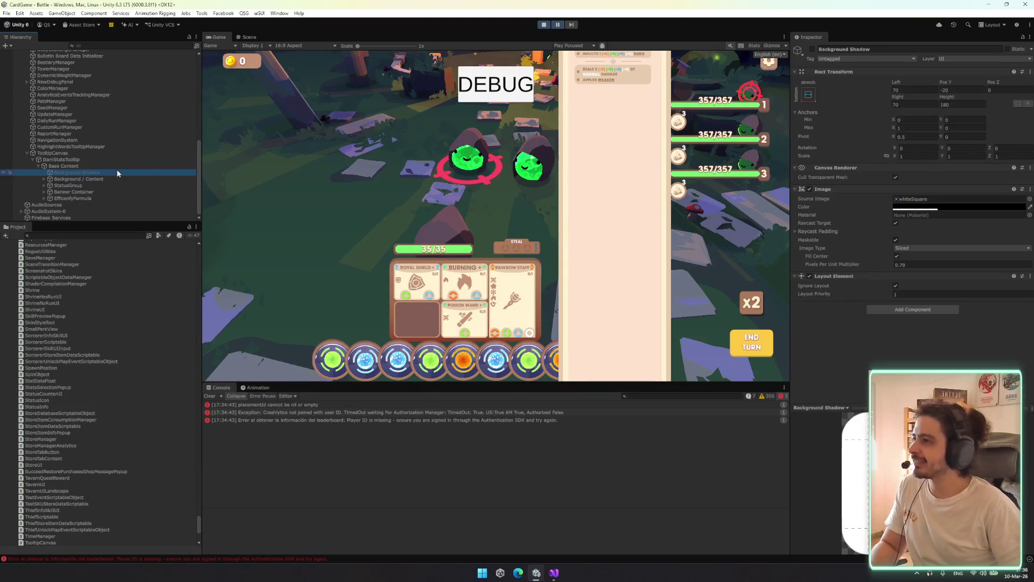
key(Down)
key(Down)
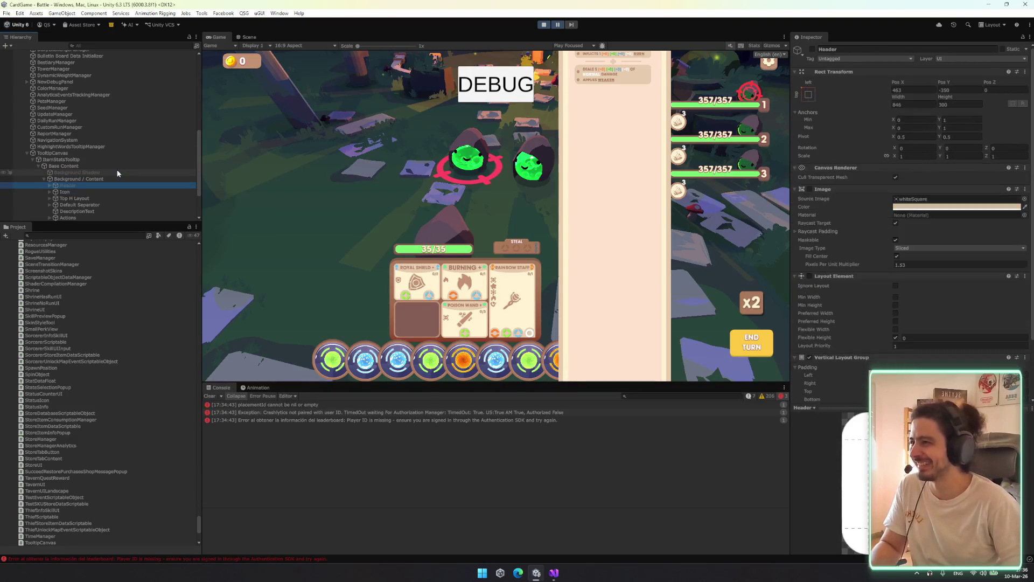
scroll(117, 173, down, 2)
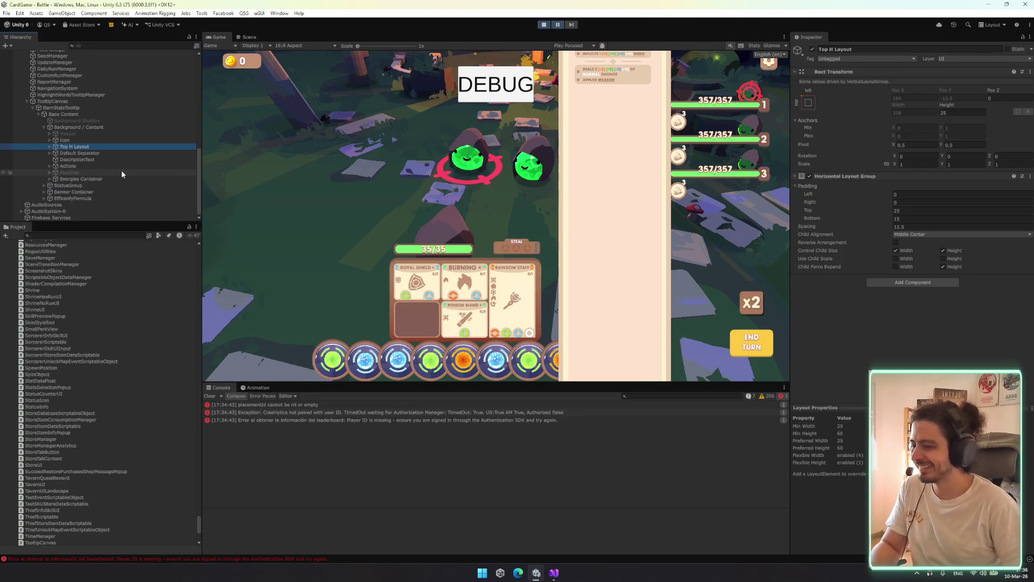
key(Down)
key(Right)
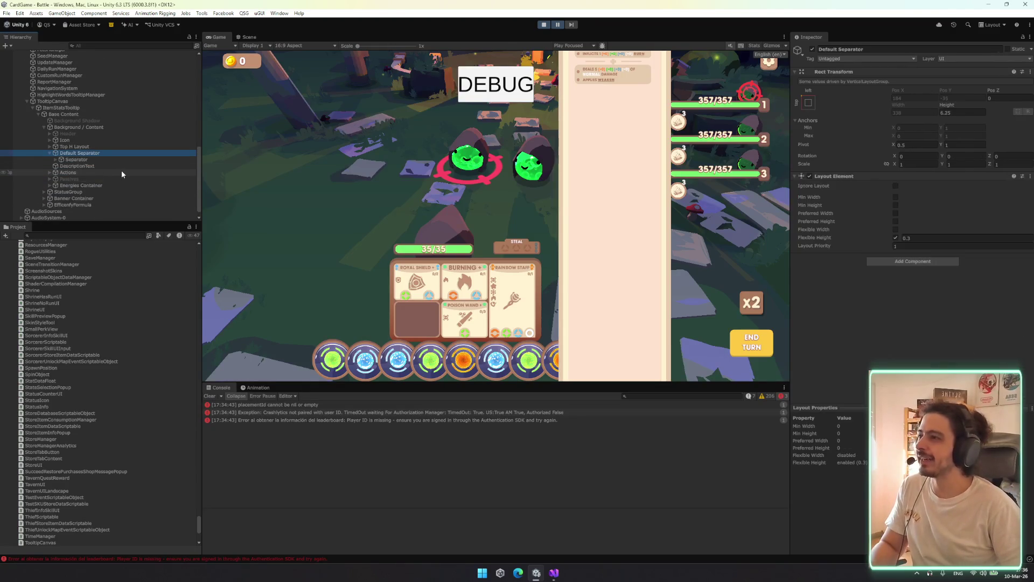
key(Left)
key(Up)
key(Right)
key(Down)
Show the Scene view and step through Item Name Container, ItemName and Default Separator
click(249, 36)
key(Down)
key(Right)
key(Down)
key(Left)
key(Left)
key(Down)
key(Down)
key(Right)
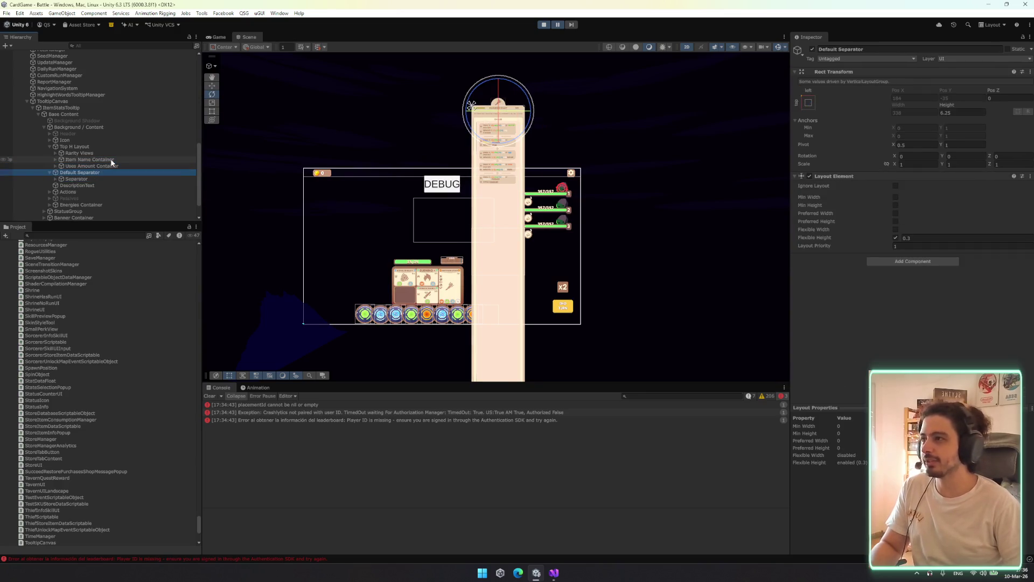
Step through Uses Amount Container, UsesAmount, Icon and Actions in the tooltip hierarchy
key(Left)
key(Up)
key(Right)
key(Down)
key(w)
key(Left)
key(Left)
key(Left)
key(Up)
key(Down)
key(Down)
key(Down)
Expand Scroll Container, ScrollView and its Background, switching to the rect transform tool
key(Down)
key(Right)
key(Down)
key(Down)
key(Right)
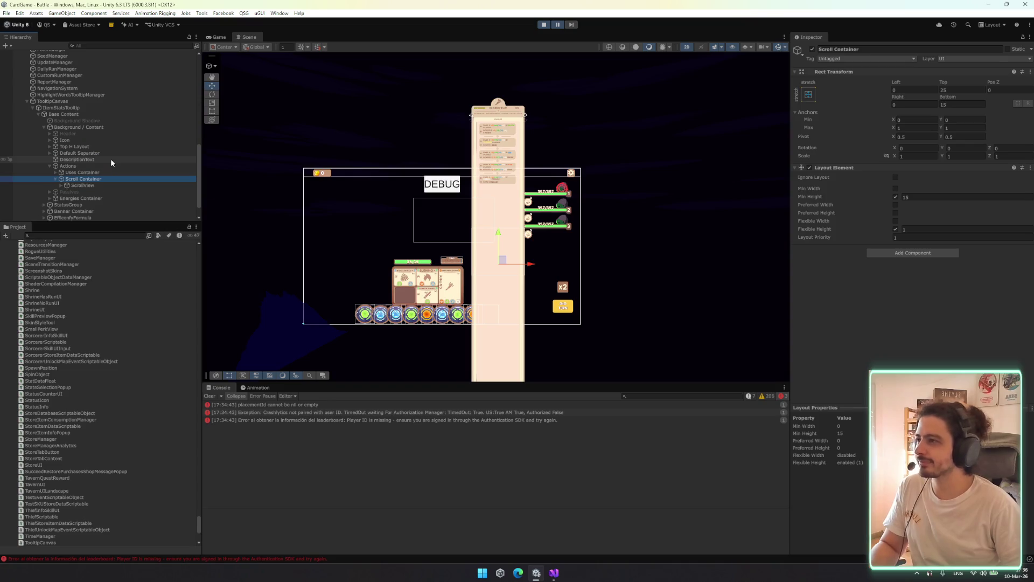
key(Down)
key(Right)
key(Down)
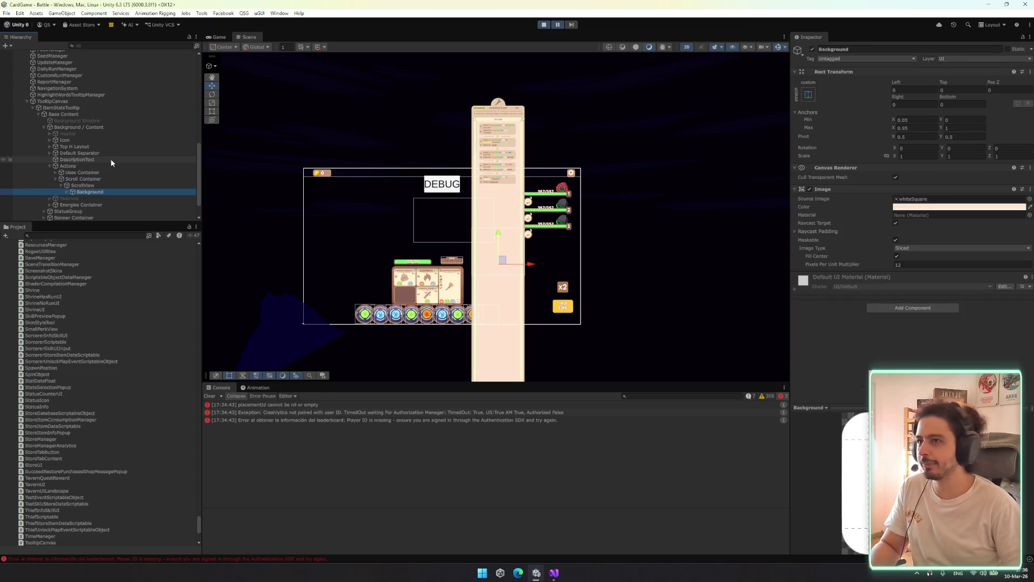
key(Right)
key(Down)
key(t)
scroll(516, 196, down, 2)
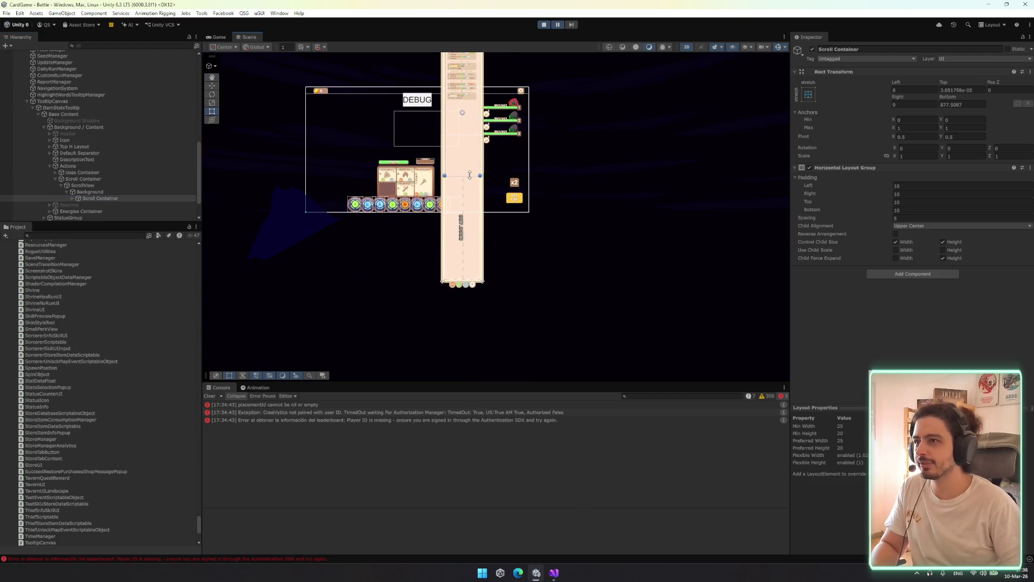
Inspect Background, Background / Content and ItemStatsTooltip components, then return to Visual Studio
click(117, 194)
key(Right)
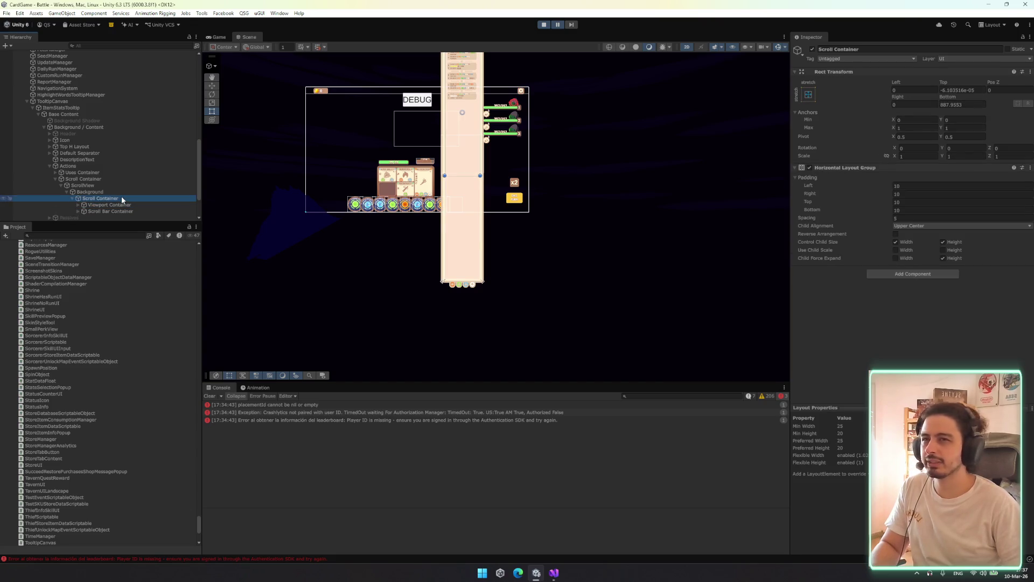
click(114, 127)
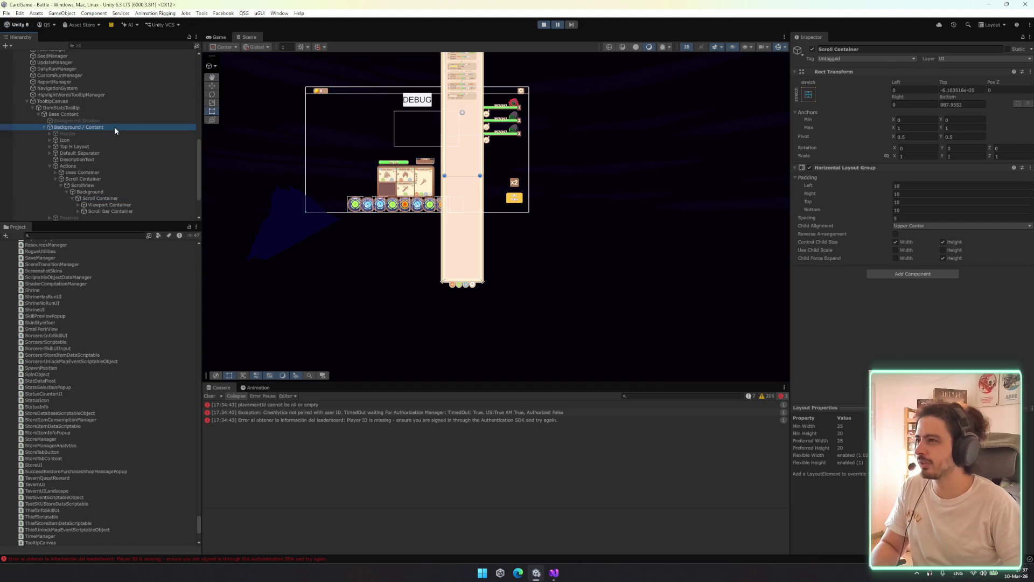
click(108, 108)
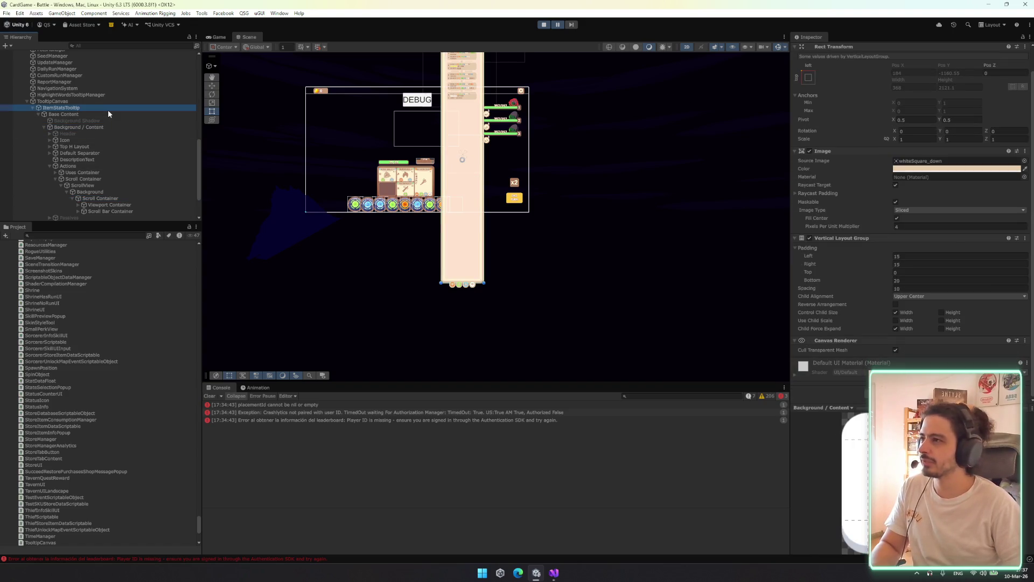
scroll(913, 238, down, 3)
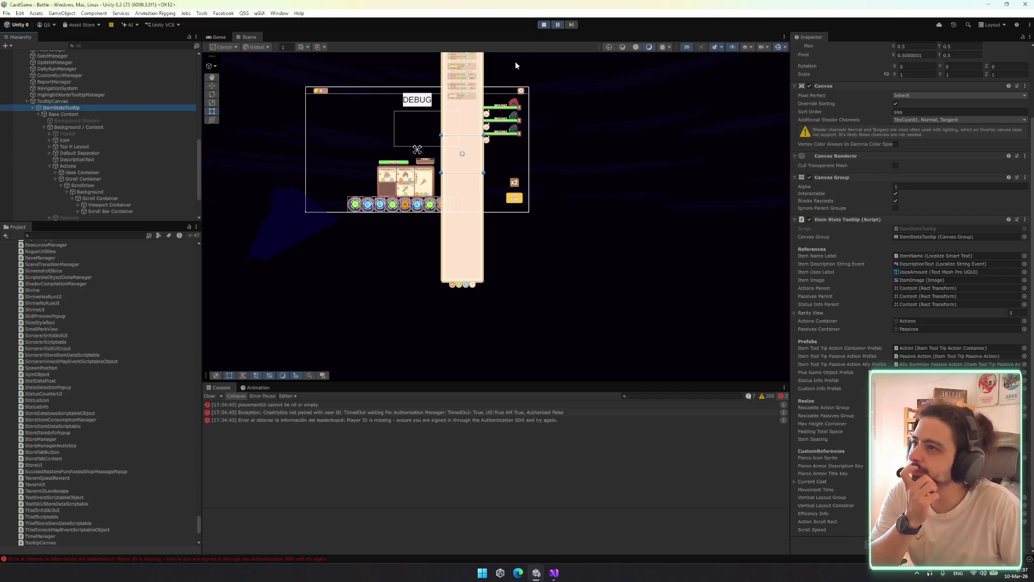
click(587, 572)
click(553, 573)
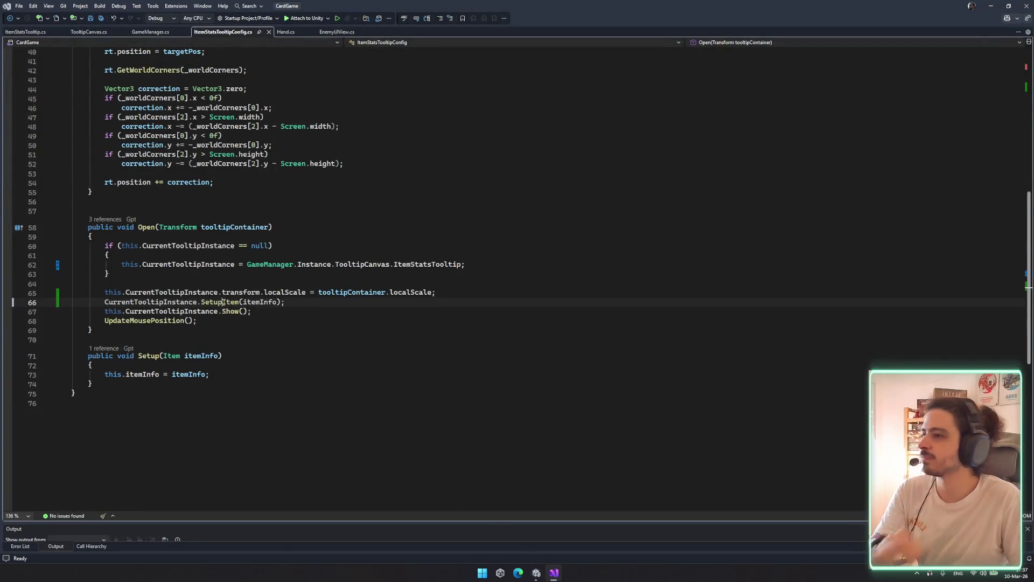
Jump to the SetupItem definition in ItemStatsTooltip.cs and search the file for 'height'
click(225, 302)
key(F12)
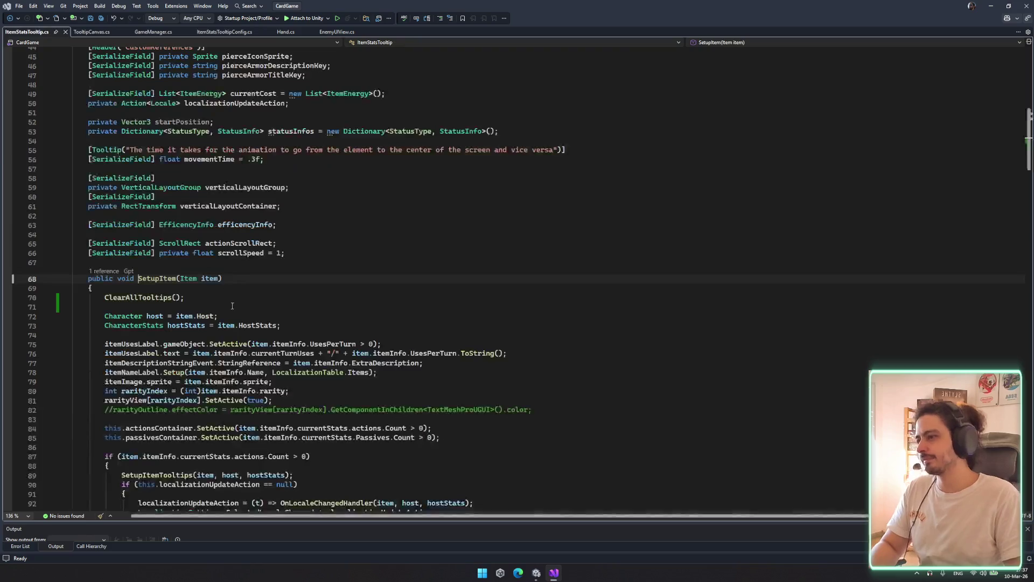
scroll(429, 258, down, 4)
drag(409, 263, 429, 254)
click(457, 279)
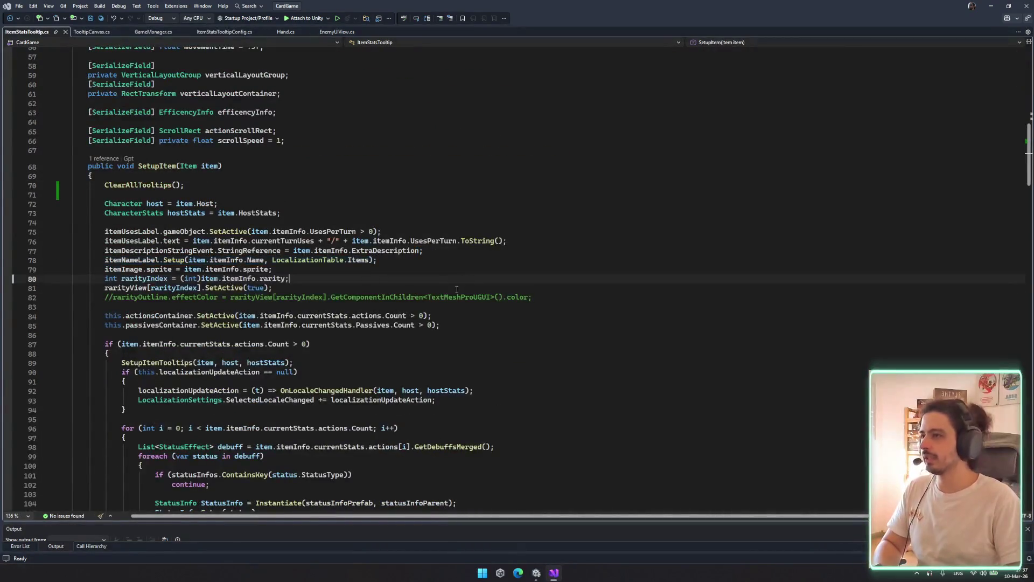
key(ctrl+f)
text(height)
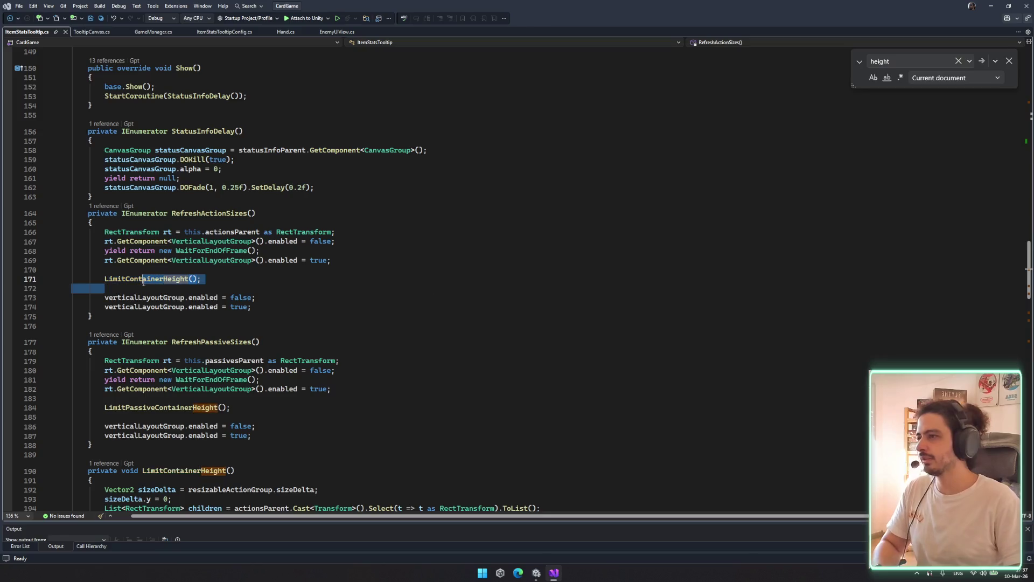
Go to LimitContainerHeight and inspect its sizeDelta assignment and children list lines
double_click(159, 279)
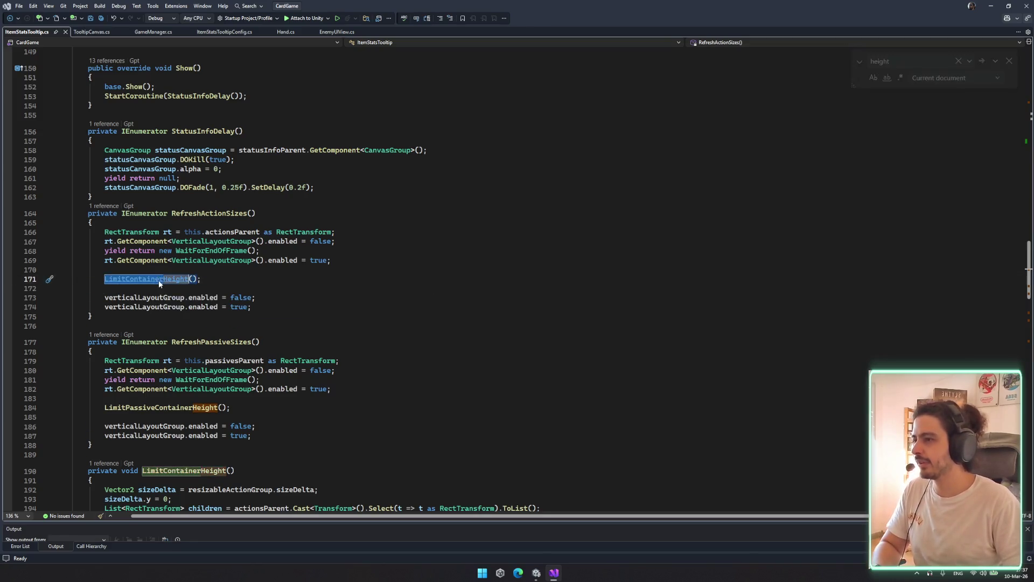
key(F12)
scroll(145, 258, down, 2)
click(132, 242)
drag(131, 242, 372, 239)
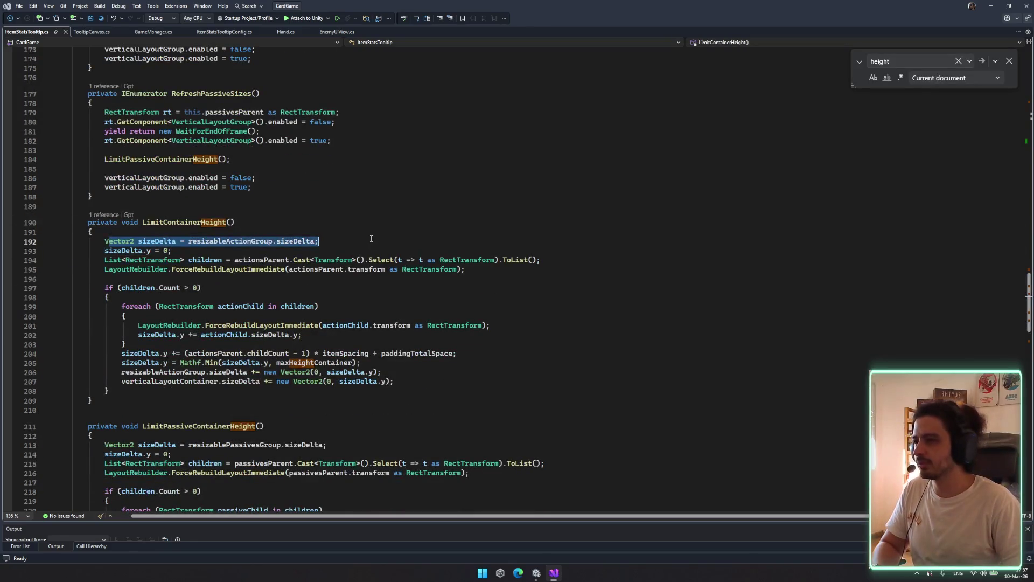
mouse_move(235, 260)
mouse_down()
mouse_move(540, 261)
mouse_move(468, 269)
mouse_up()
click(544, 261)
click(466, 269)
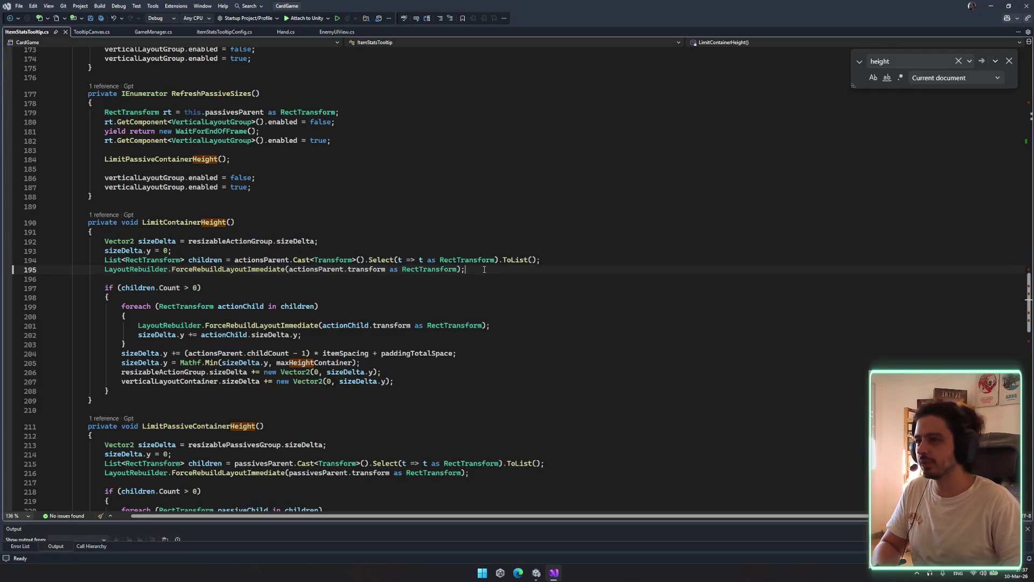
Highlight the uses of Cast in the actionsParent expression on line 194
scroll(469, 306, down, 2)
click(302, 175)
drag(233, 175, 465, 185)
click(369, 175)
click(425, 185)
Read further through the method, highlighting the Select call matches, then close the search
scroll(385, 194, down, 4)
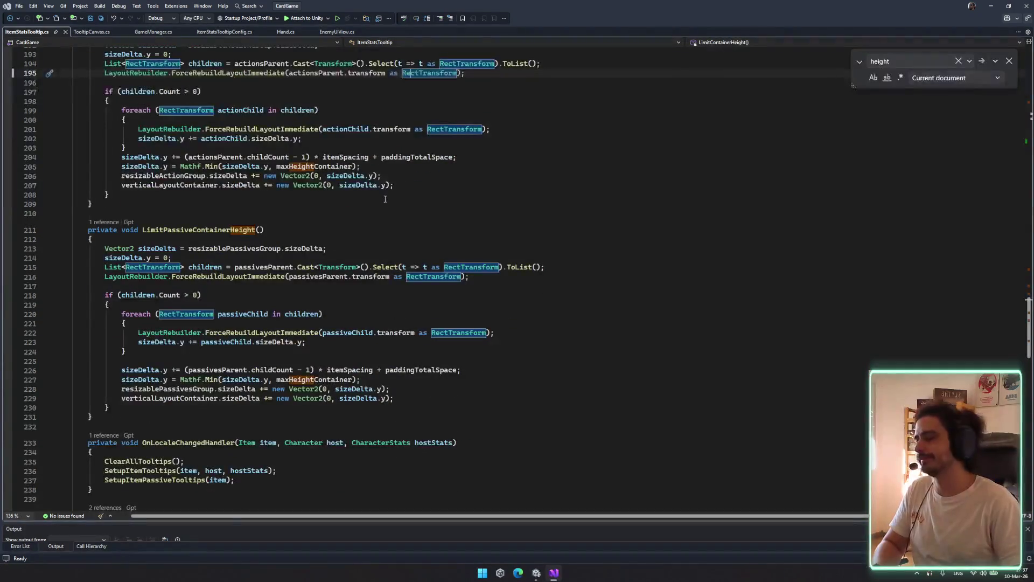
scroll(383, 213, down, 2)
scroll(291, 201, up, 7)
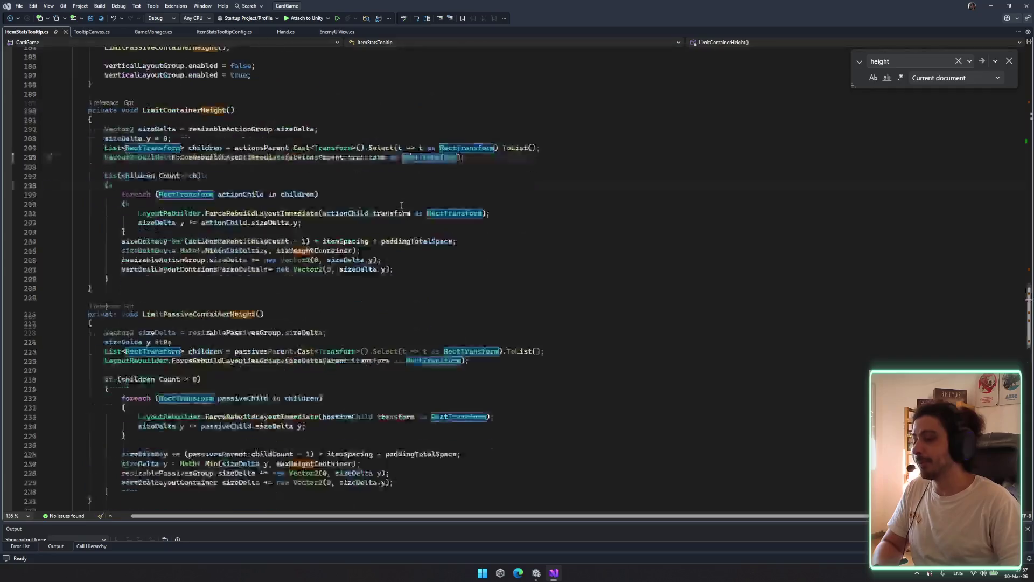
drag(291, 203, 452, 203)
click(381, 203)
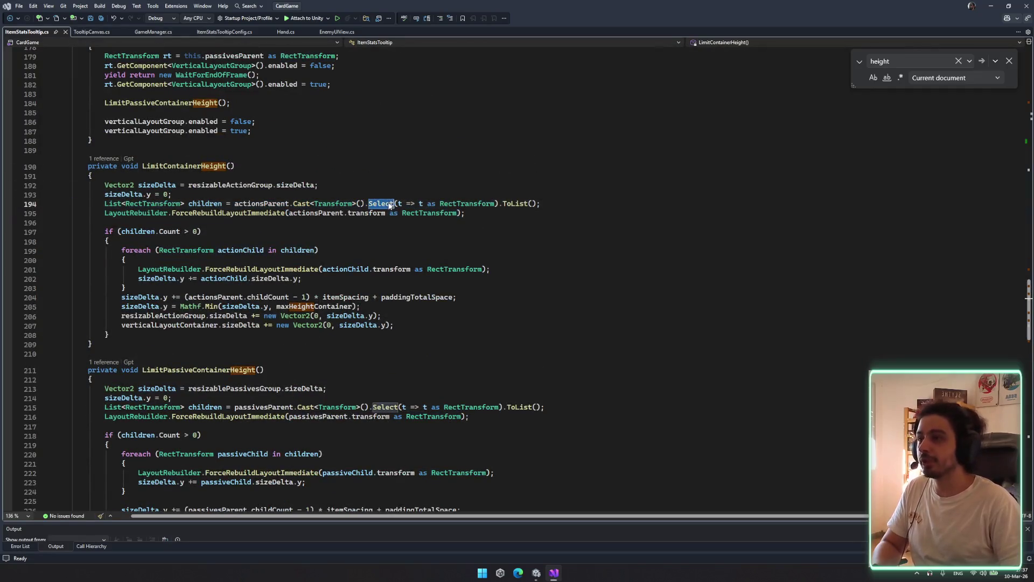
scroll(403, 273, down, 6)
click(415, 264)
key(Escape)
Highlight sizeDelta and ForceRebuildLayoutImmediate uses, then read LimitPassiveContainerHeight down to ClearAllTooltips
click(358, 147)
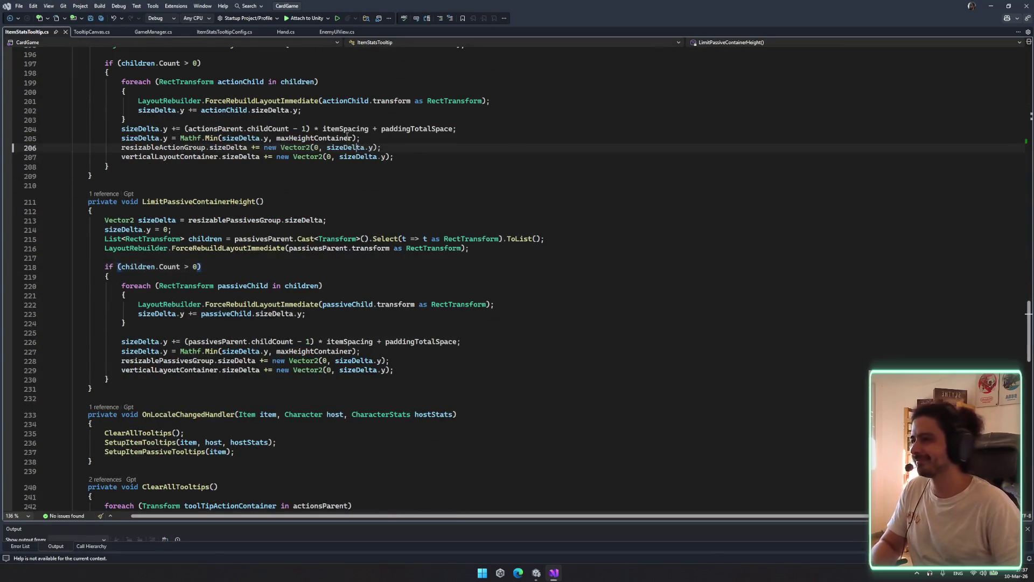
scroll(349, 135, up, 2)
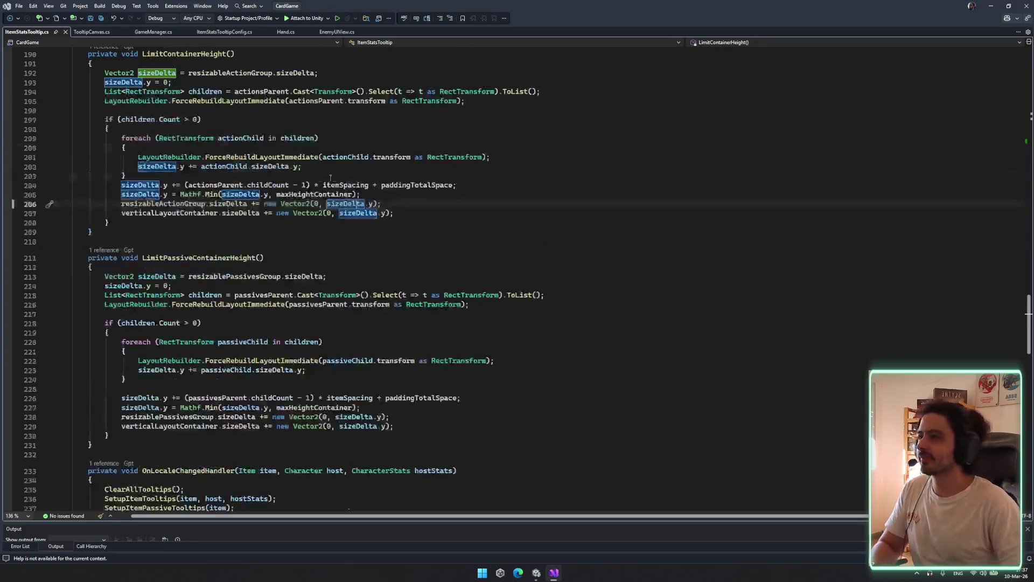
double_click(233, 157)
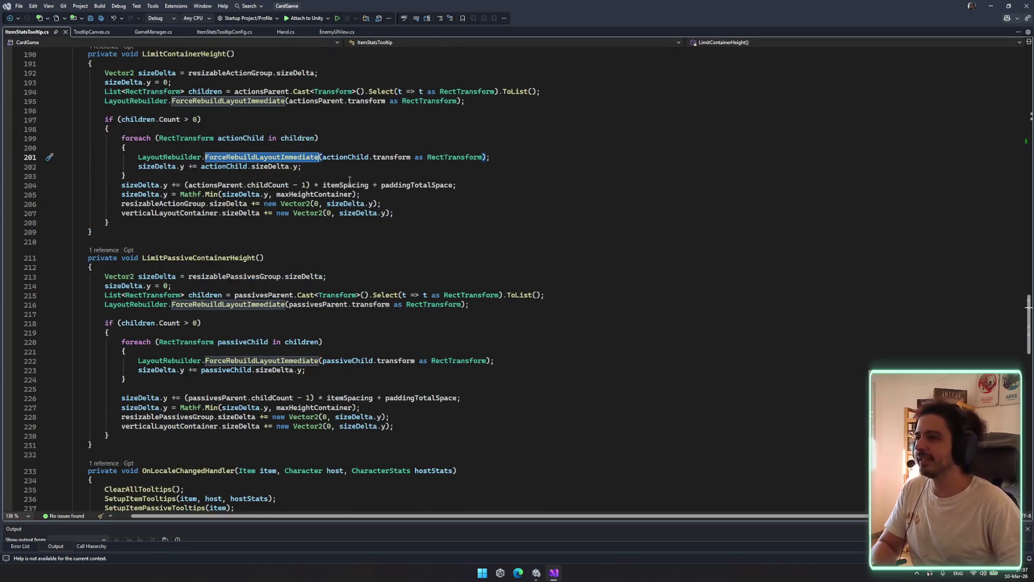
scroll(481, 246, down, 1)
click(455, 239)
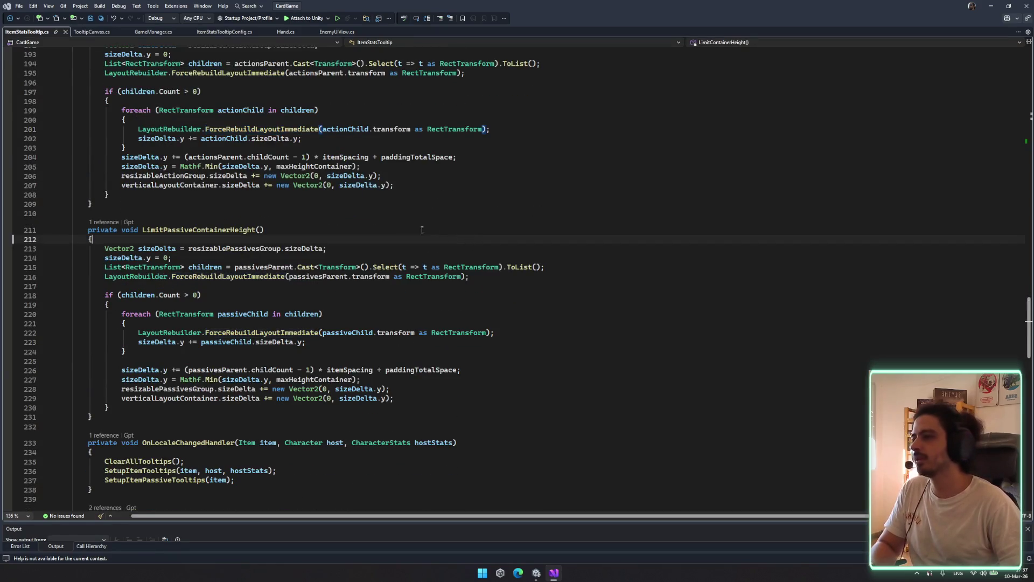
scroll(424, 221, up, 3)
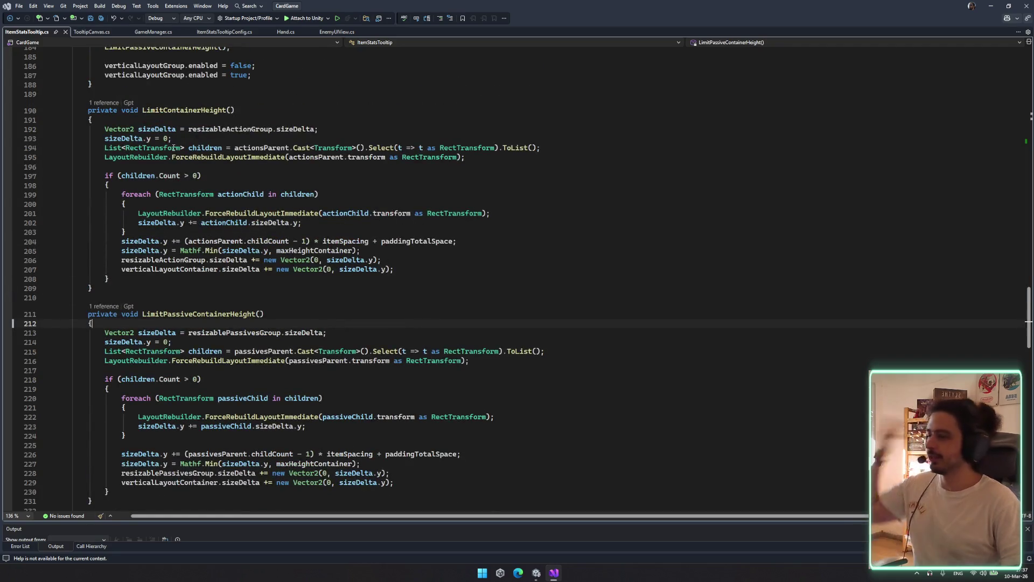
scroll(174, 148, down, 3)
scroll(215, 156, up, 3)
scroll(263, 166, down, 7)
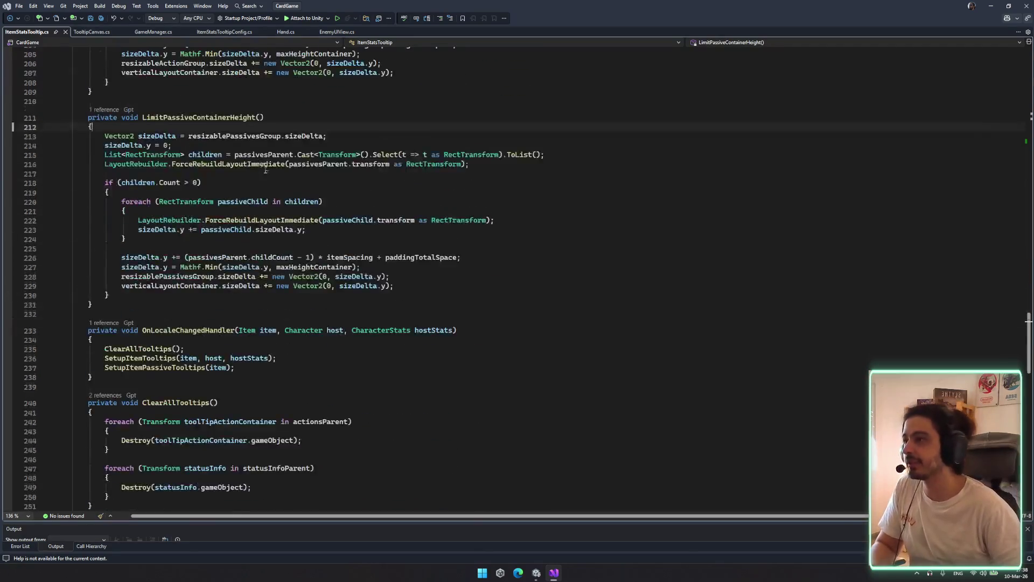
scroll(274, 167, down, 8)
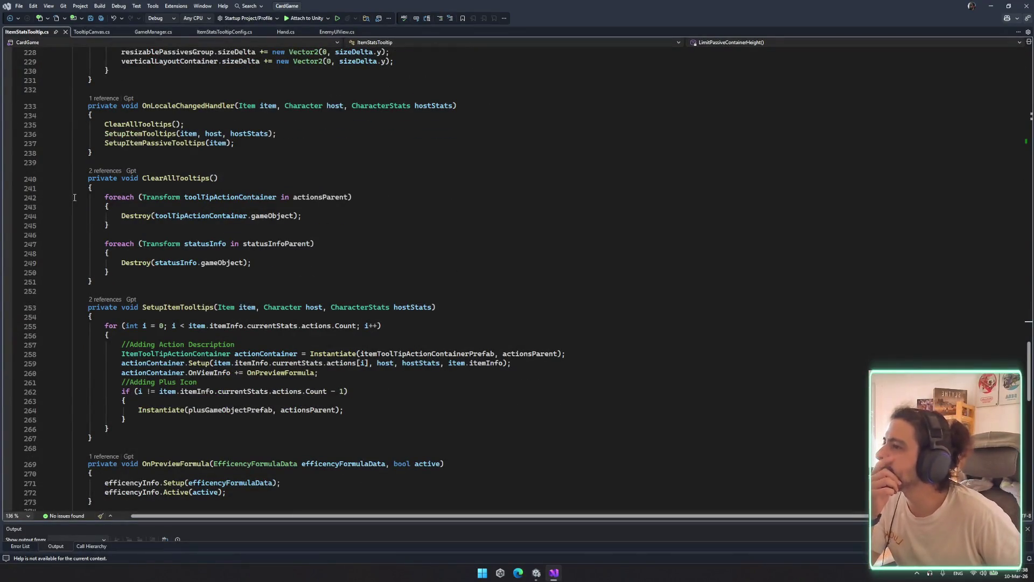
double_click(182, 217)
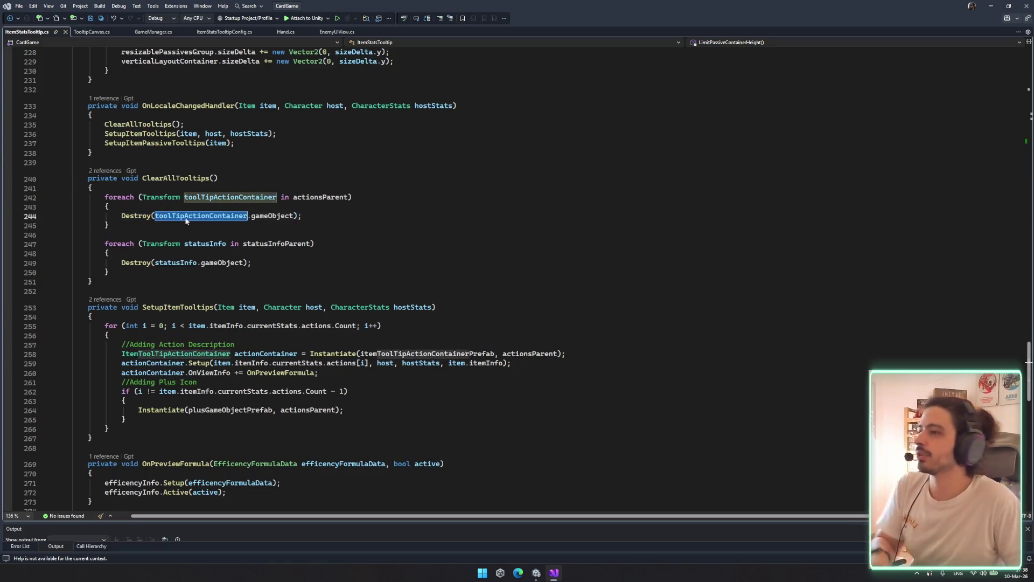
double_click(311, 198)
key(ctrl+c)
click(237, 234)
key(ctrl+v)
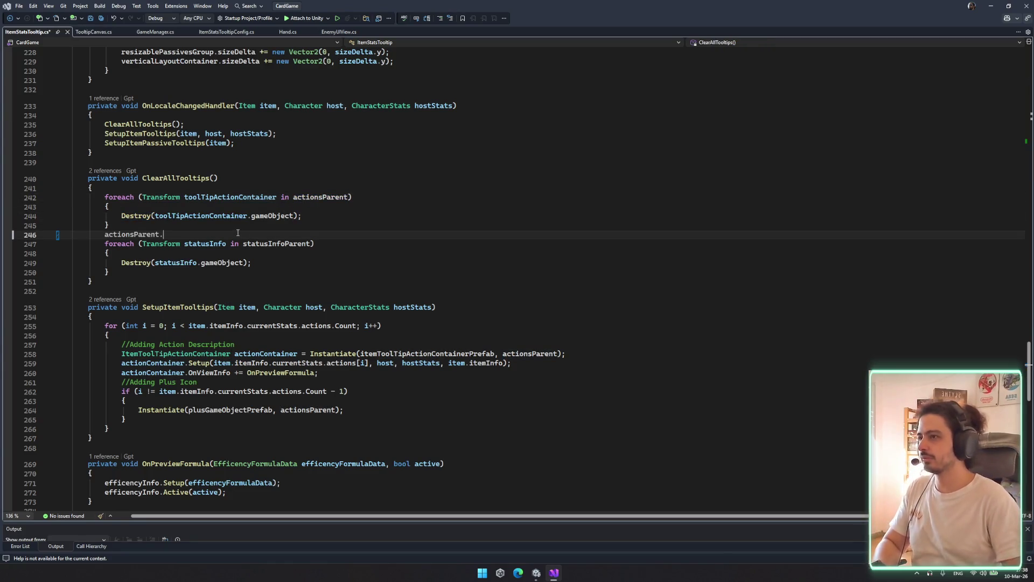
text(.)
key(Escape)
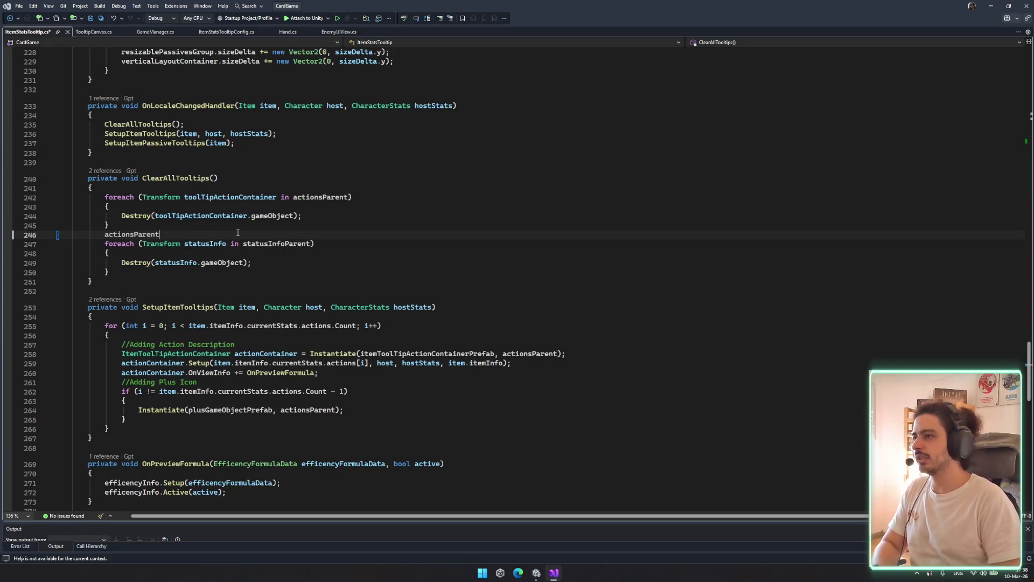
key(ctrl+z)
key(ctrl+s)
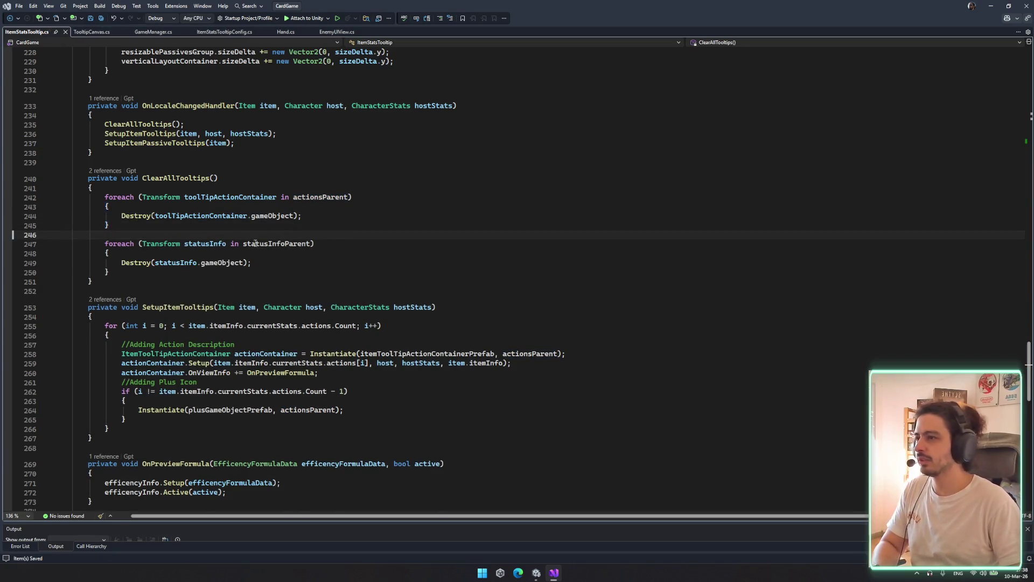
scroll(256, 243, up, 5)
key(ctrl+f)
text(.add)
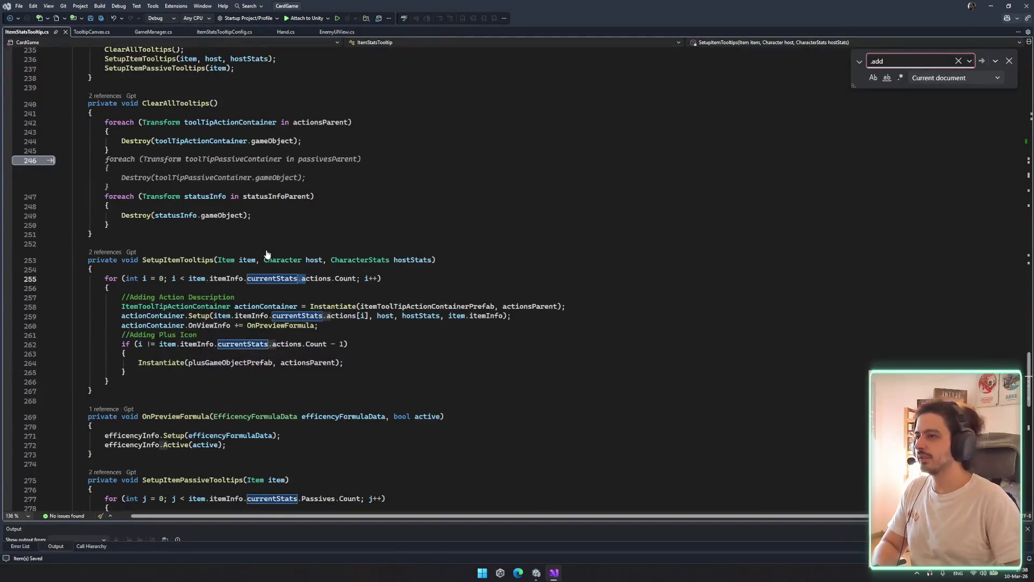
key(Return)
key(Escape)
click(526, 346)
scroll(525, 345, down, 7)
key(ctrl+f)
text(.Ac)
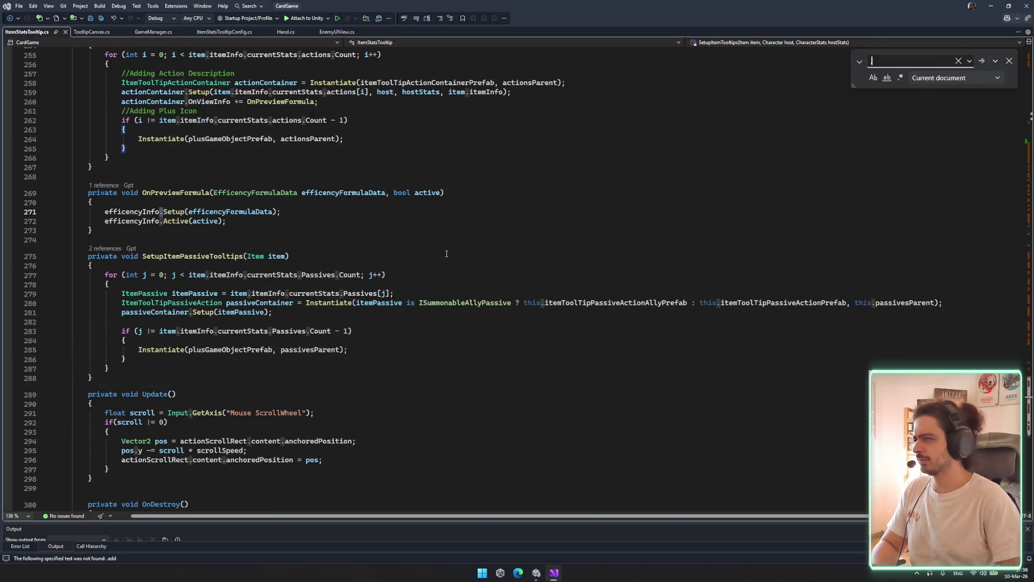
click(447, 241)
key(Escape)
scroll(544, 255, up, 6)
scroll(545, 256, up, 20)
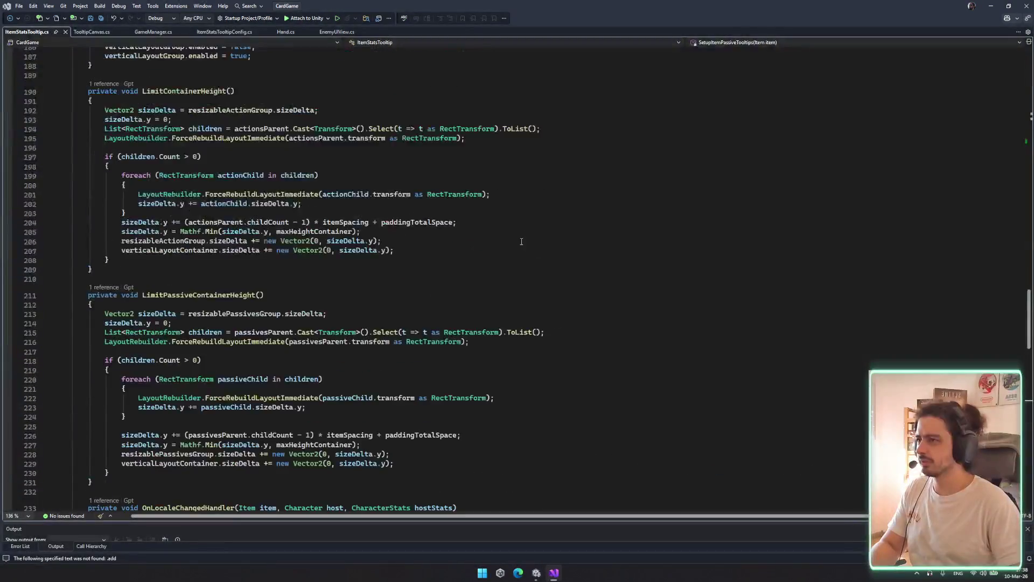
scroll(331, 245, up, 20)
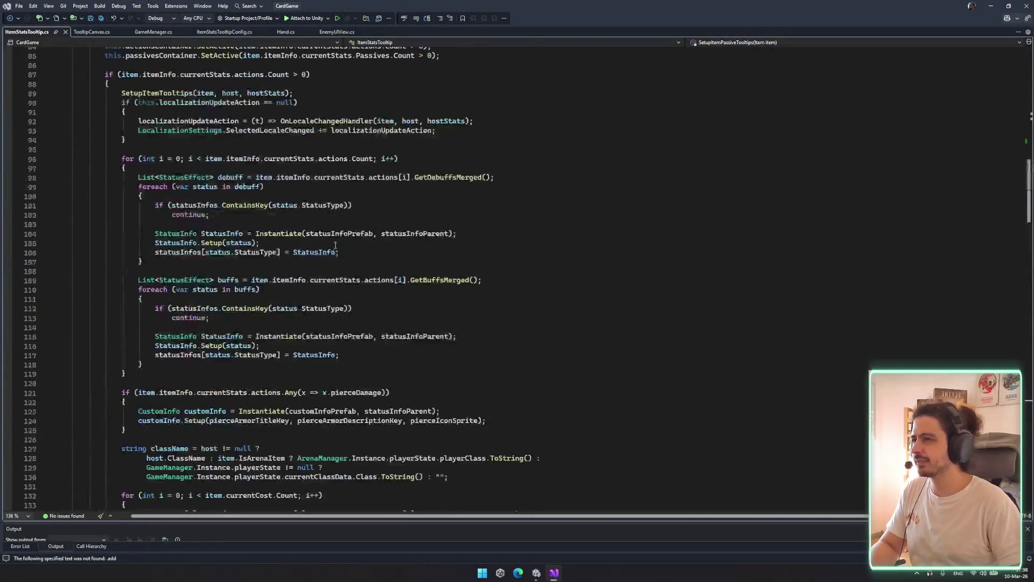
scroll(227, 180, up, 3)
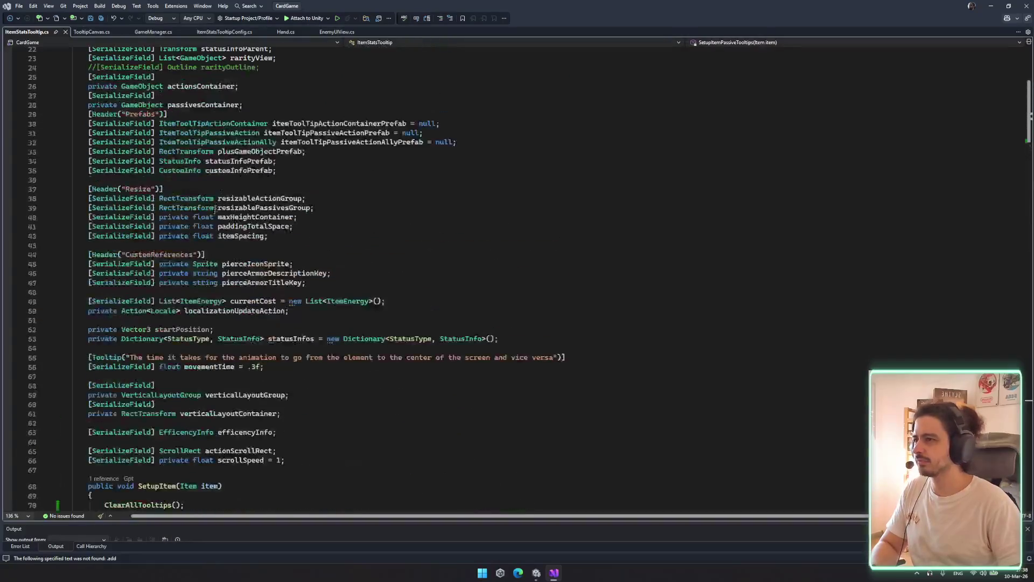
scroll(195, 233, up, 1)
double_click(201, 330)
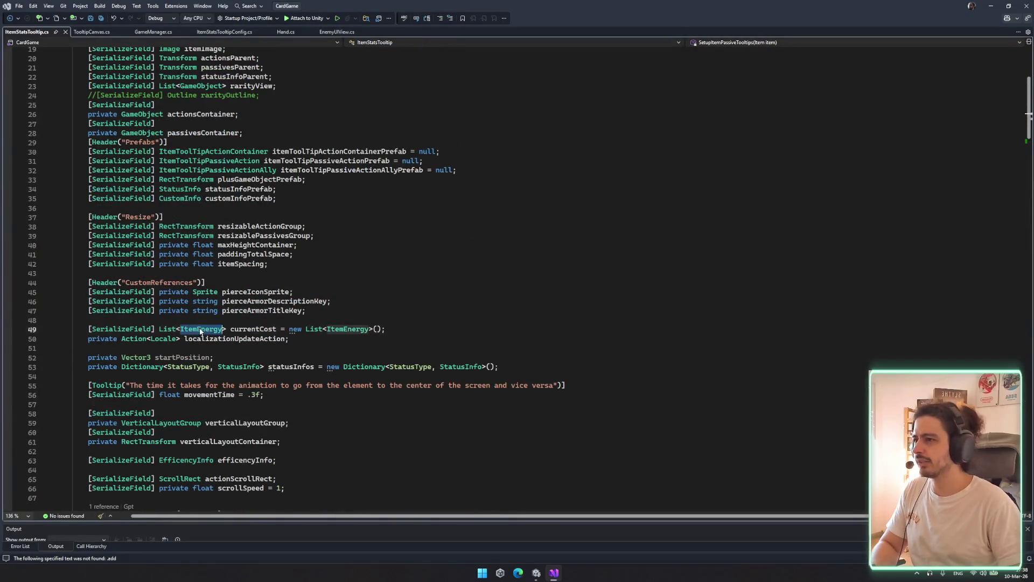
scroll(358, 233, up, 3)
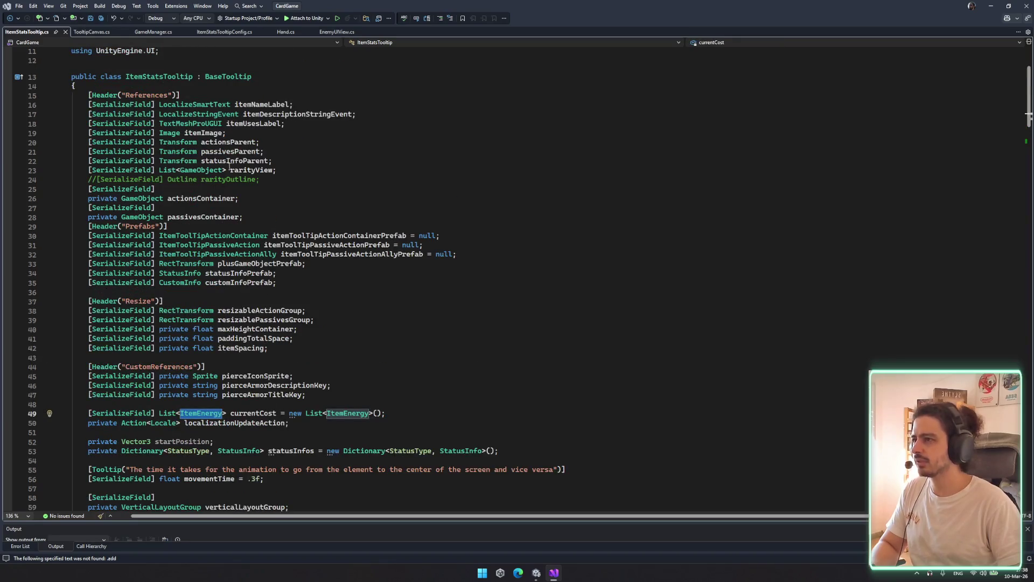
click(225, 168)
scroll(258, 296, down, 5)
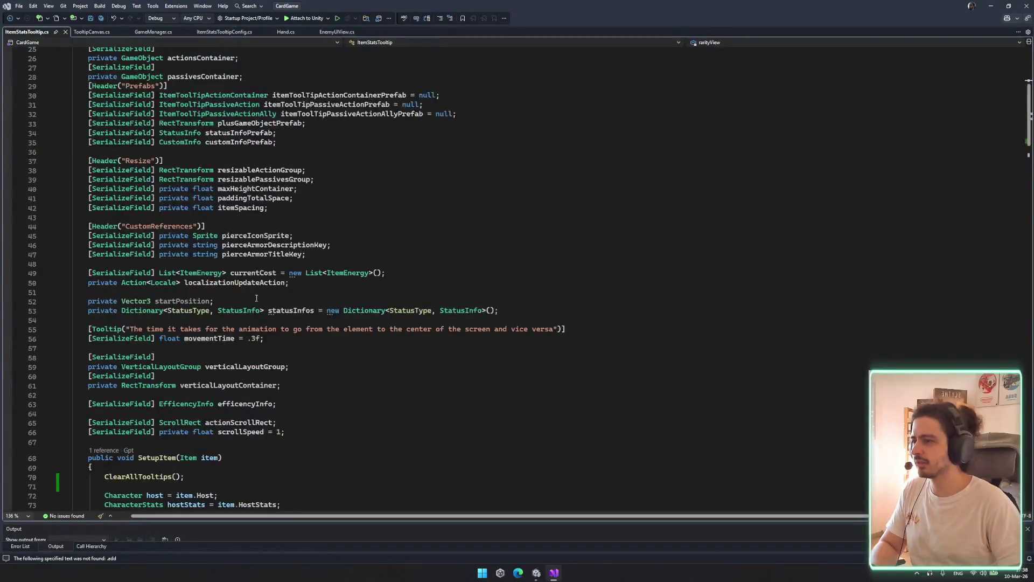
scroll(289, 417, down, 20)
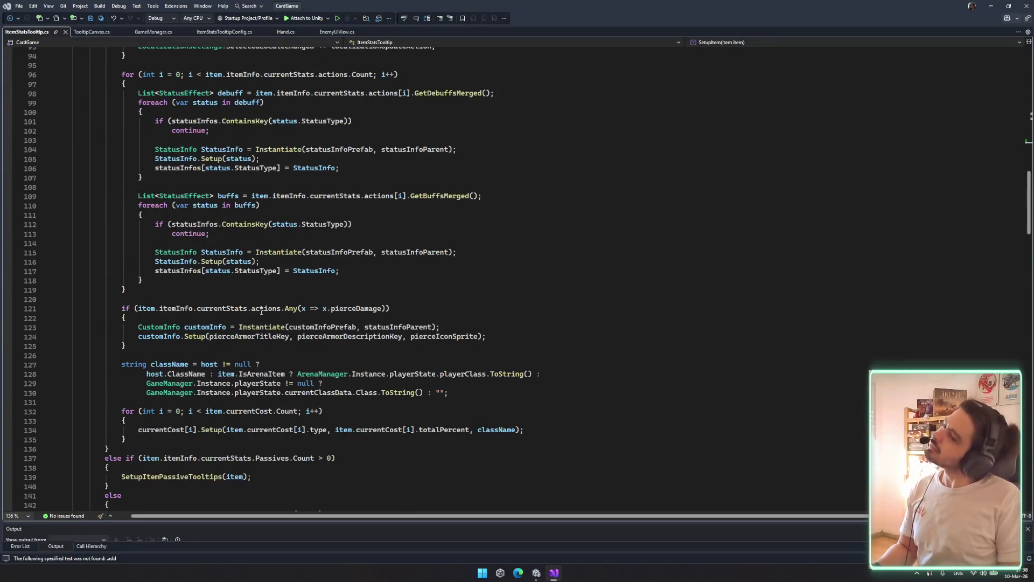
scroll(247, 302, down, 7)
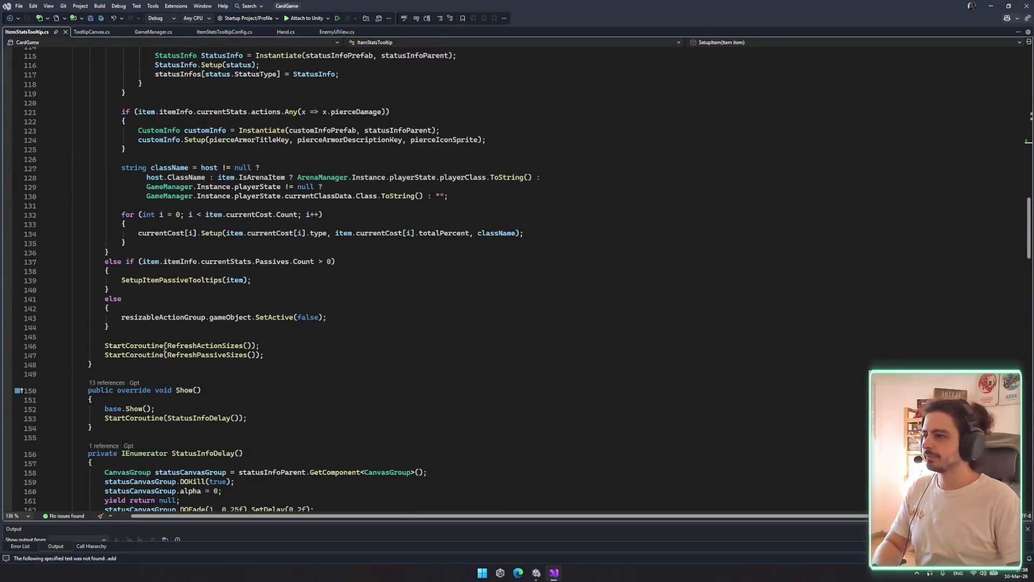
double_click(207, 346)
scroll(315, 317, down, 8)
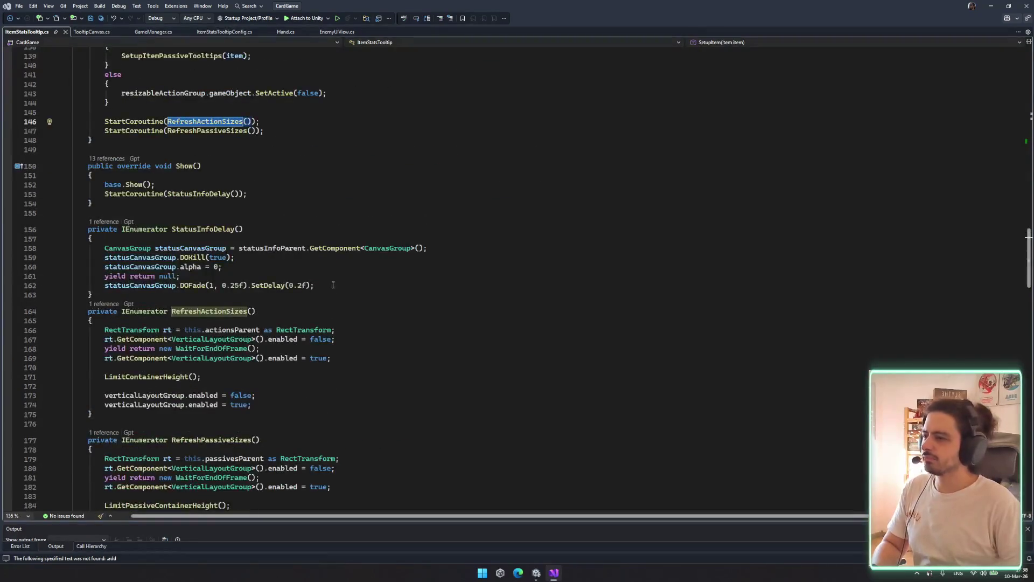
scroll(323, 298, down, 3)
scroll(306, 292, up, 7)
click(227, 220)
click(204, 161)
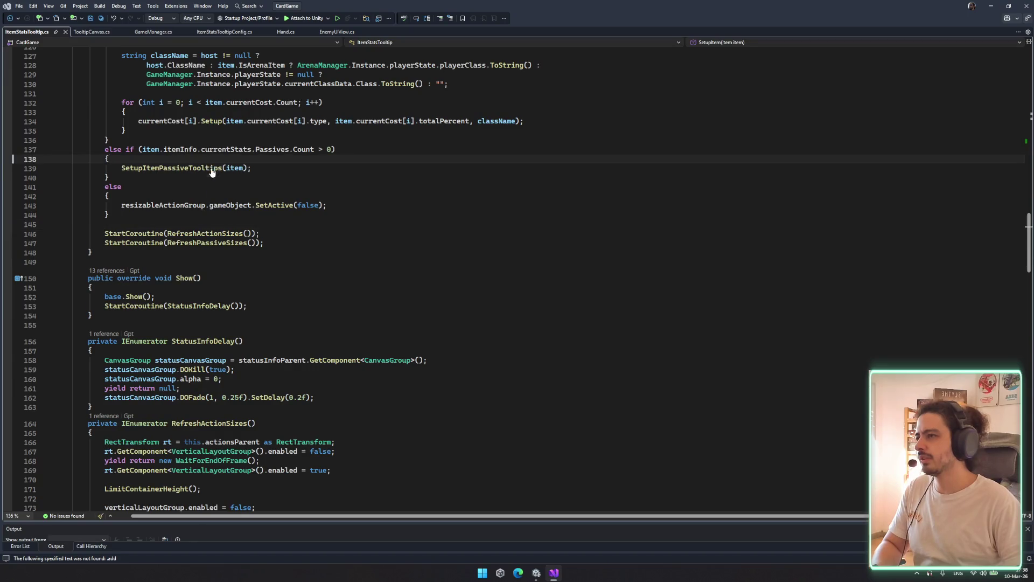
ctrl+click(212, 172)
scroll(216, 243, down, 2)
drag(121, 241, 353, 297)
click(226, 249)
drag(188, 241, 340, 269)
scroll(352, 299, down, 6)
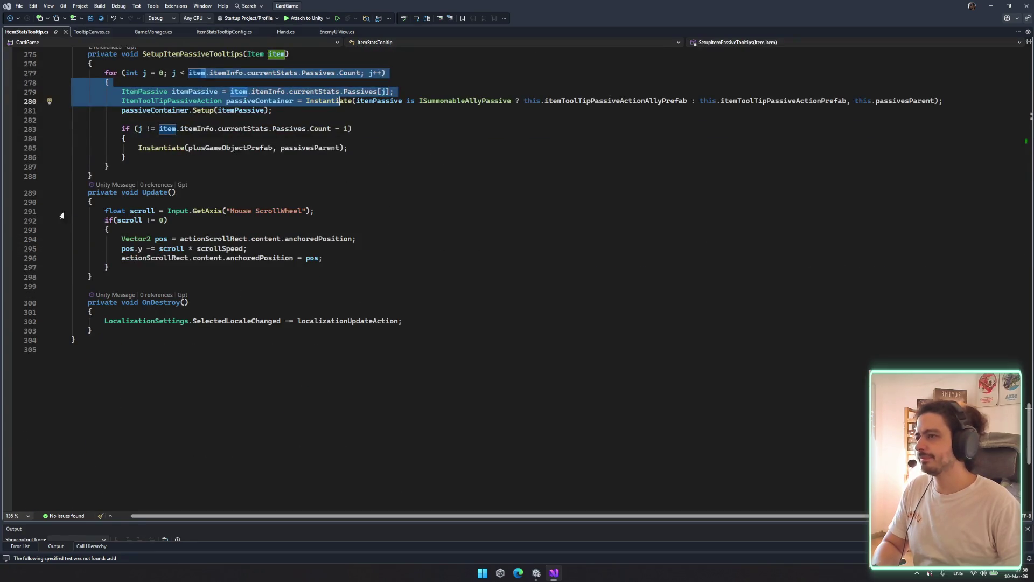
drag(71, 215, 320, 289)
click(322, 281)
scroll(328, 323, down, 8)
scroll(337, 349, up, 15)
scroll(306, 297, up, 5)
mouse_move(105, 217)
mouse_down()
mouse_move(302, 282)
mouse_move(127, 311)
mouse_up()
click(127, 312)
scroll(360, 297, up, 6)
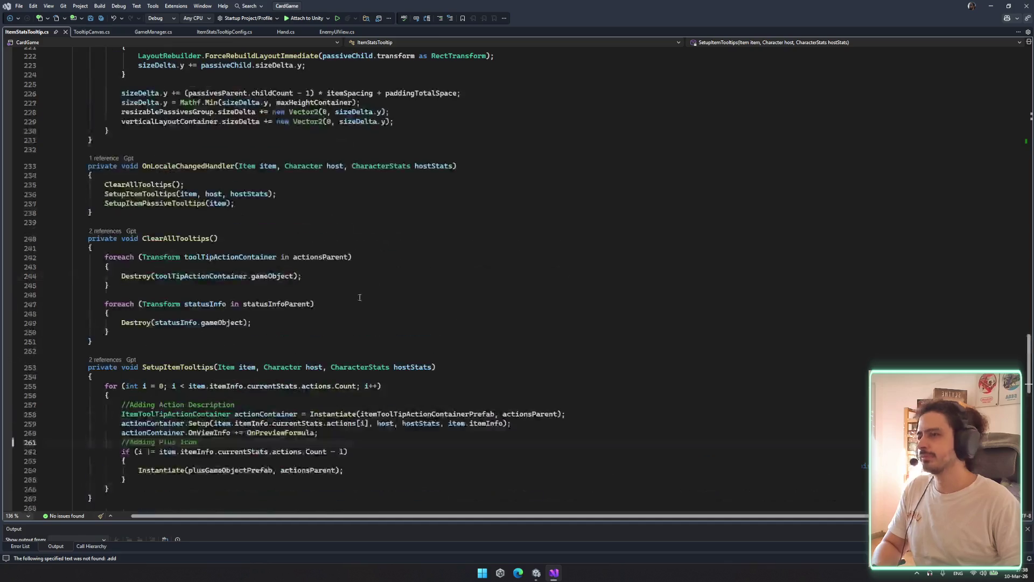
drag(112, 248, 372, 328)
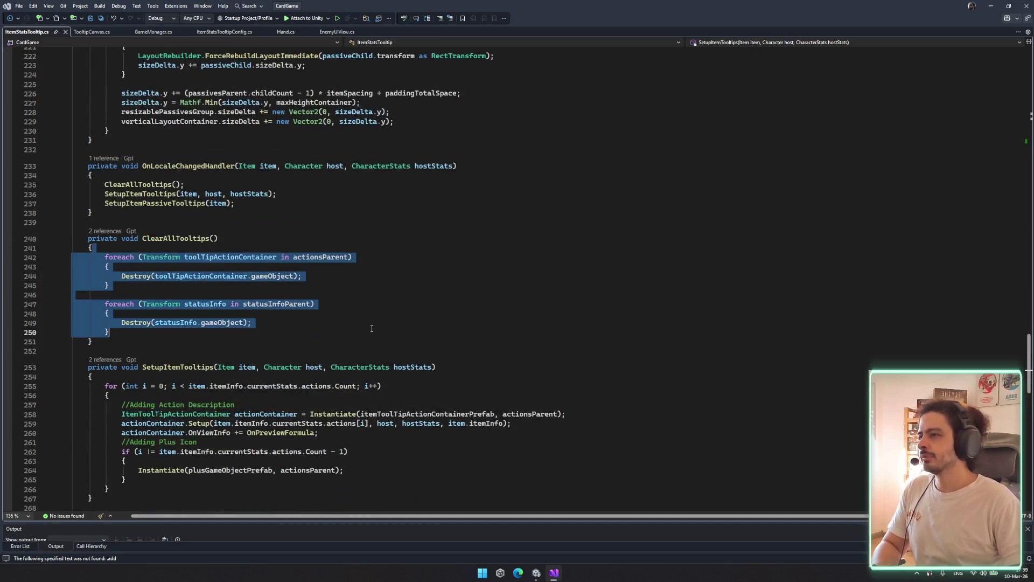
click(175, 238)
scroll(300, 261, up, 6)
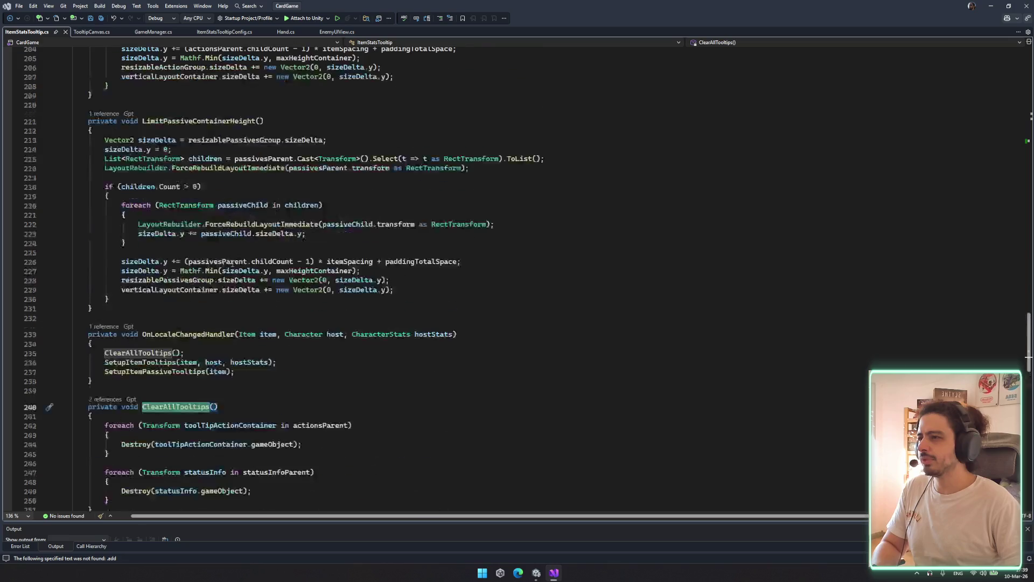
click(505, 170)
click(562, 226)
double_click(257, 225)
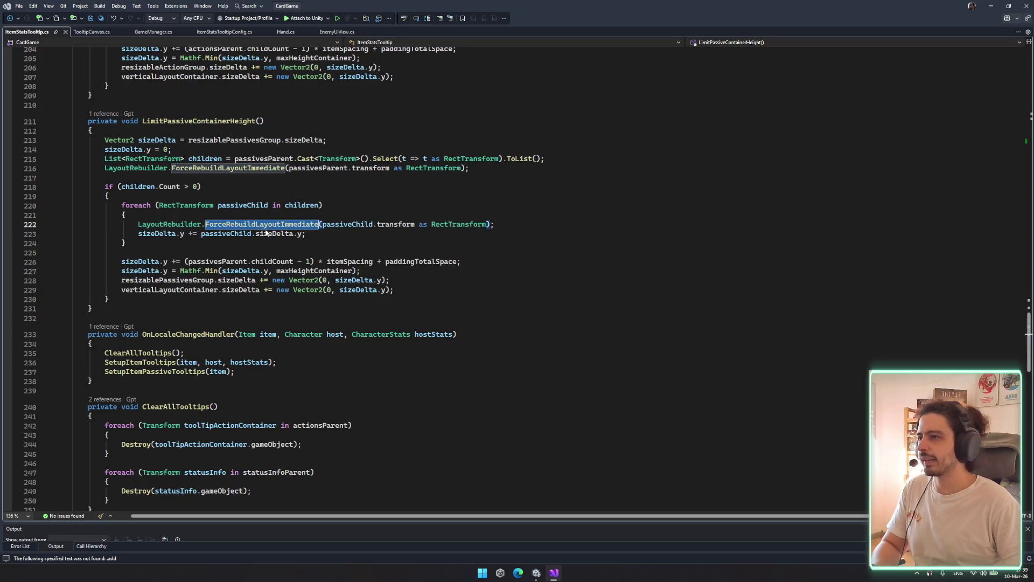
scroll(437, 257, up, 20)
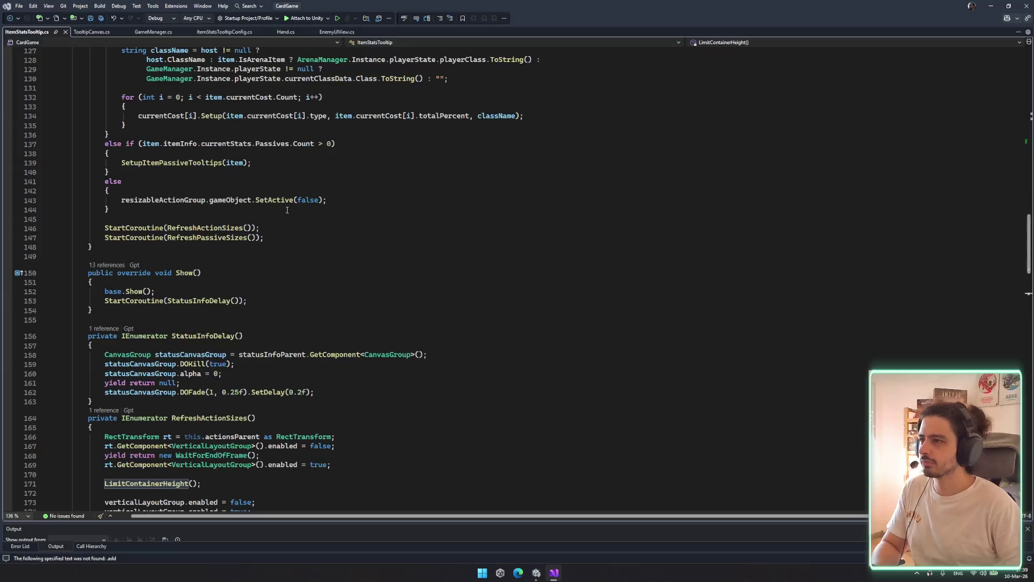
scroll(315, 223, up, 4)
scroll(532, 278, up, 4)
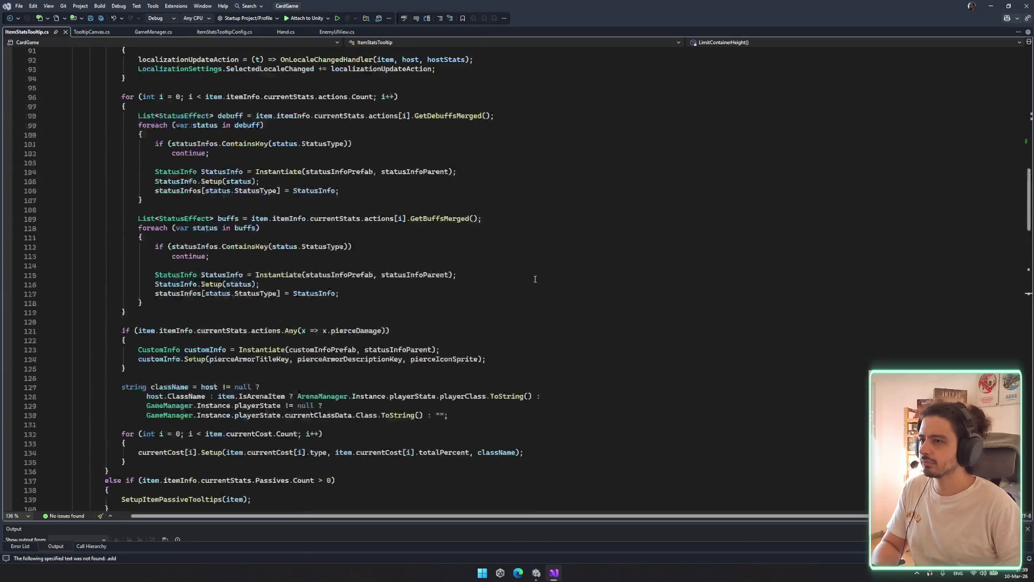
click(335, 275)
scroll(328, 276, up, 3)
click(412, 257)
scroll(467, 320, down, 20)
scroll(467, 320, down, 16)
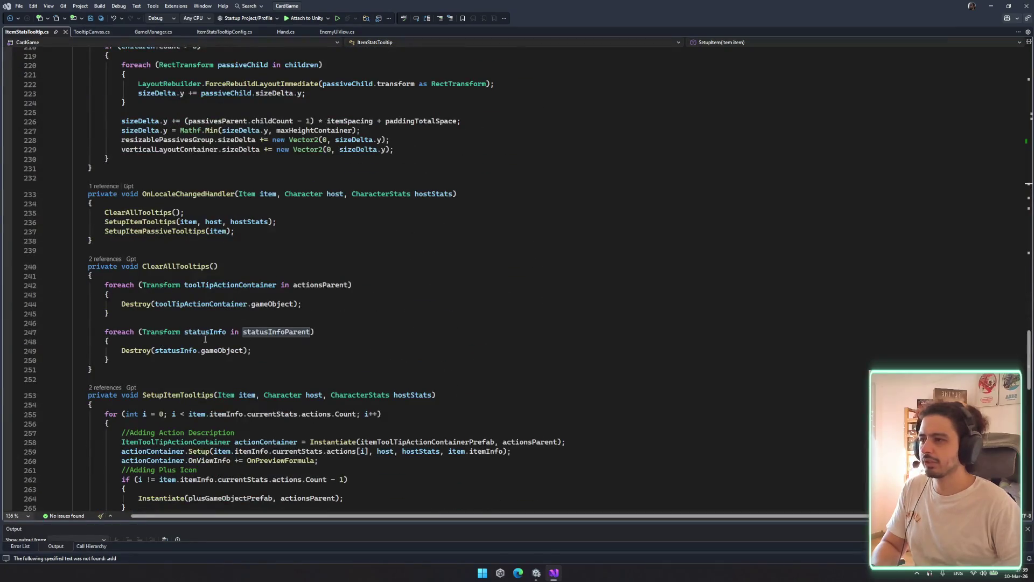
drag(70, 331, 70, 369)
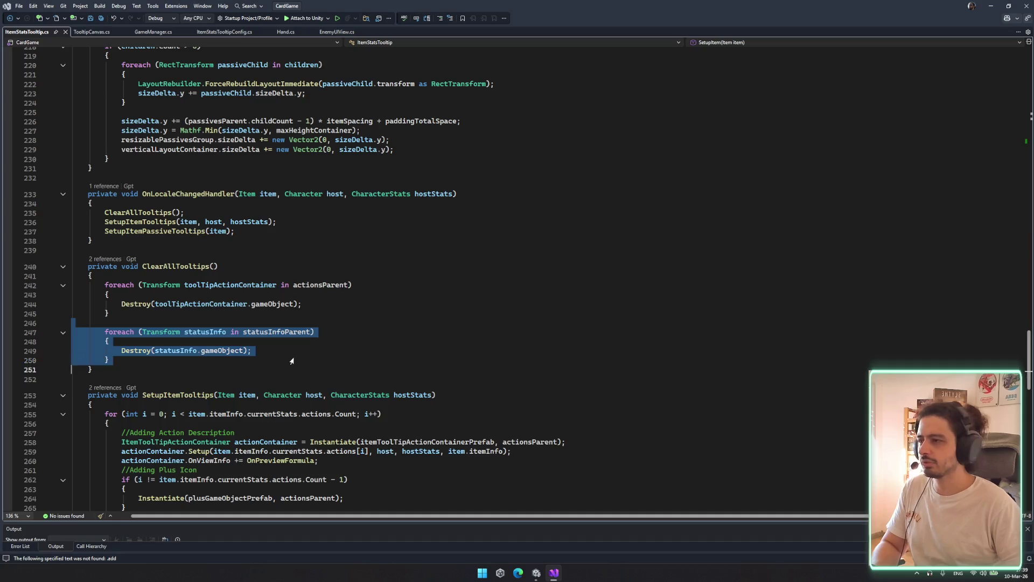
scroll(433, 321, up, 1)
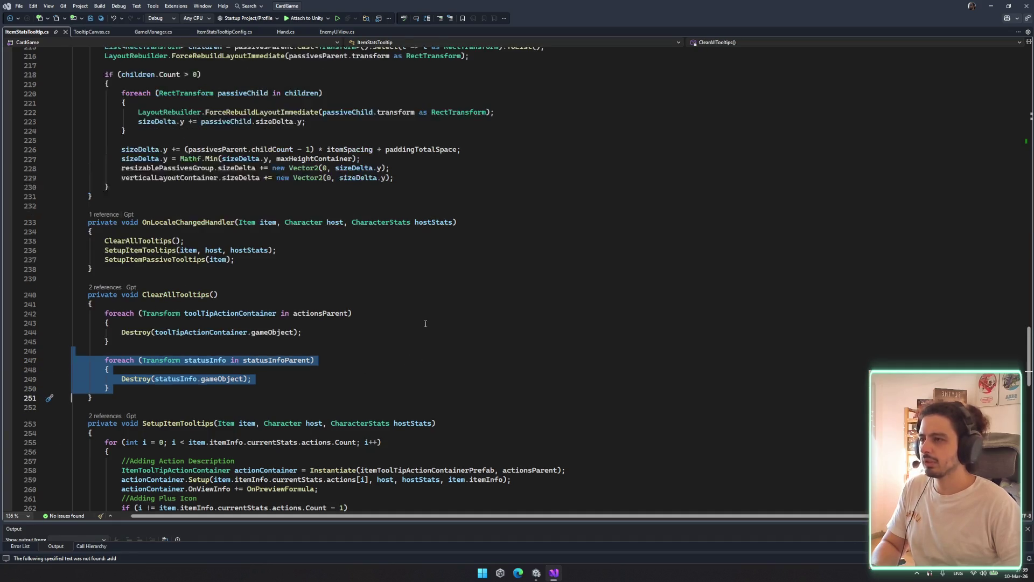
scroll(455, 329, up, 2)
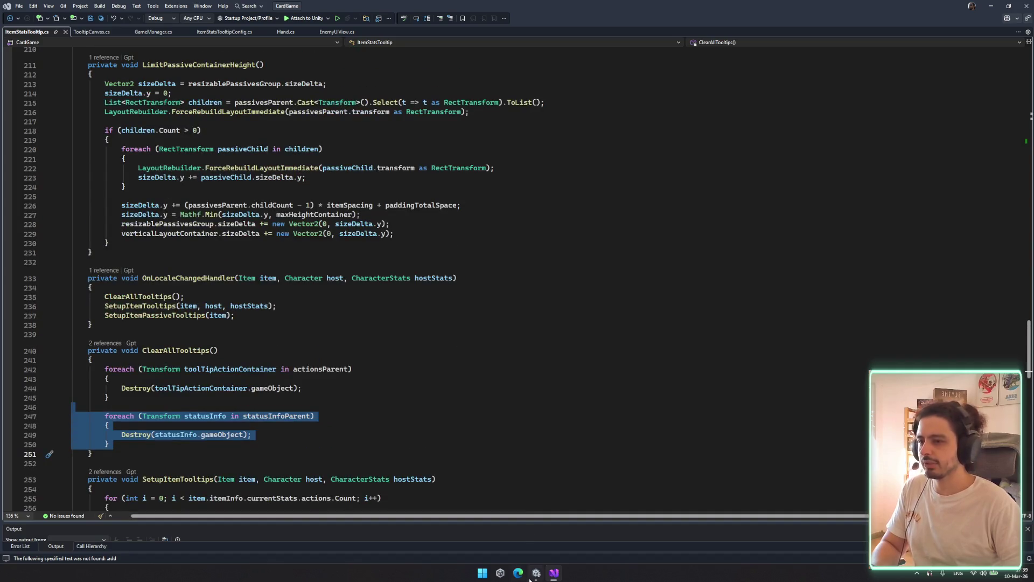
click(532, 575)
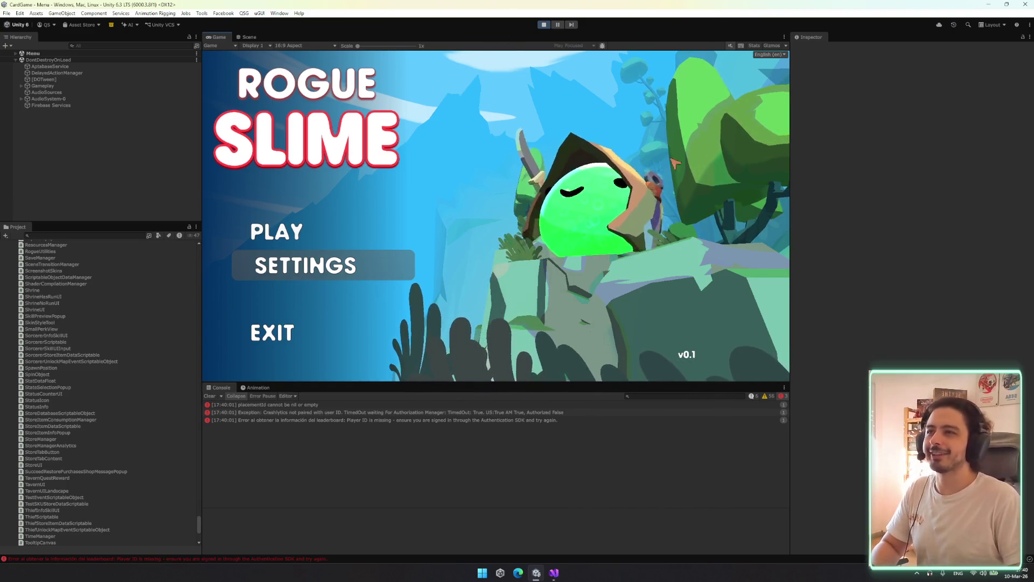
Filter the Hierarchy for 'deb', activate DebugManager in the Inspector, and launch a TEST BATTLE
text(deb)
click(117, 59)
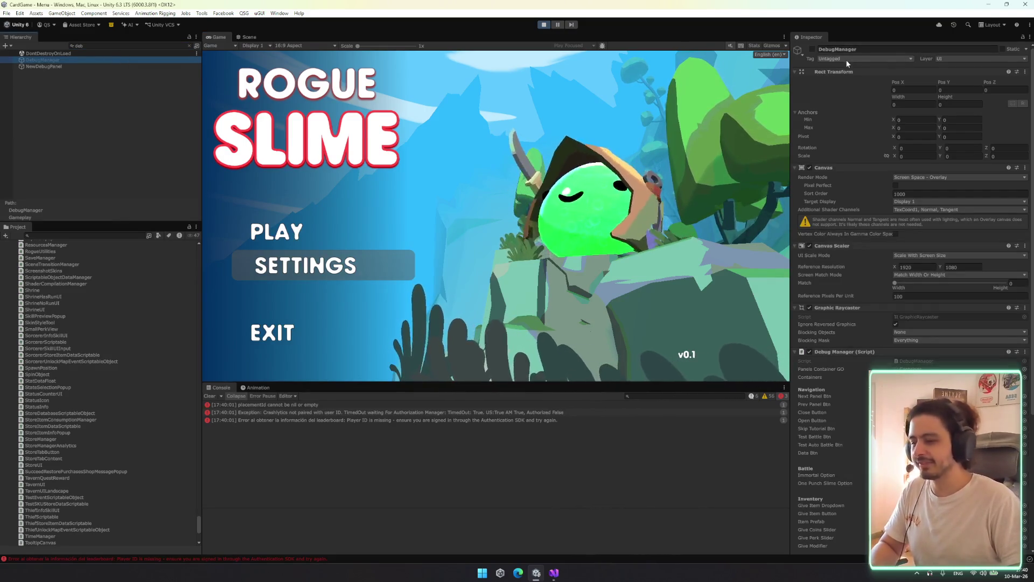
click(812, 49)
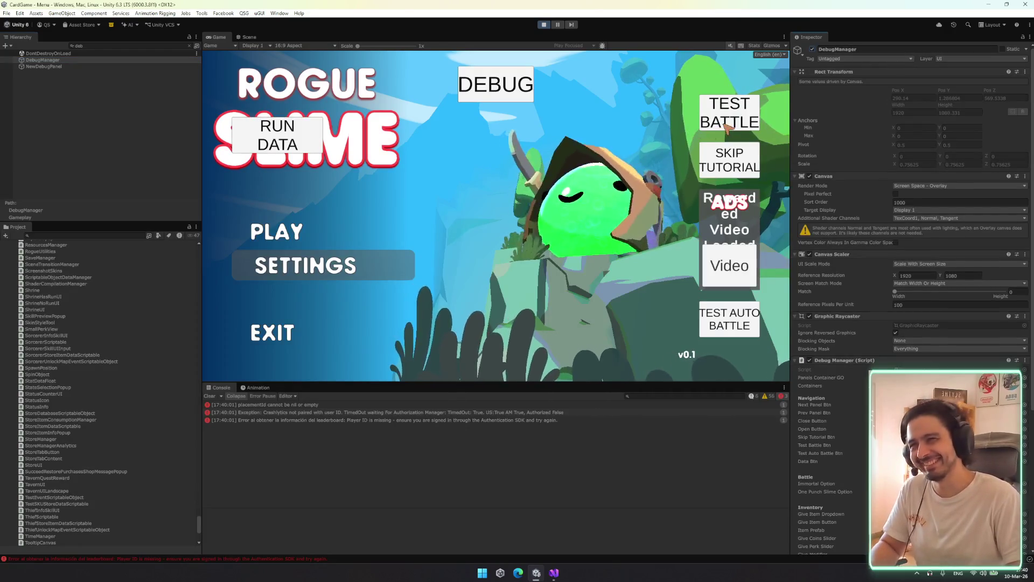
click(728, 128)
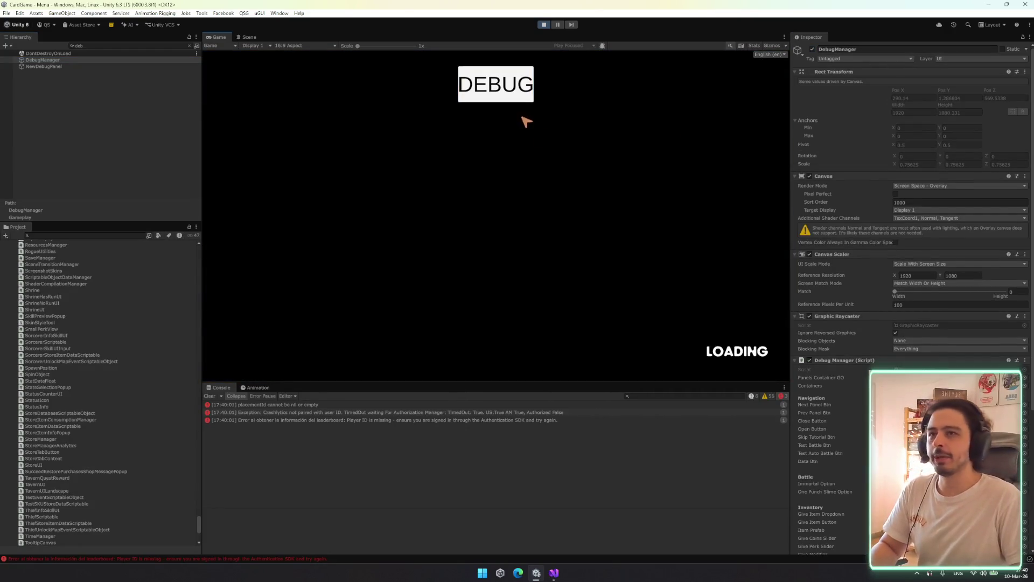
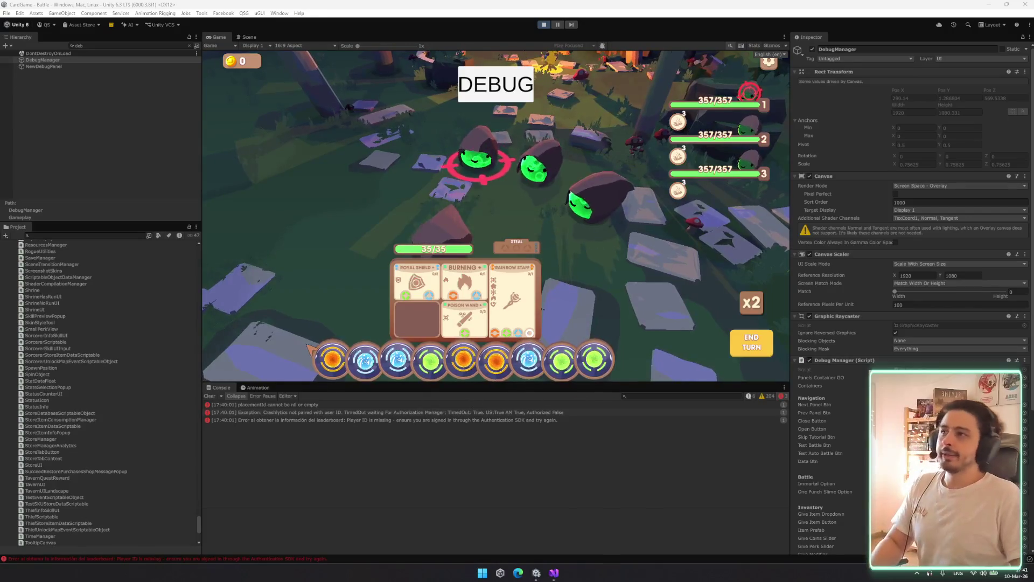
Scroll the Unity view, then open the Windows Start search
scroll(851, 424, down, 3)
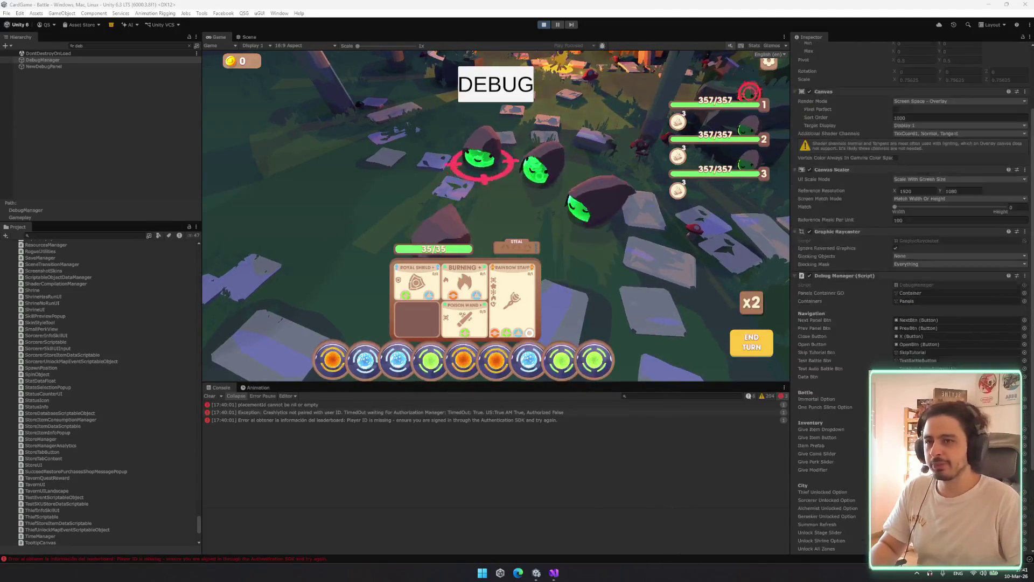
key(super)
Launch Google Chrome and open the Rogue Slime Wishlist Actions report via 'wish'
text(g)
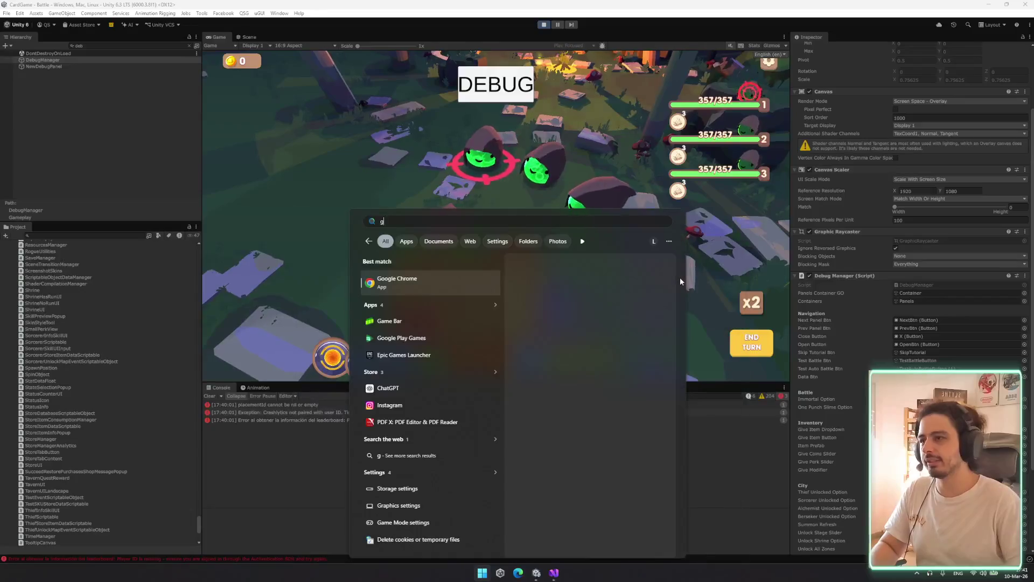
key(Return)
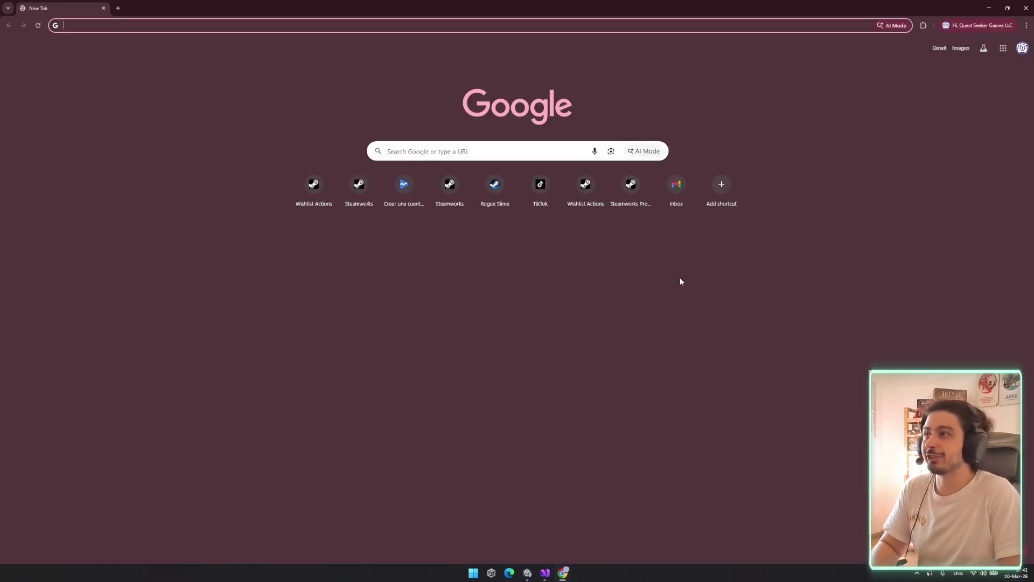
text(wish)
click(296, 192)
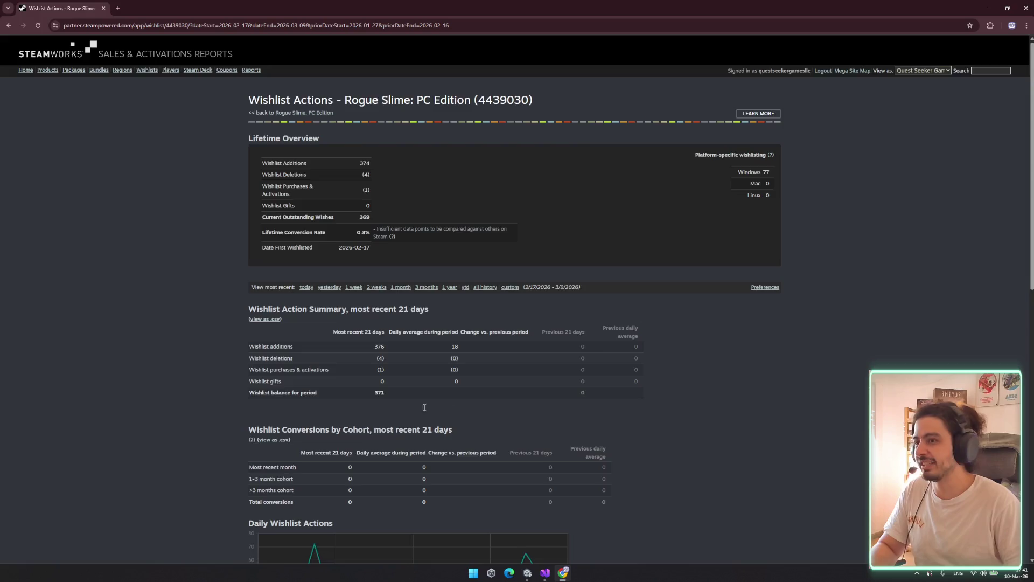
Review the lifetime wishlist figures, summary rows and Daily Wishlist Actions chart
scroll(439, 365, down, 3)
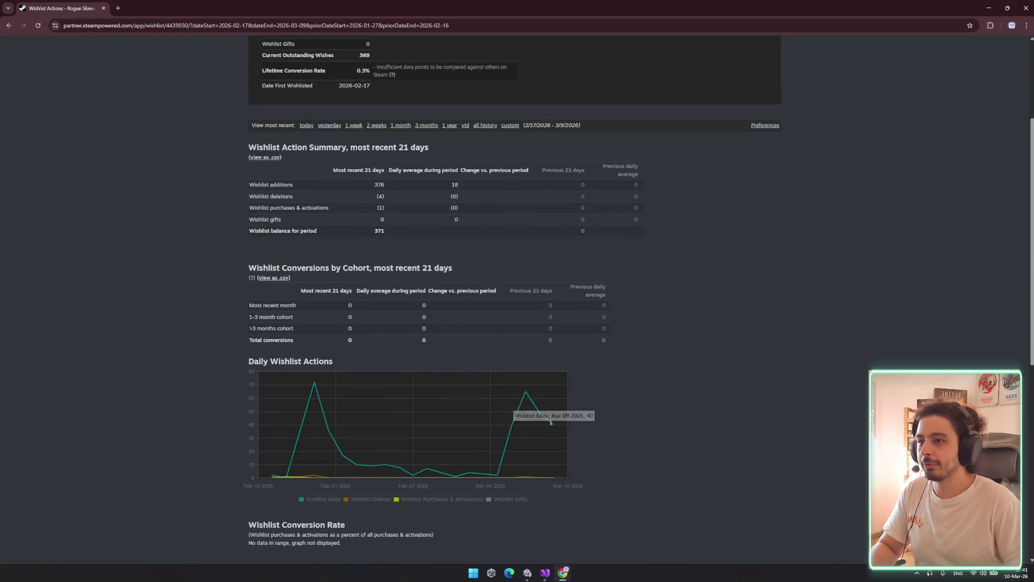
mouse_move(541, 413)
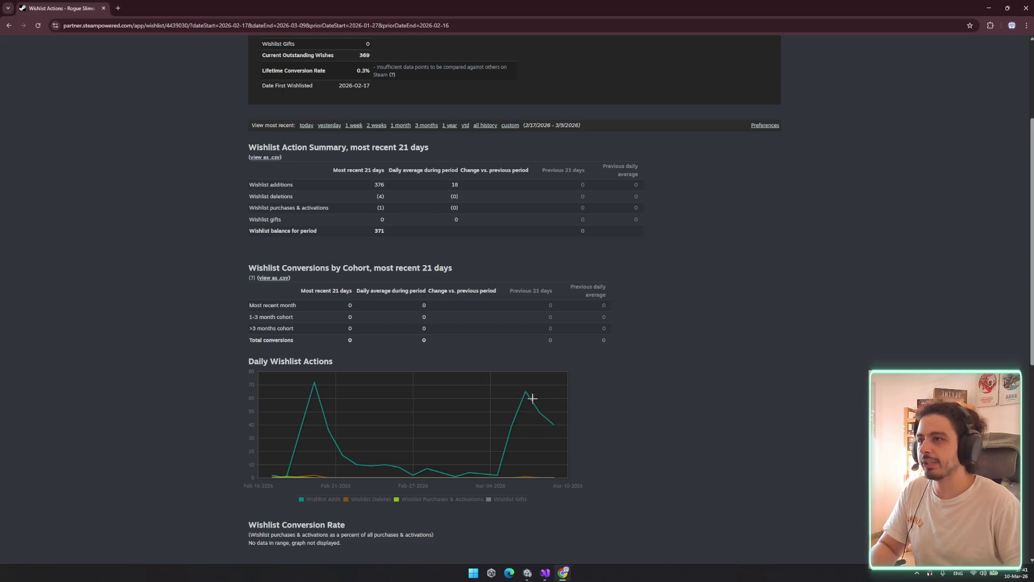
scroll(575, 335, up, 3)
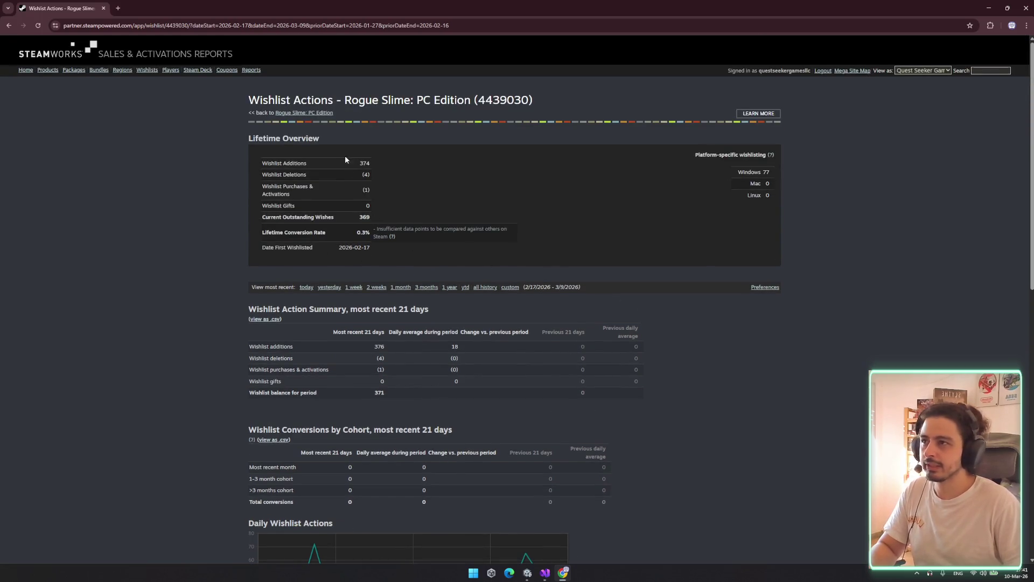
drag(346, 159, 577, 194)
click(595, 205)
scroll(399, 120, down, 2)
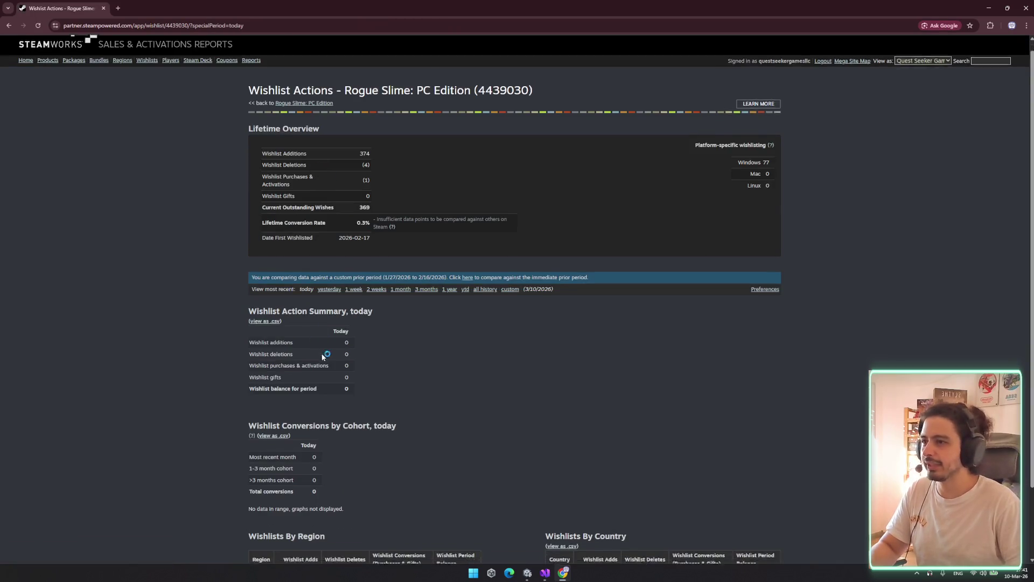
scroll(323, 334, down, 1)
drag(345, 323, 404, 380)
scroll(538, 334, down, 1)
click(588, 288)
scroll(436, 291, up, 2)
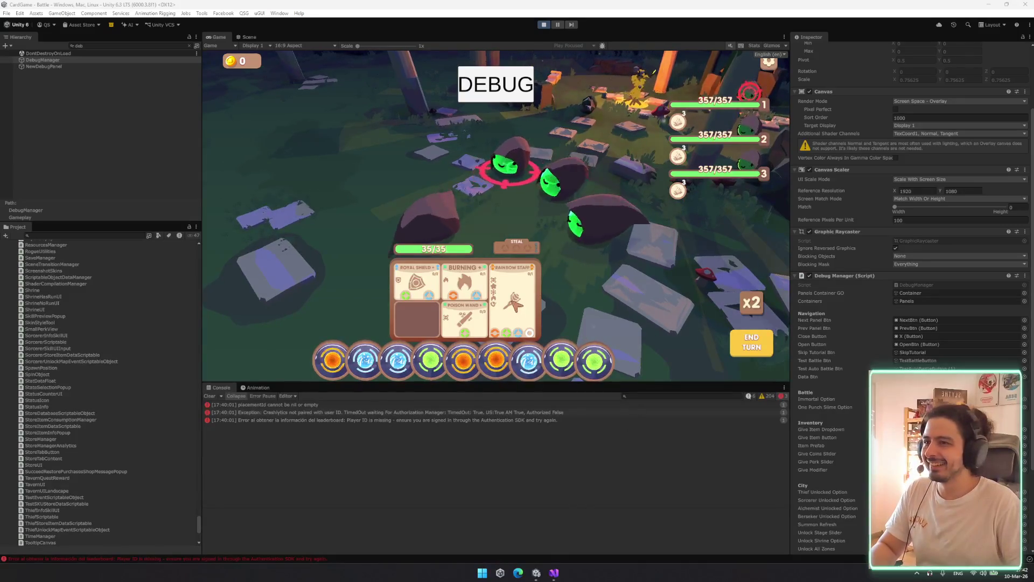
Filter the Hierarchy for 'tooltip' and select a PlusItemToolTip clone in the scene tree
mouse_move(523, 291)
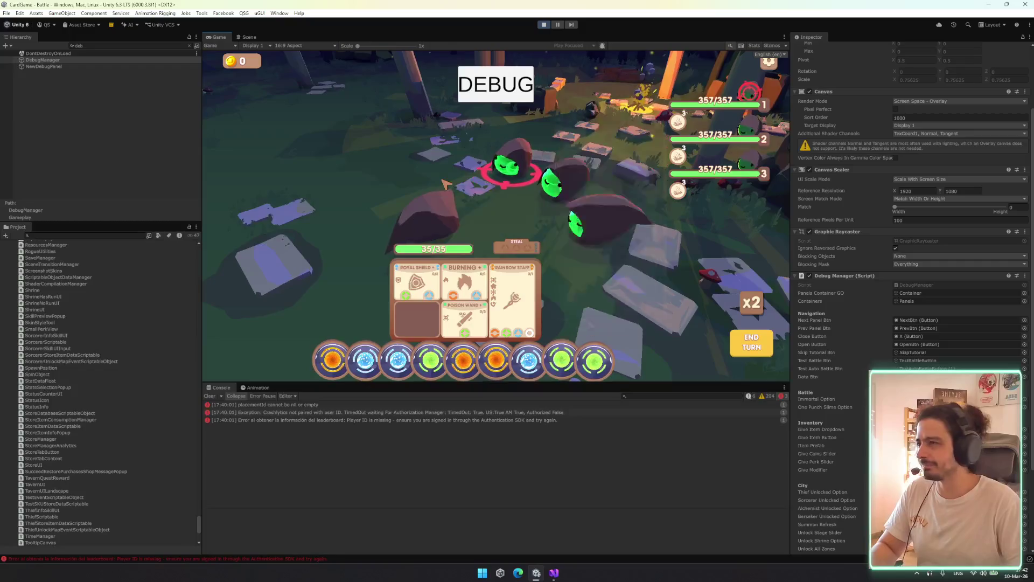
click(122, 44)
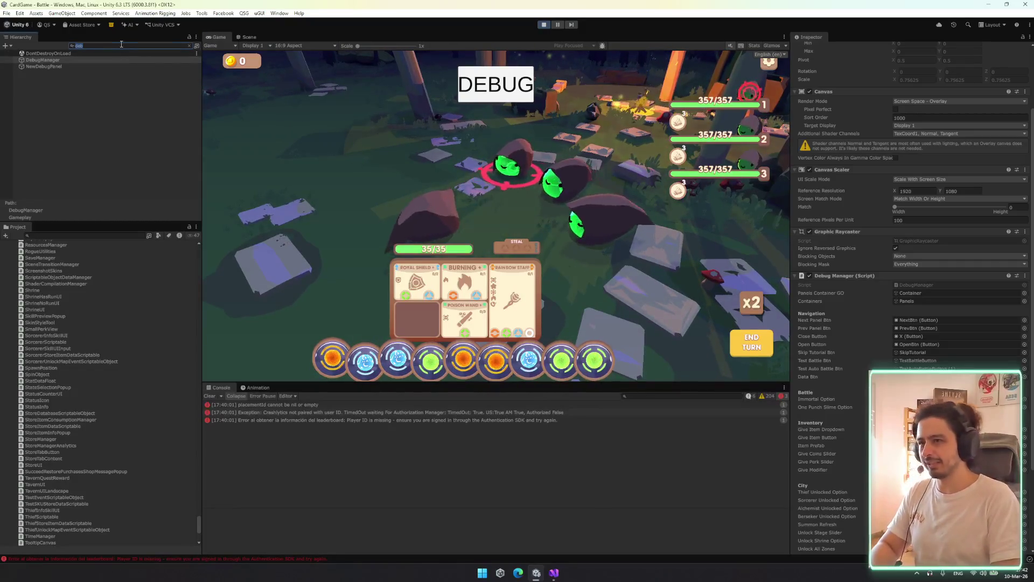
key(BackSpace)
key(BackSpace)
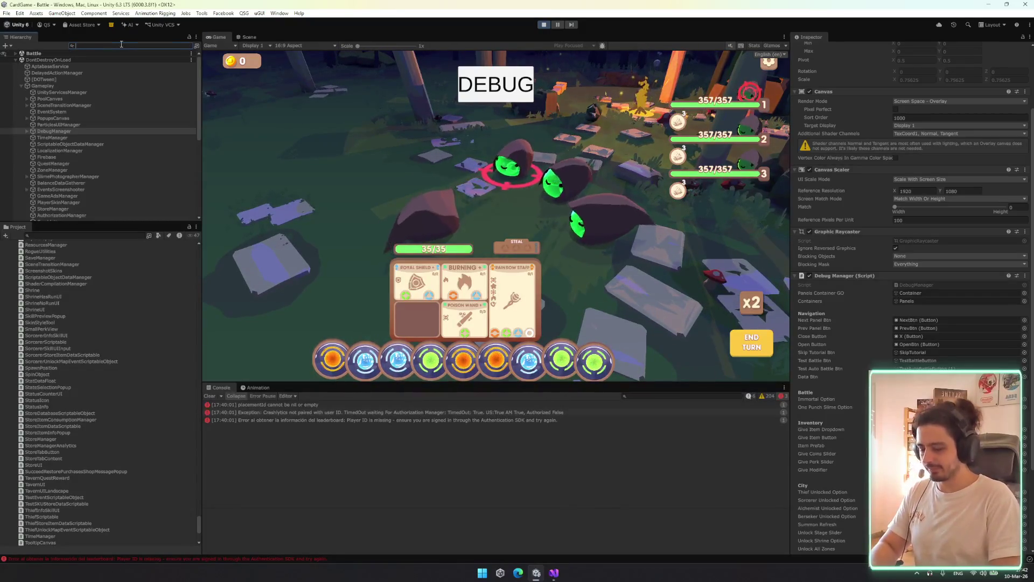
text(tooltip)
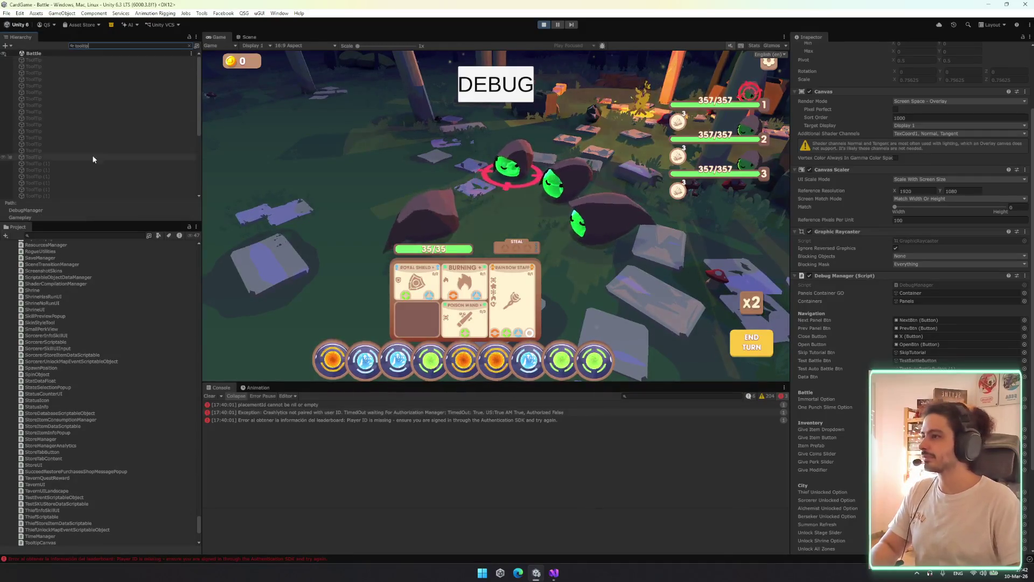
click(104, 176)
key(Escape)
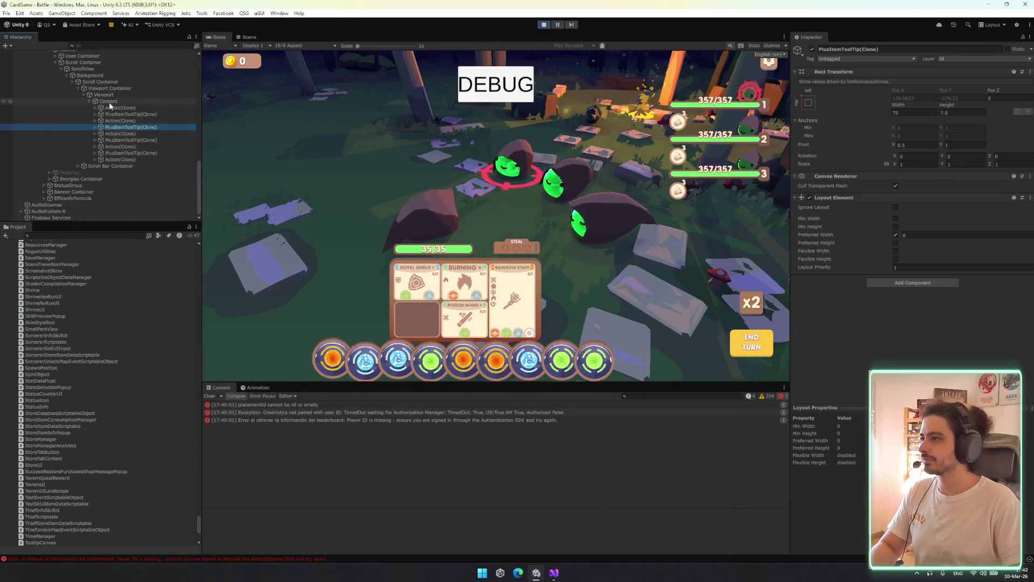
Walk up through Scroll Container and Viewport Container, then select ItemStatsTooltip
click(129, 102)
click(134, 87)
click(132, 81)
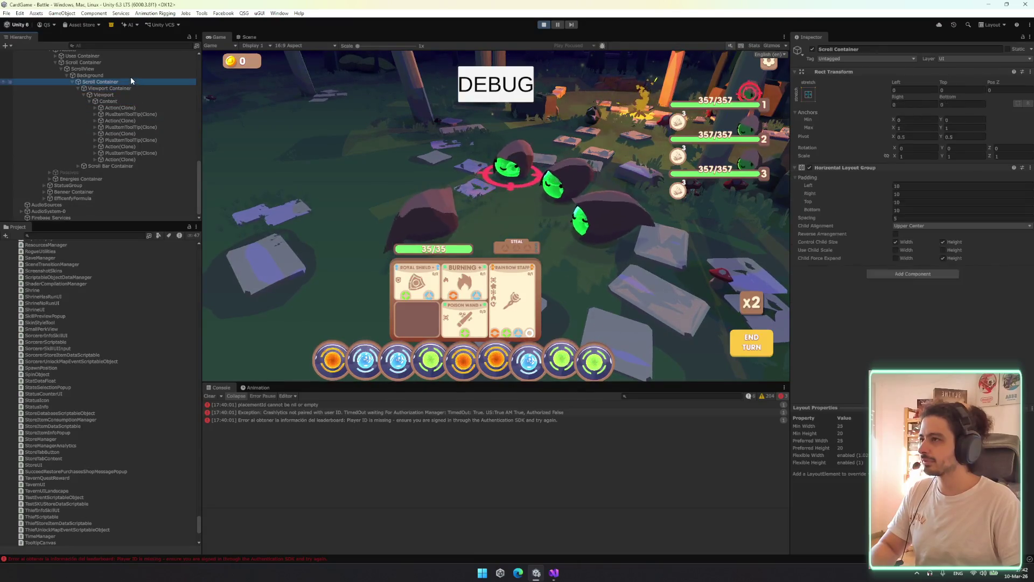
click(123, 62)
click(122, 89)
scroll(121, 92, up, 2)
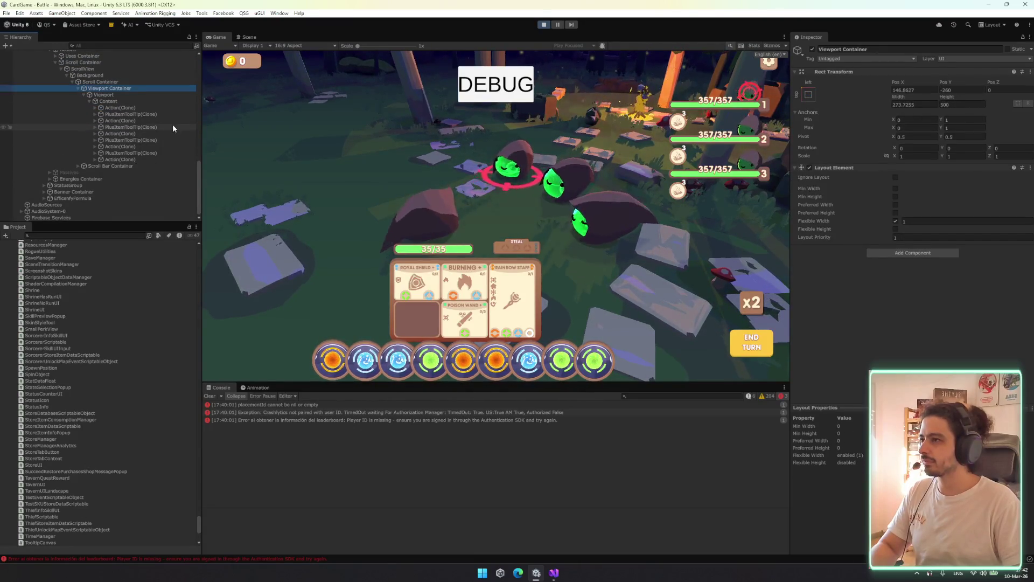
scroll(155, 140, up, 8)
click(97, 112)
scroll(110, 118, down, 10)
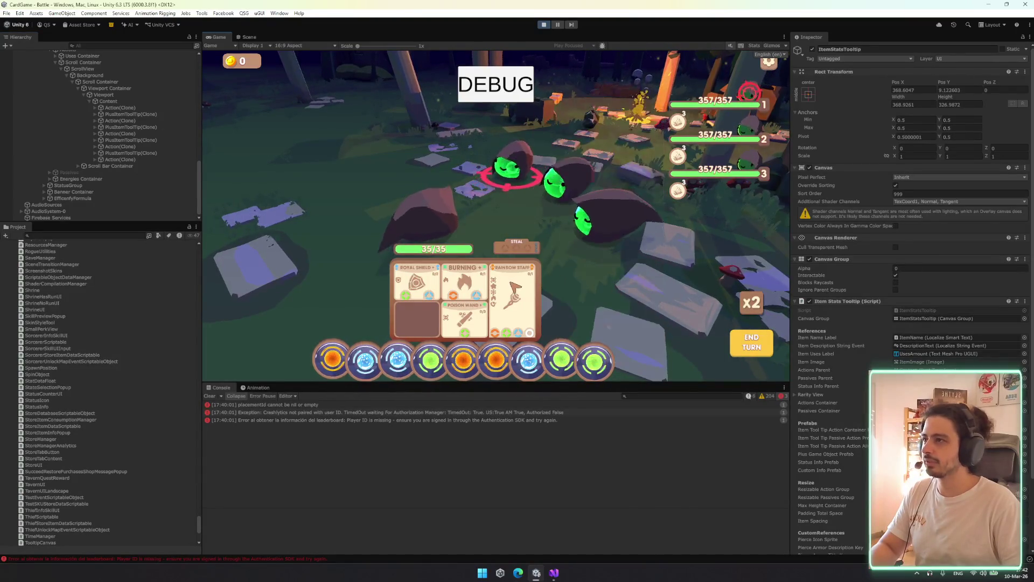
mouse_move(514, 285)
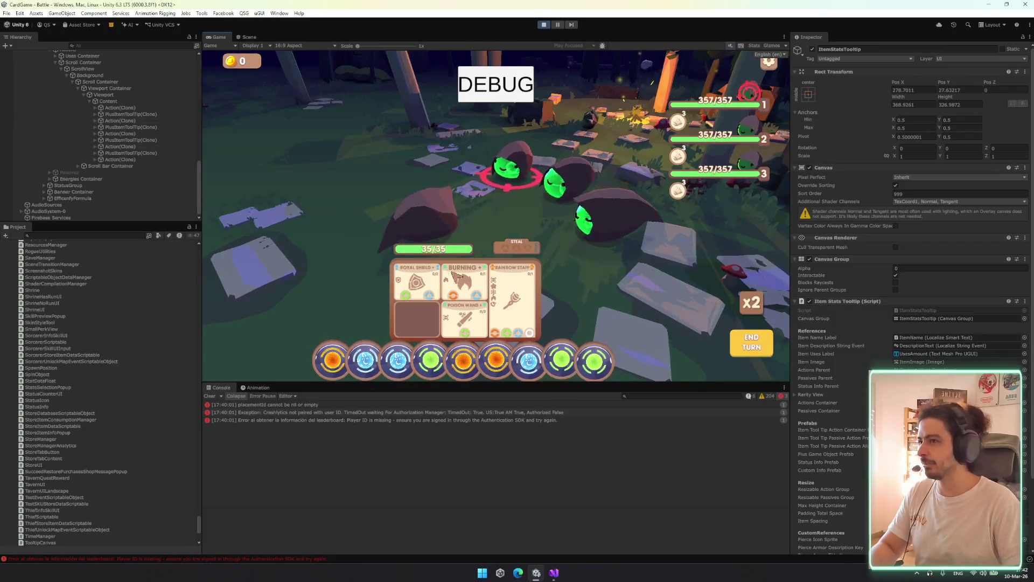
mouse_move(463, 285)
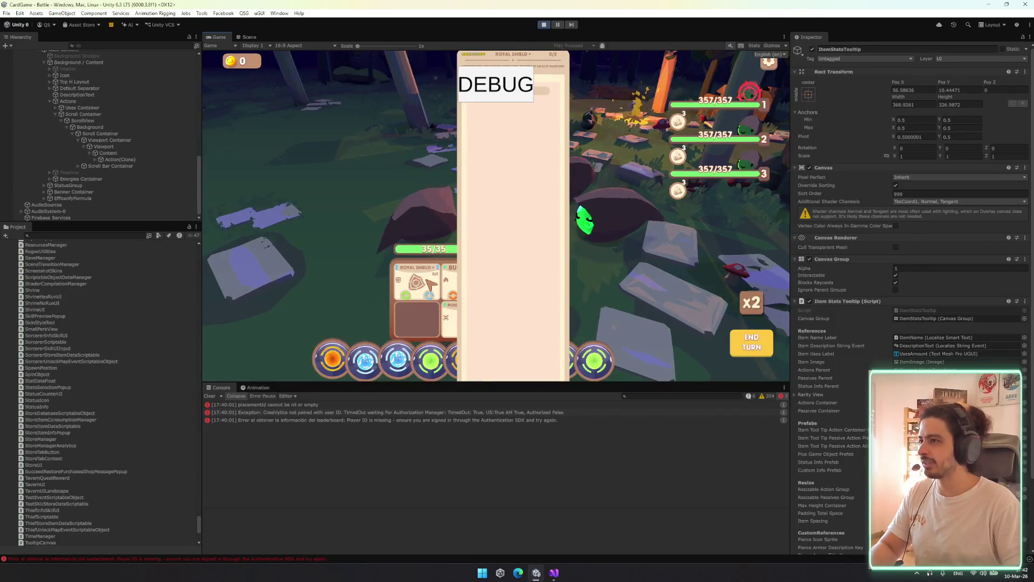
key(alt+Tab)
Add an Awake method setting initialHeight = resizableActionGroup.sizeDelta.y, and save
key(Return)
key(Return)
key(Return)
key(Return)
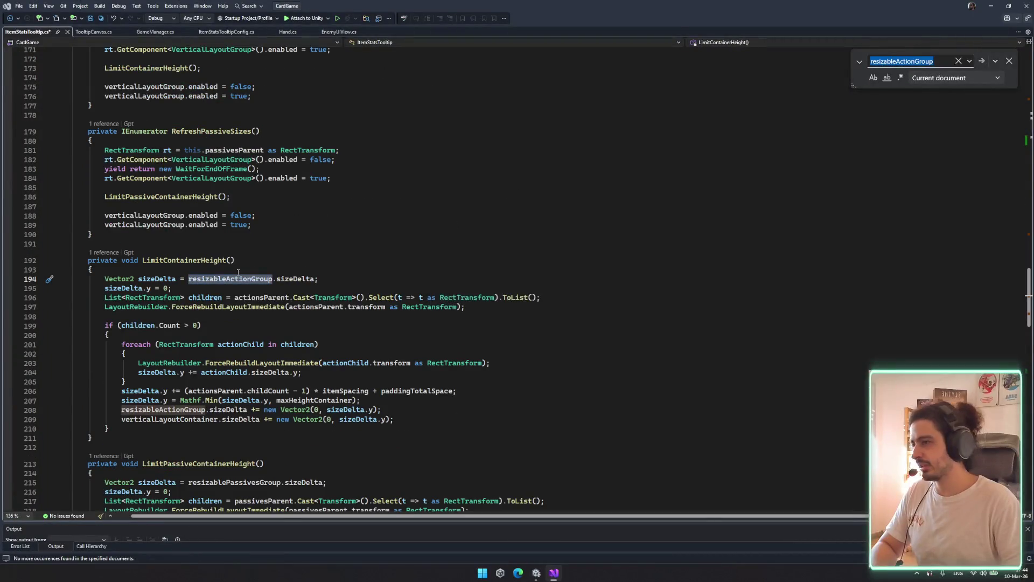
scroll(440, 312, up, 20)
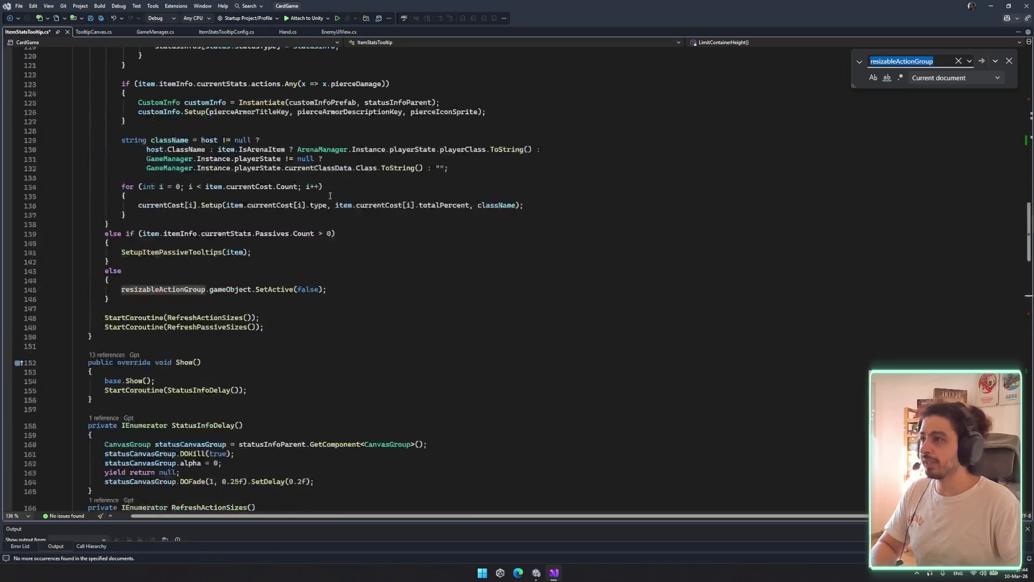
scroll(309, 198, down, 9)
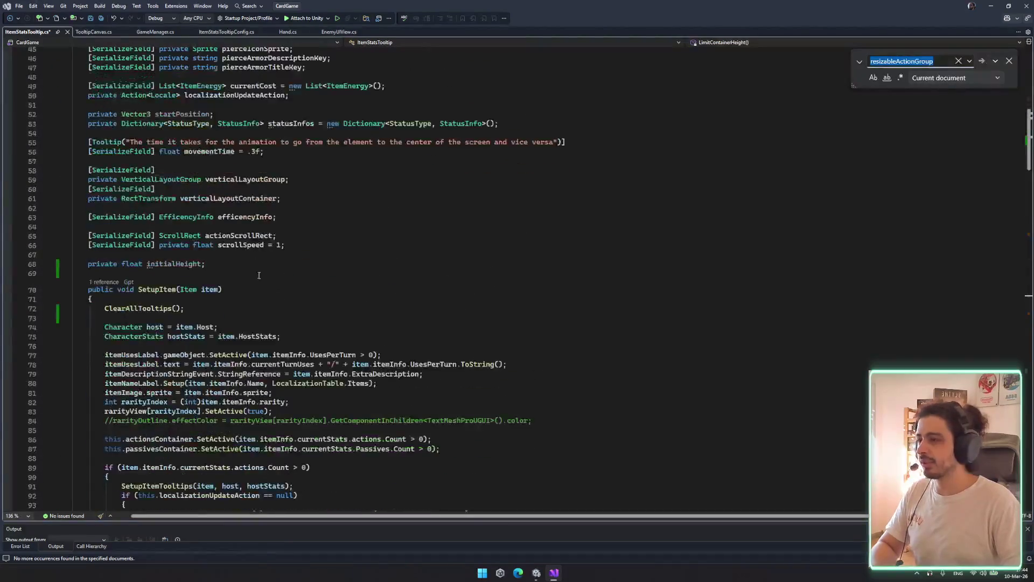
click(286, 261)
key(Return)
key(Return)
text(Aw)
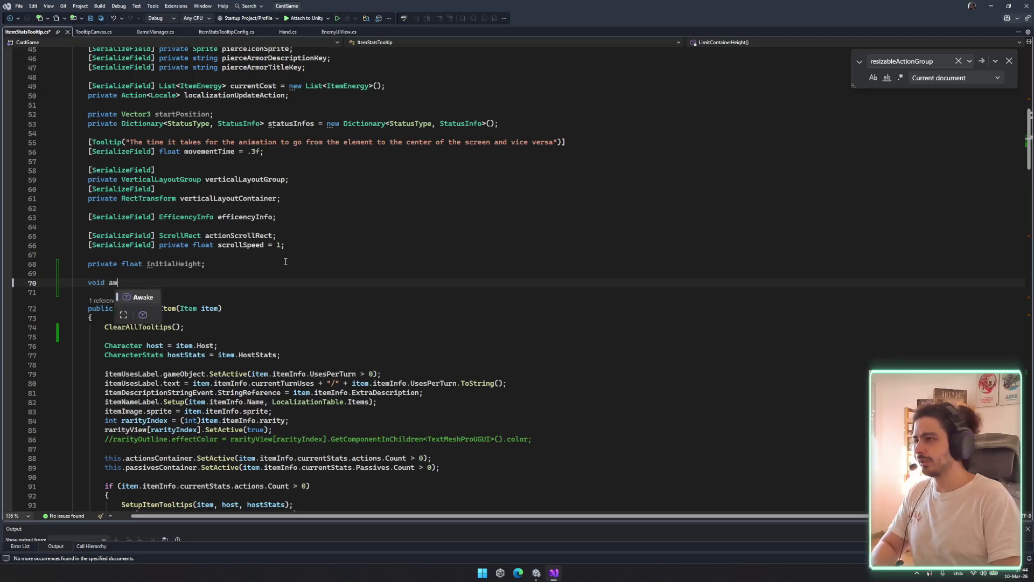
key(Tab)
text(initialHeight =)
text(resizableActionGroup)
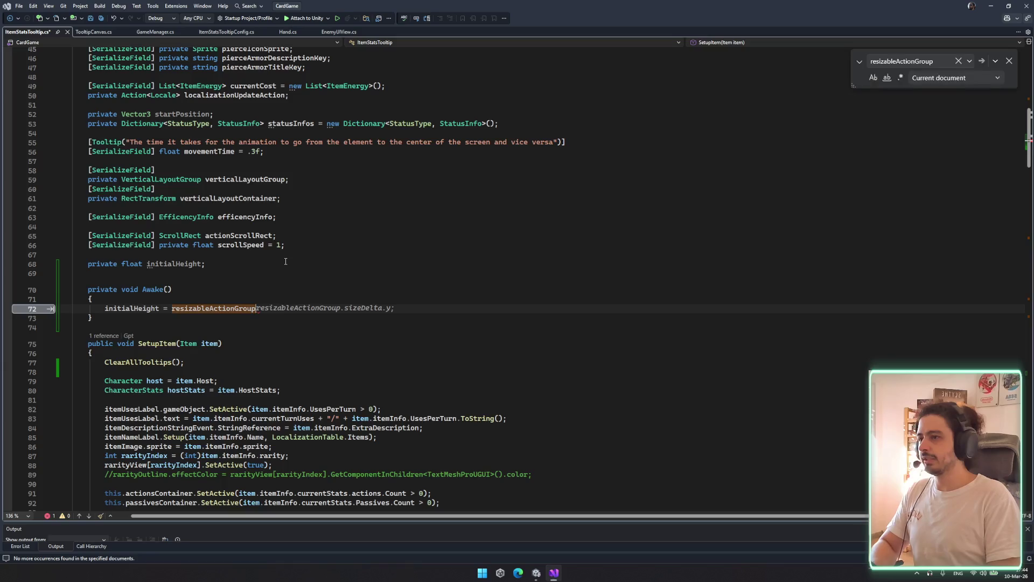
key(Tab)
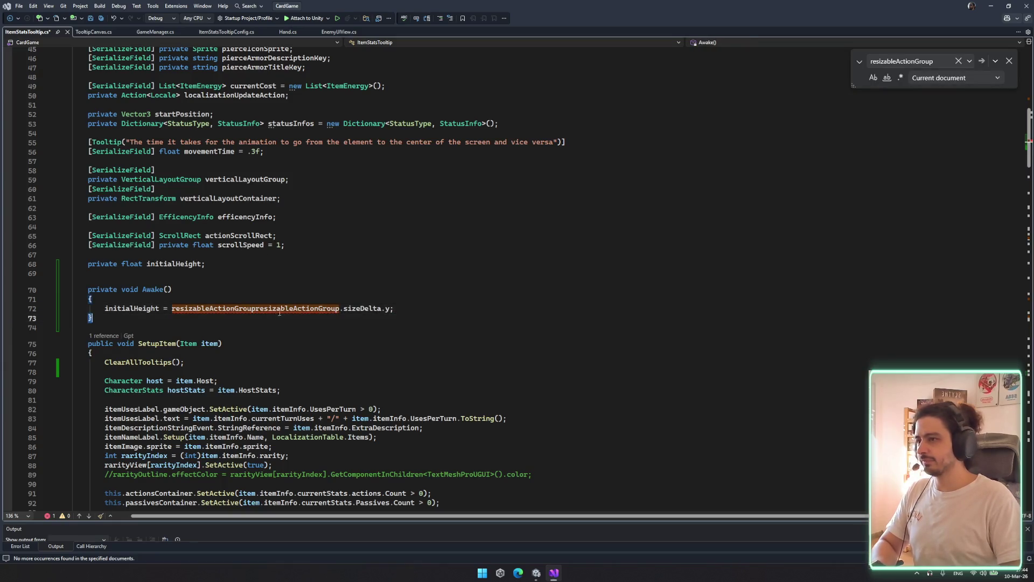
key(ctrl+z)
key(ctrl+s)
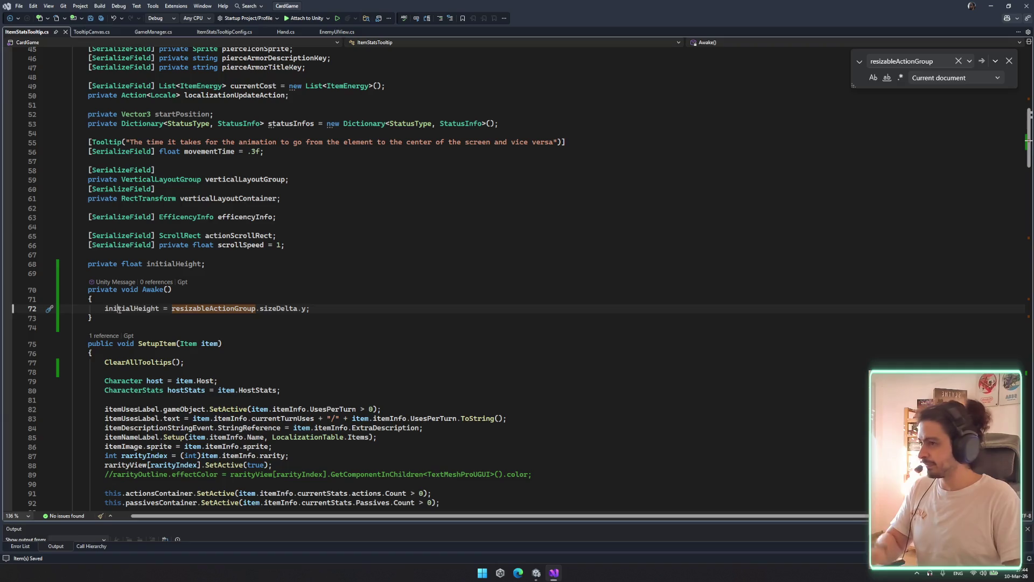
Replace resizableActionGroup.sizeDelta on line 199 with initialHeight and save
double_click(132, 308)
key(ctrl+c)
click(929, 59)
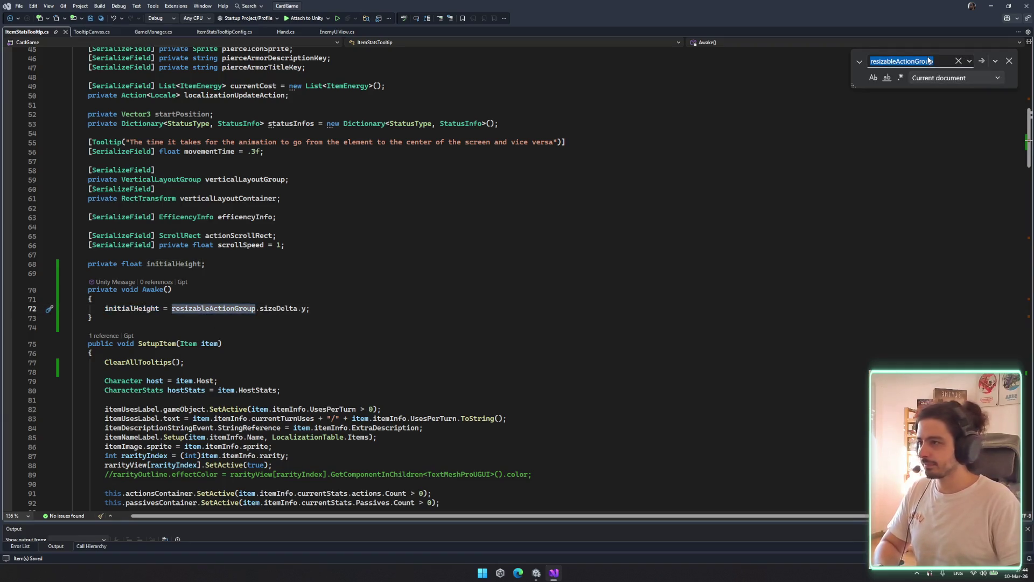
key(Return)
key(Return)
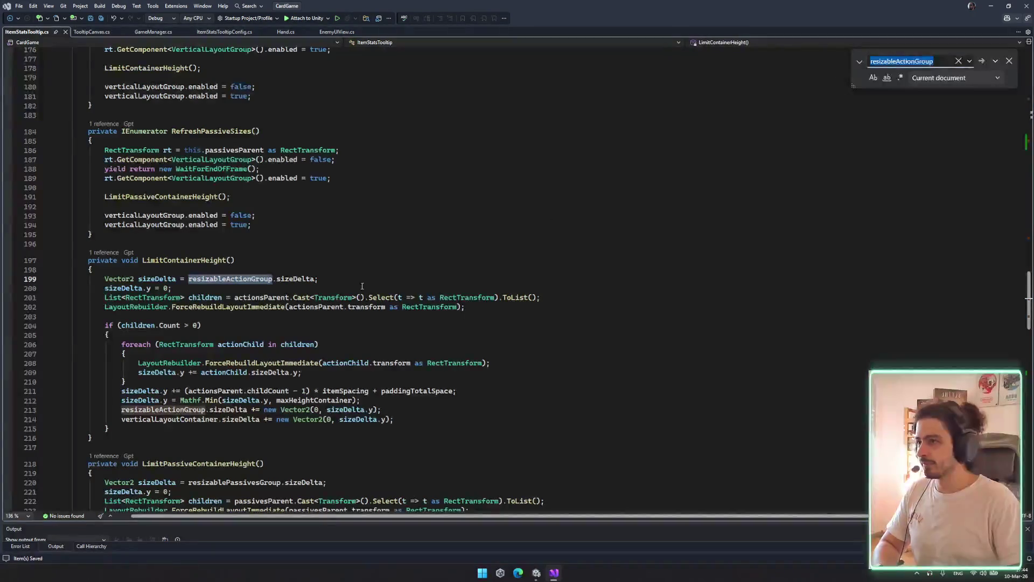
drag(189, 280, 319, 280)
key(ctrl+v)
key(ctrl+s)
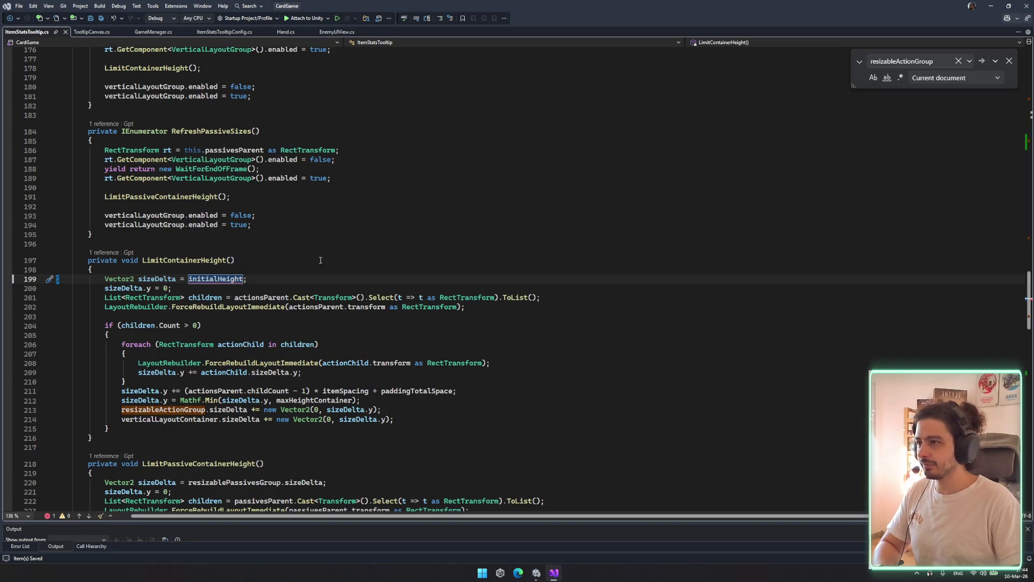
click(187, 279)
key(BackSpace)
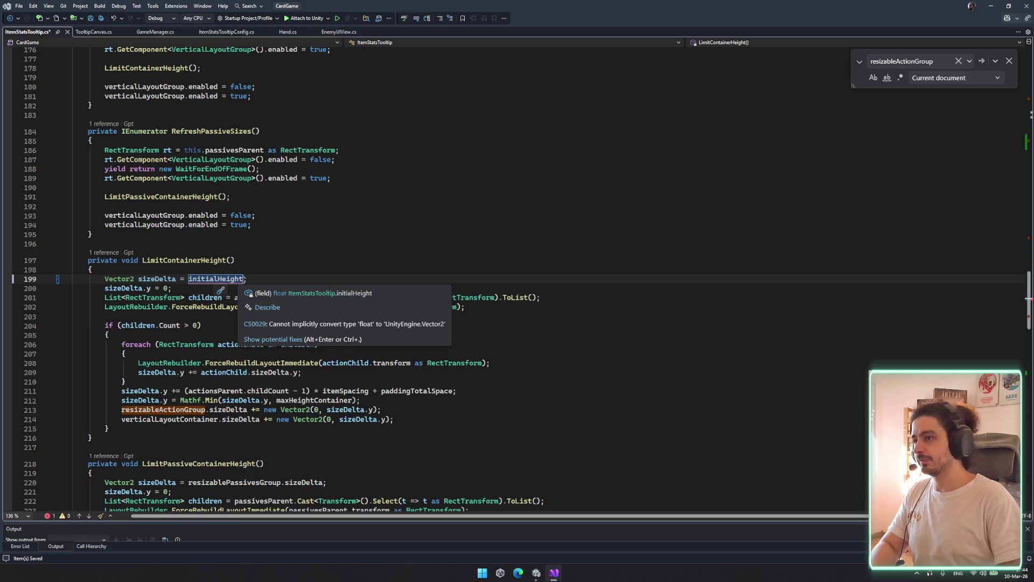
Revert line 199 so it reads resizableActionGroup.sizeDelta again
click(181, 278)
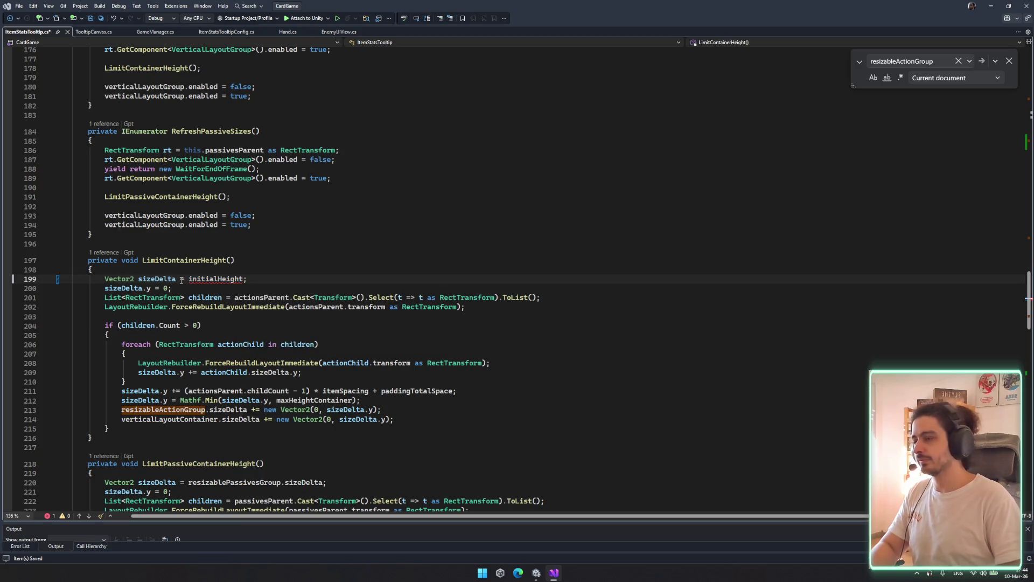
click(189, 280)
text(new ve)
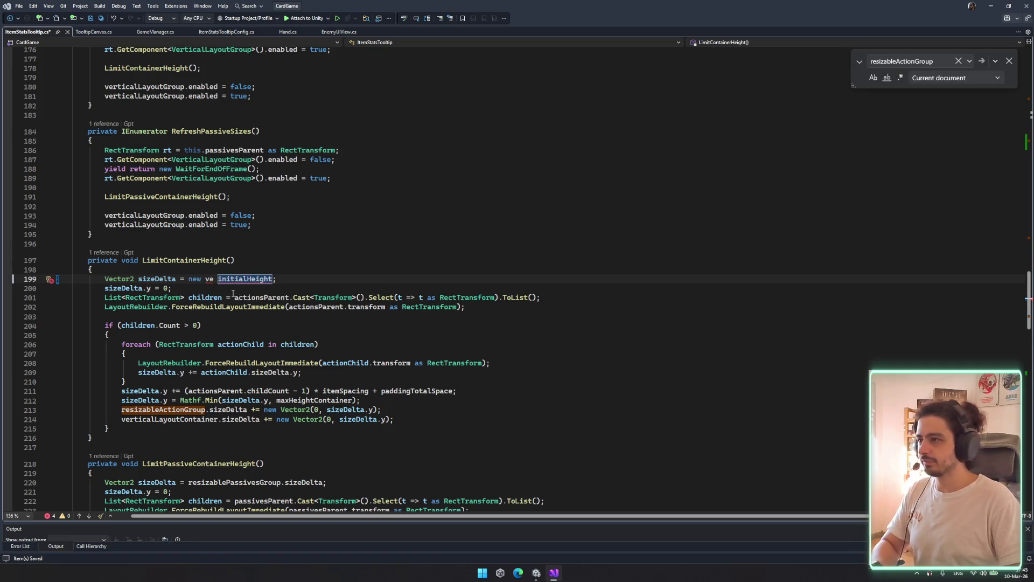
click(233, 292)
key(ctrl+z)
key(ctrl+z)
key(ctrl+z)
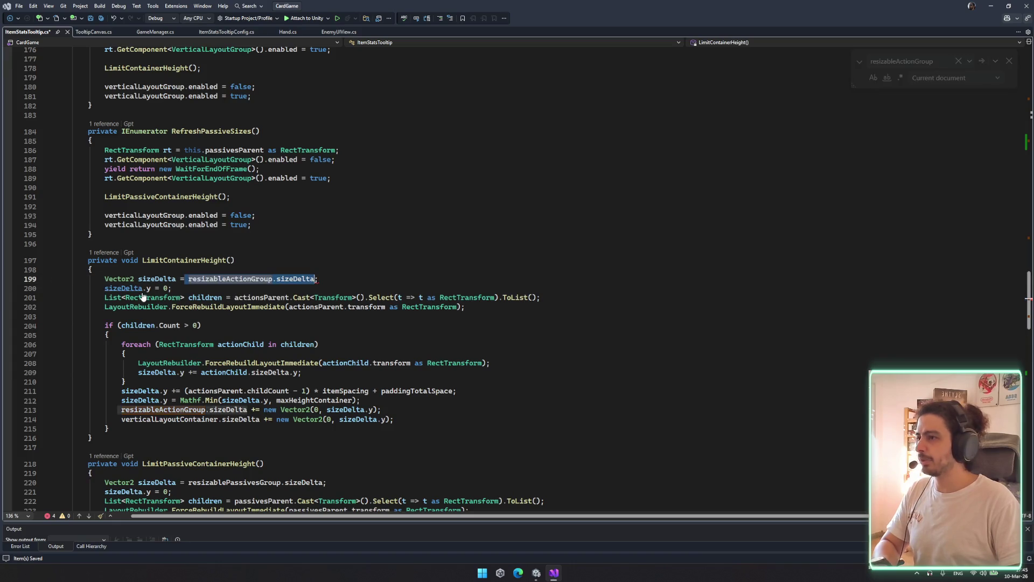
Step through every resizableActionGroup occurrence, including the height clamp on line 212
key(ctrl+f)
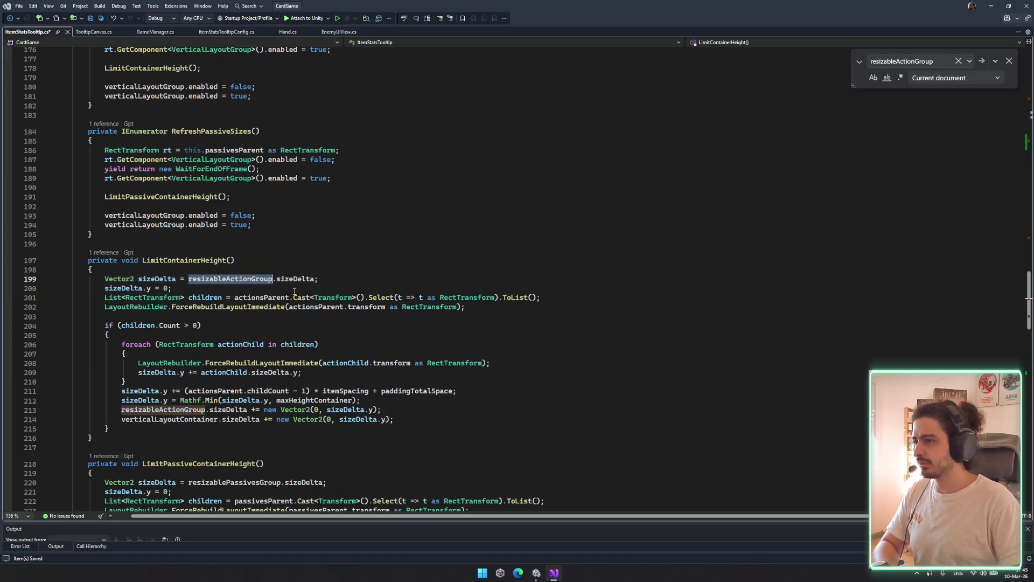
click(193, 401)
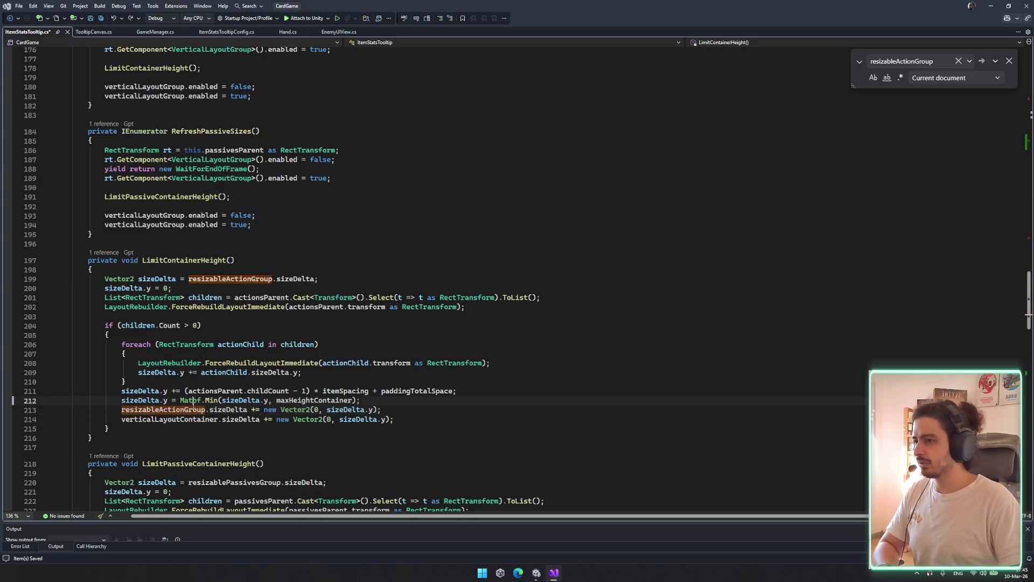
click(296, 278)
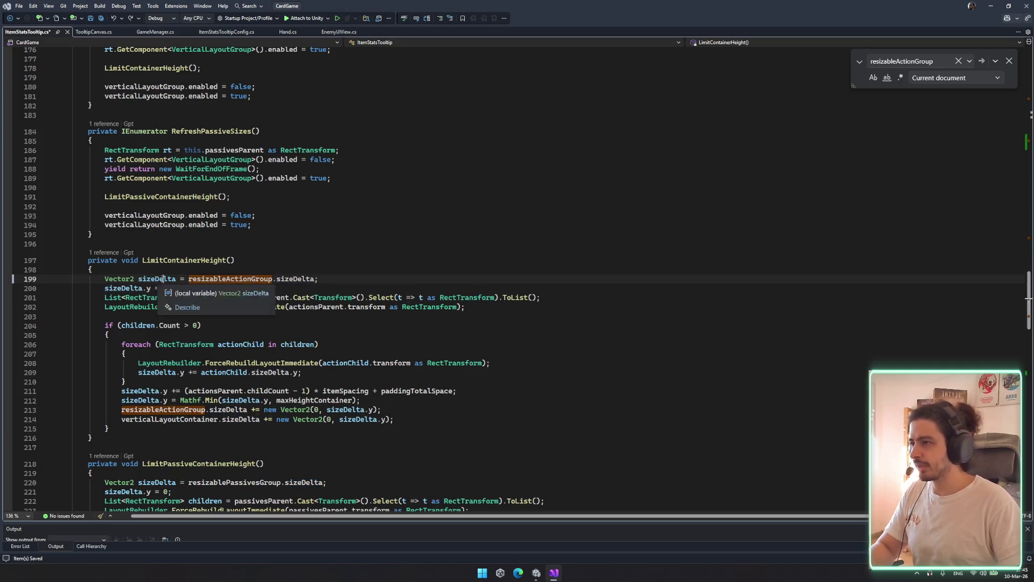
double_click(156, 279)
click(216, 279)
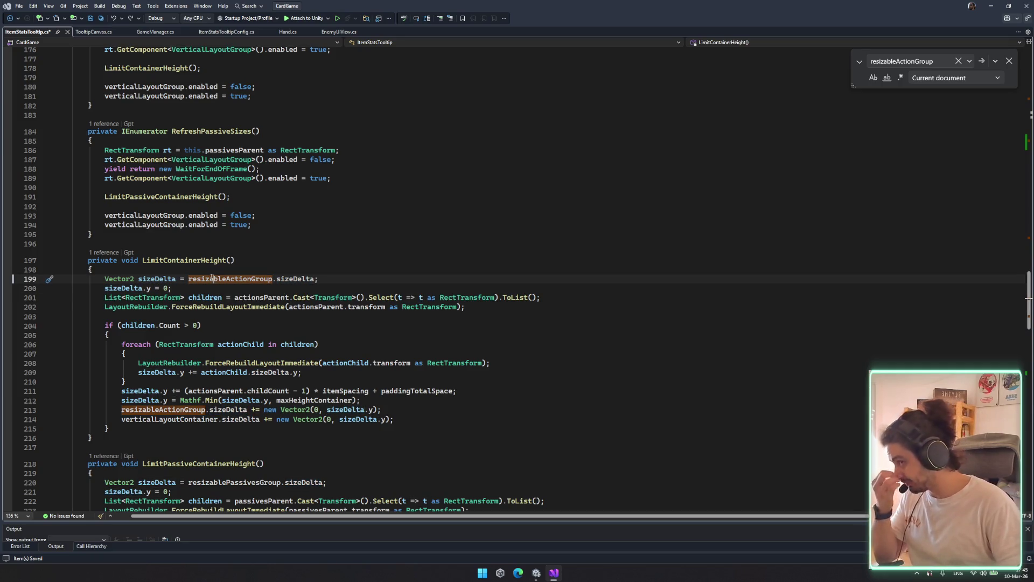
scroll(202, 279, down, 6)
click(173, 231)
key(F3)
key(F3)
key(F3)
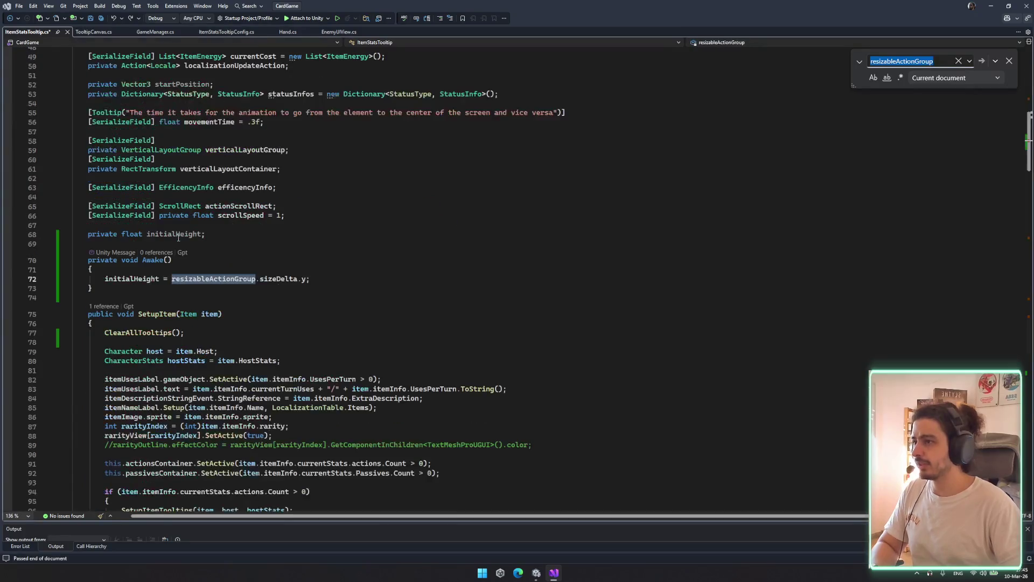
key(F3)
key(F3)
key(F3)
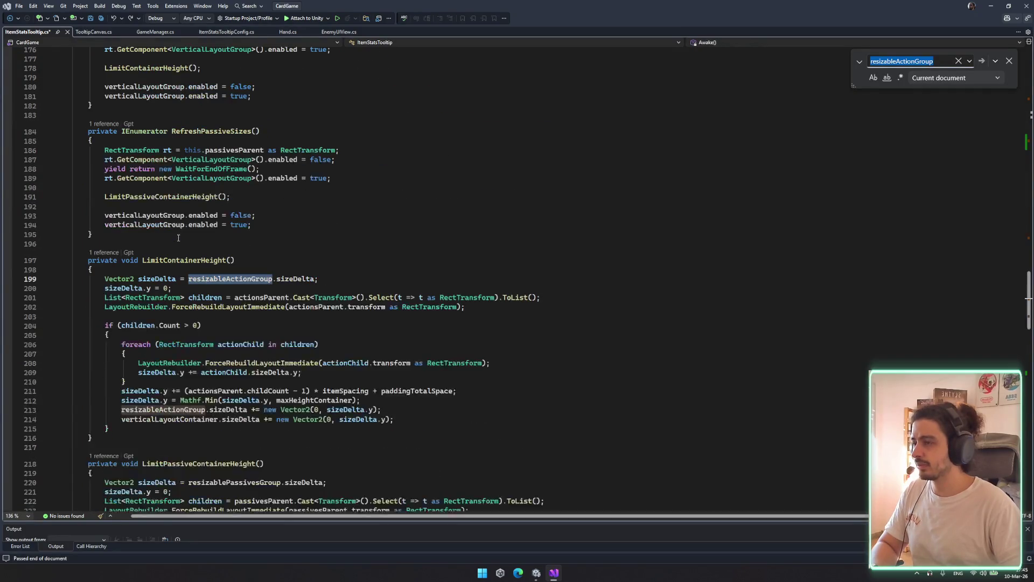
key(F3)
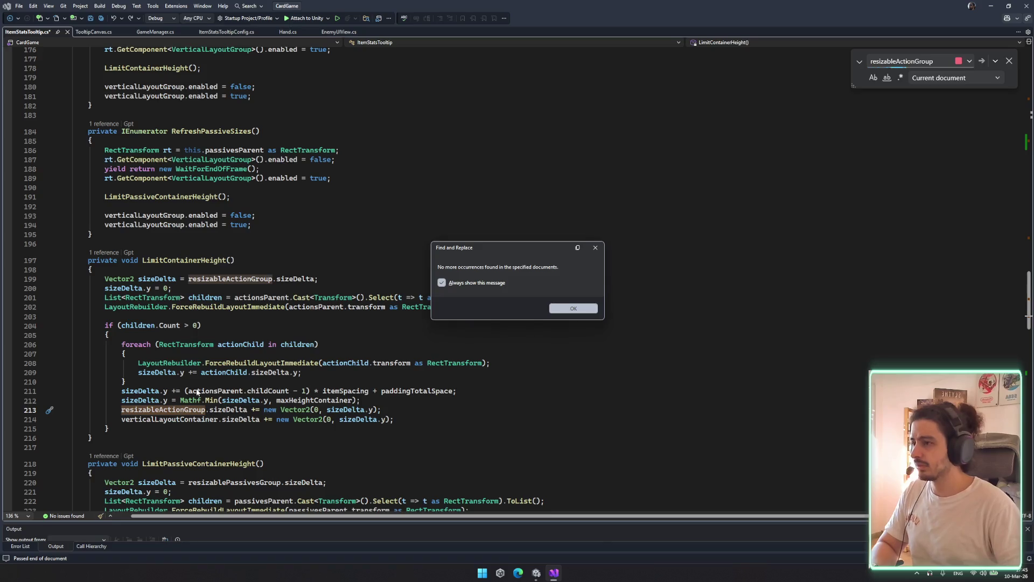
key(Return)
click(190, 420)
Trace verticalLayoutContainer and sizeDelta uses down to resizablePassivesGroup on line 235
double_click(191, 419)
key(ctrl+f)
key(F3)
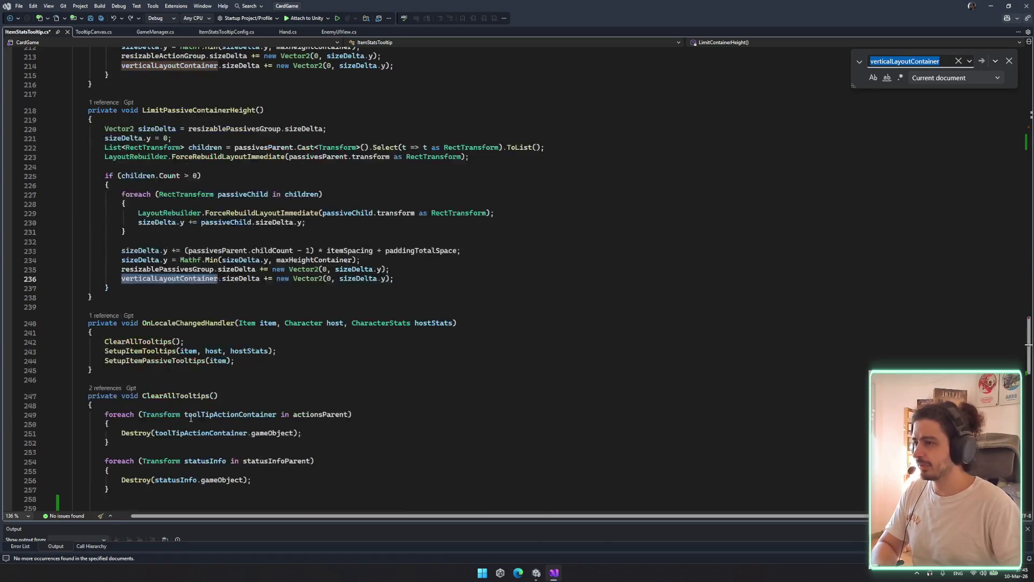
double_click(144, 262)
key(ctrl+f)
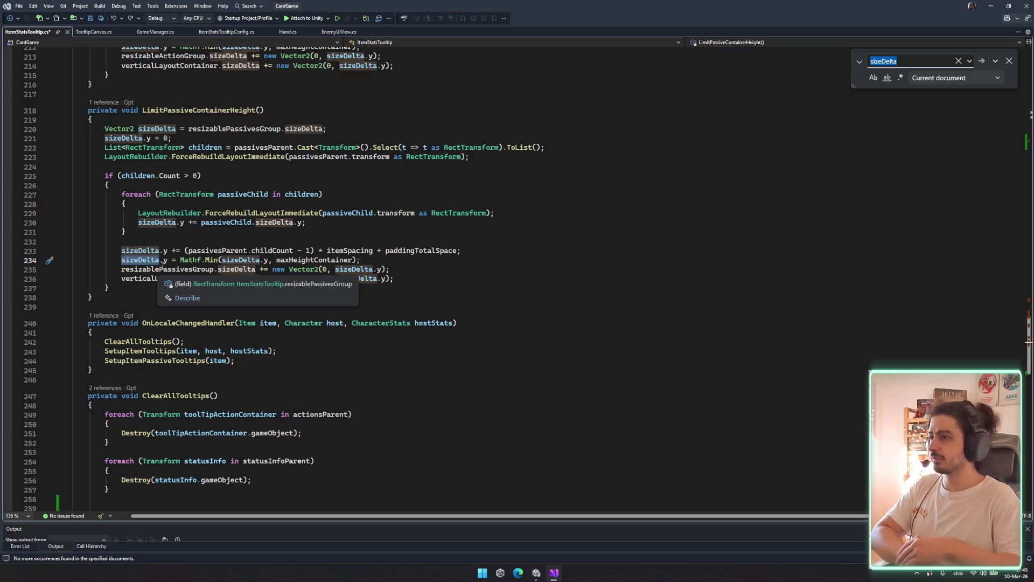
click(123, 147)
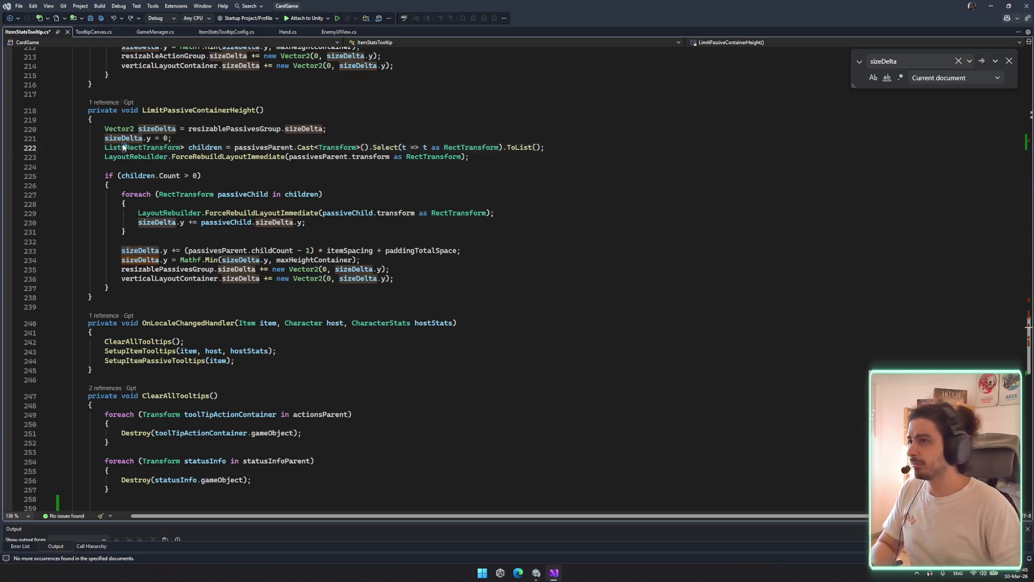
double_click(234, 128)
drag(121, 268, 298, 269)
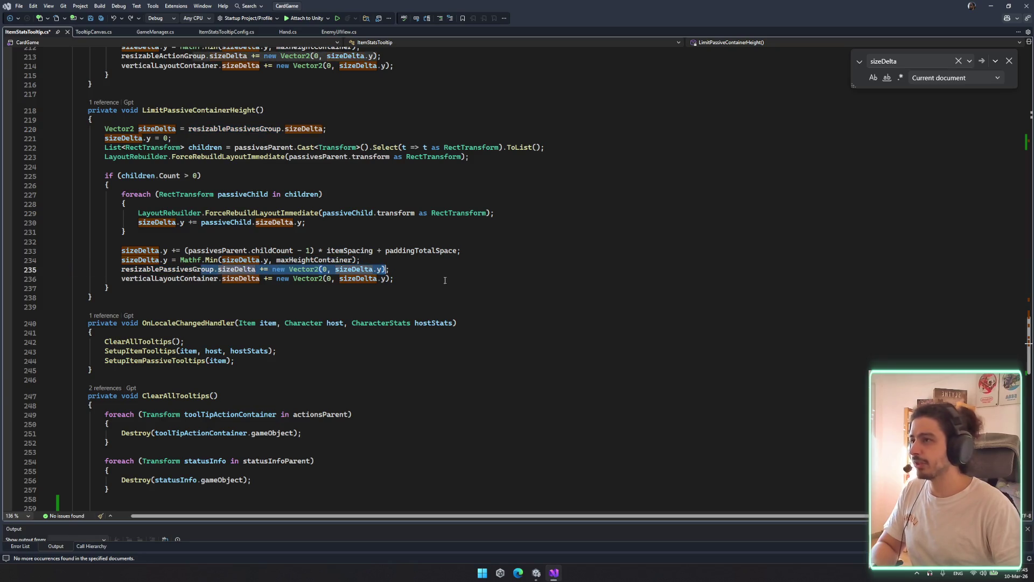
Change line 235 from += to = with initialHeight + sizeDelta.y, and save
key(Escape)
click(239, 129)
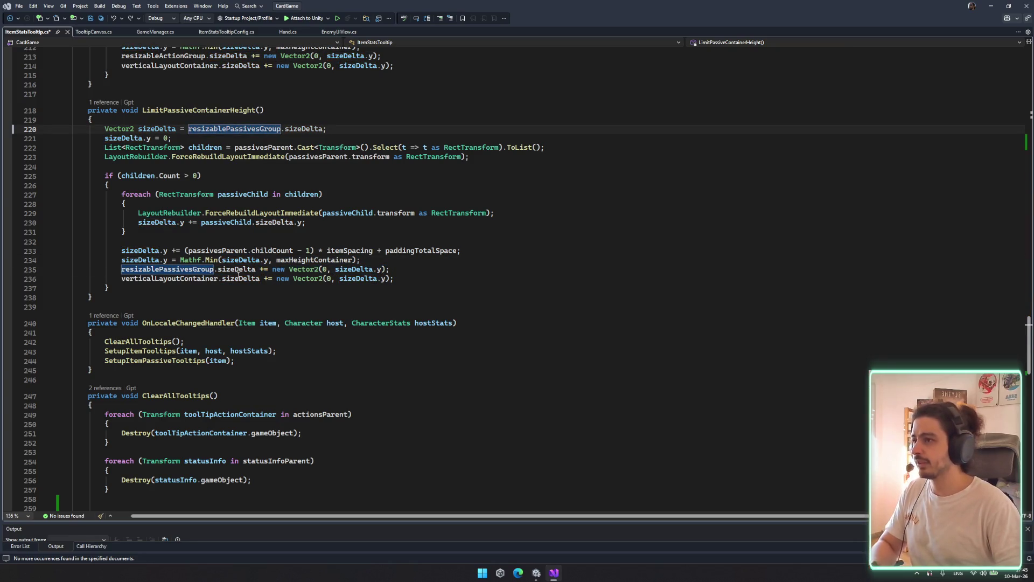
click(173, 261)
click(196, 270)
click(336, 269)
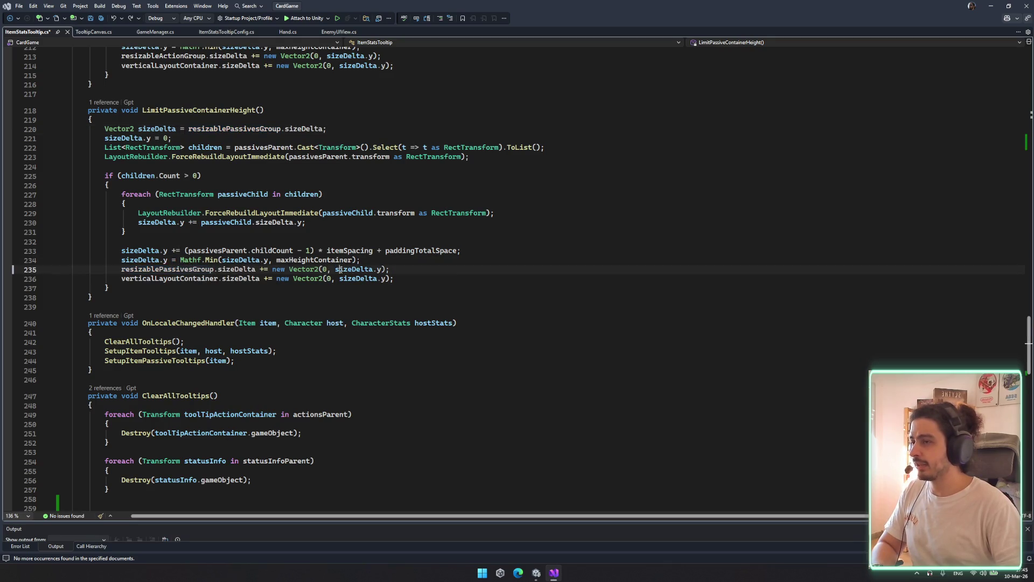
click(267, 269)
key(BackSpace)
click(272, 279)
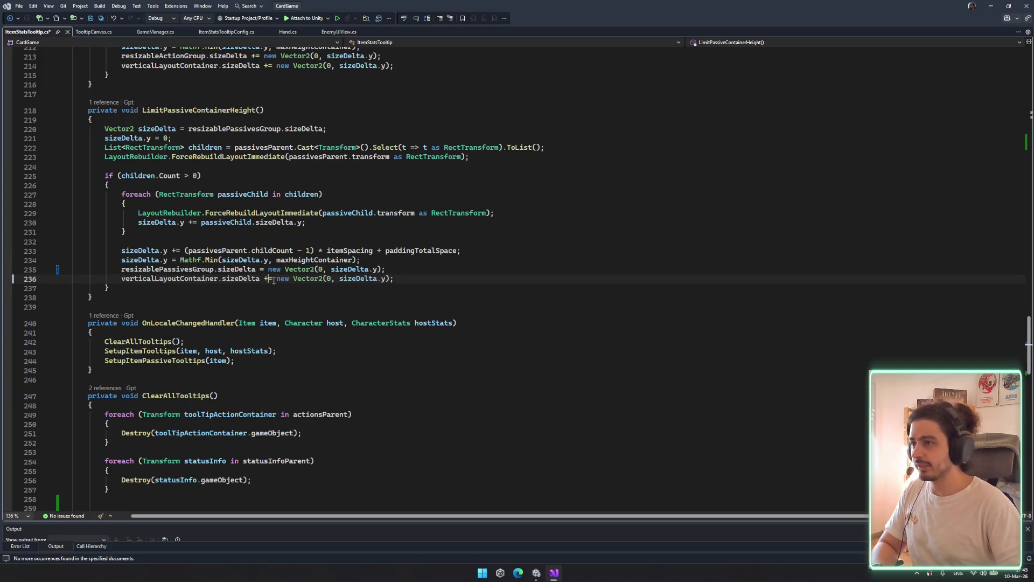
click(328, 269)
text(initial)
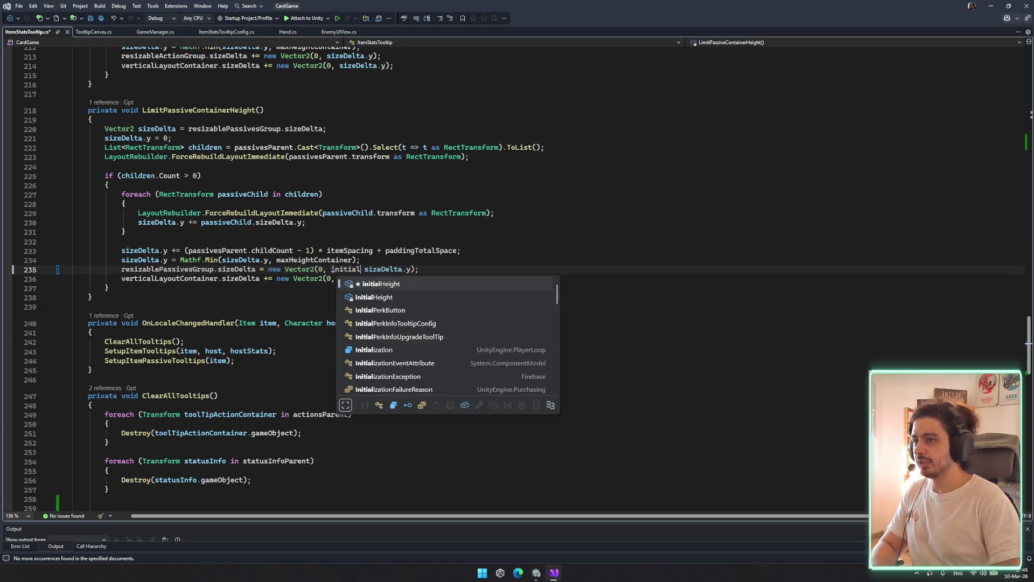
key(Tab)
text(+)
key(ctrl+s)
Apply the same = initialHeight + sizeDelta.y change on line 236 and save
drag(393, 268, 330, 271)
key(ctrl+c)
click(335, 274)
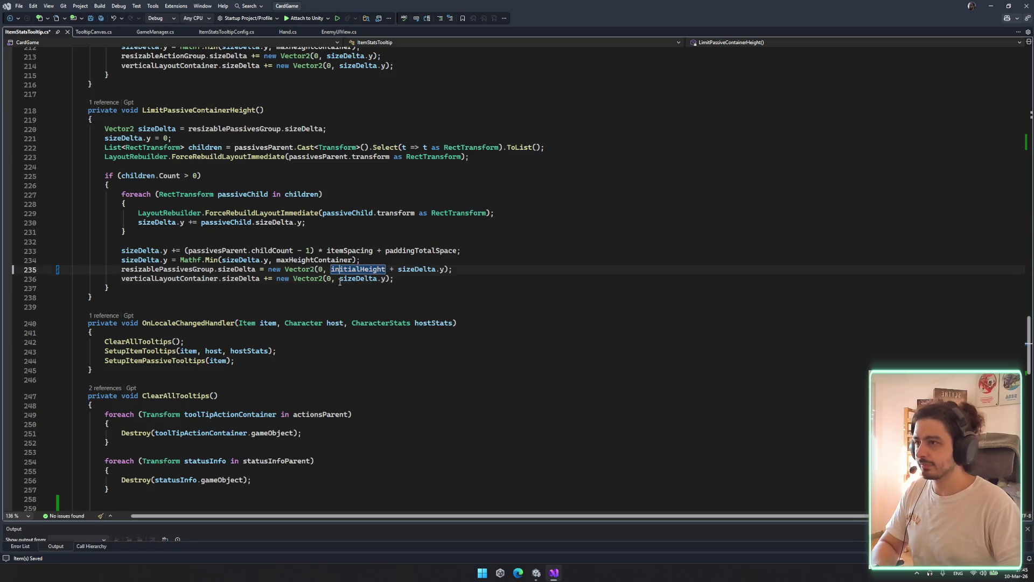
click(340, 280)
key(ctrl+v)
key(Left)
key(BackSpace)
key(ctrl+s)
Search the script for the remaining sizeDelta matches
double_click(369, 278)
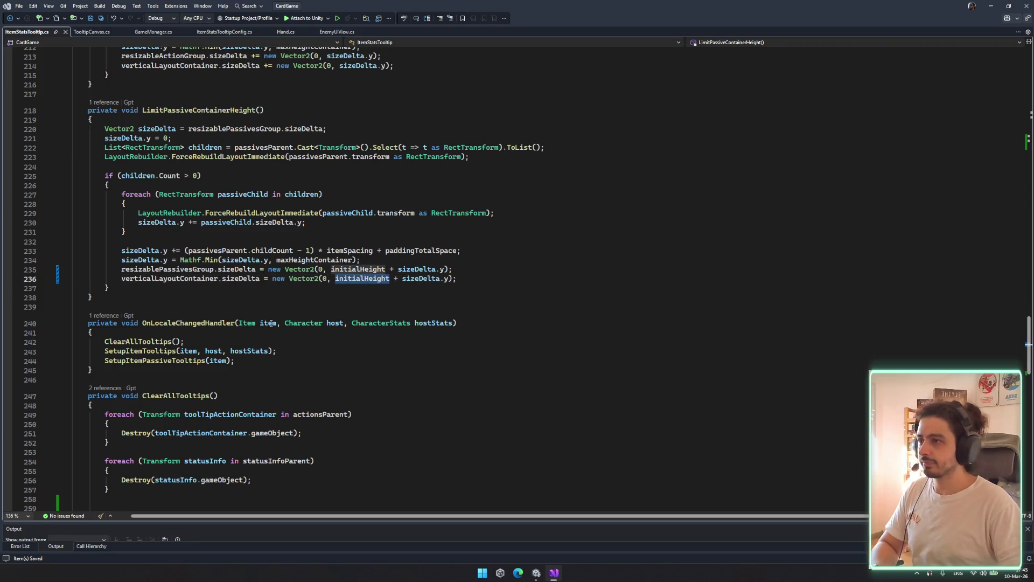
scroll(335, 328, down, 6)
scroll(237, 225, up, 4)
double_click(237, 222)
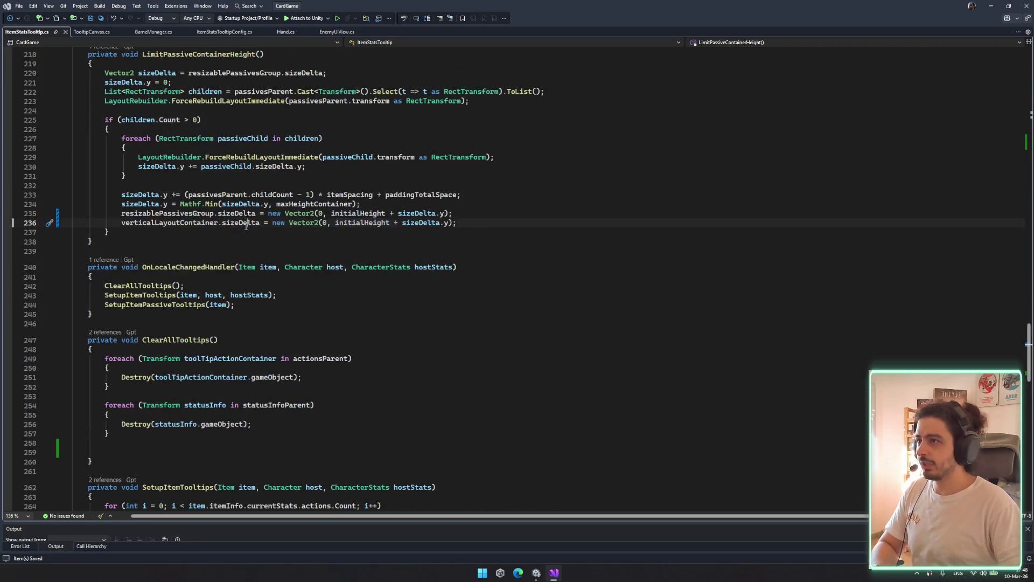
key(ctrl+f)
key(Return)
key(Return)
key(Return)
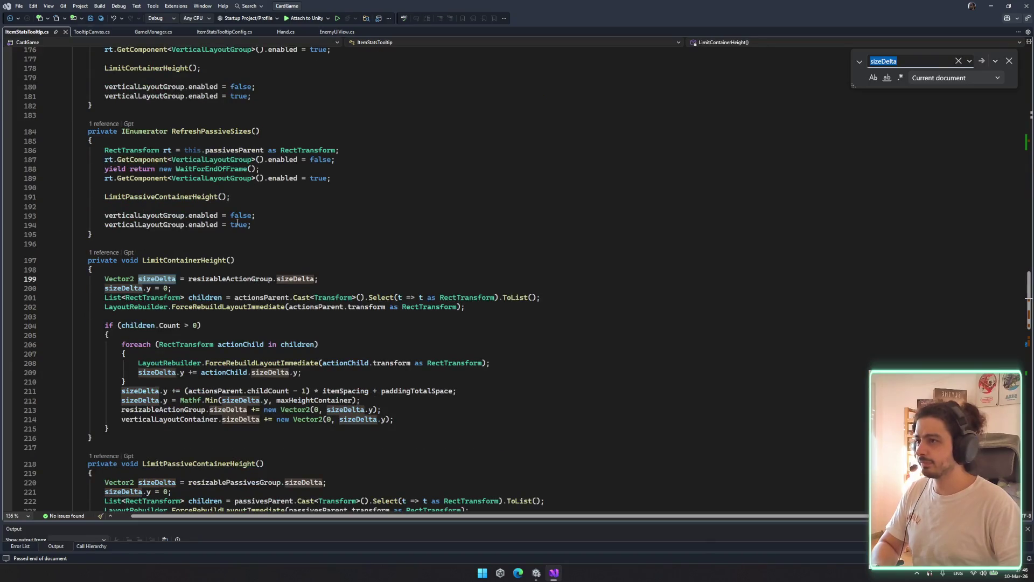
scroll(249, 304, down, 3)
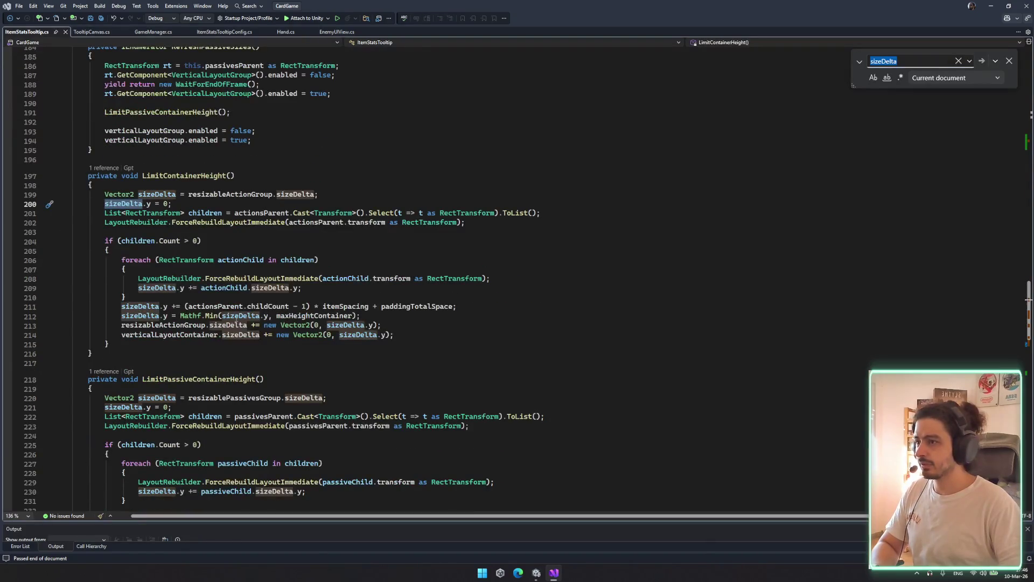
click(256, 325)
key(BackSpace)
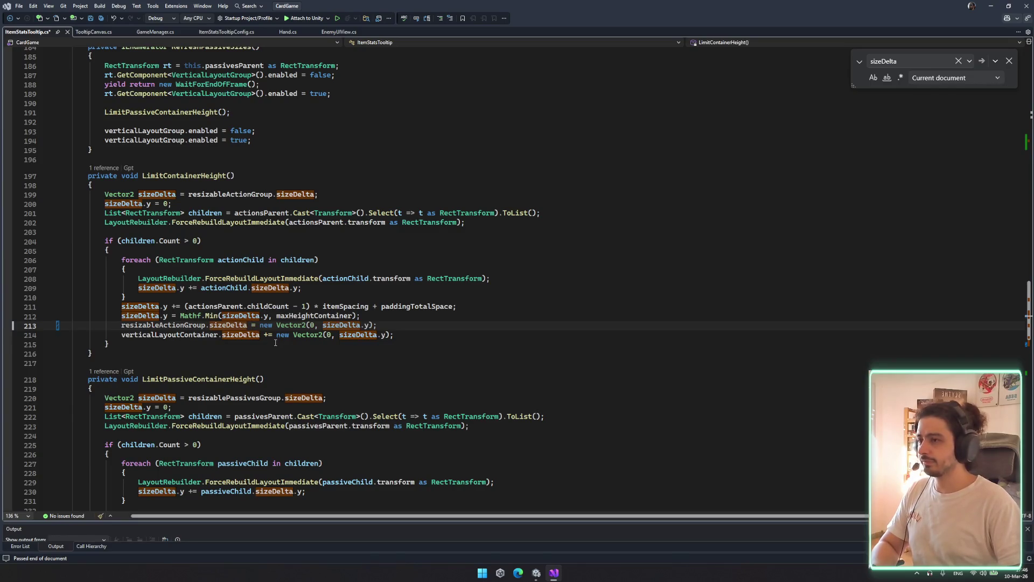
key(BackSpace)
text(initialHeight)
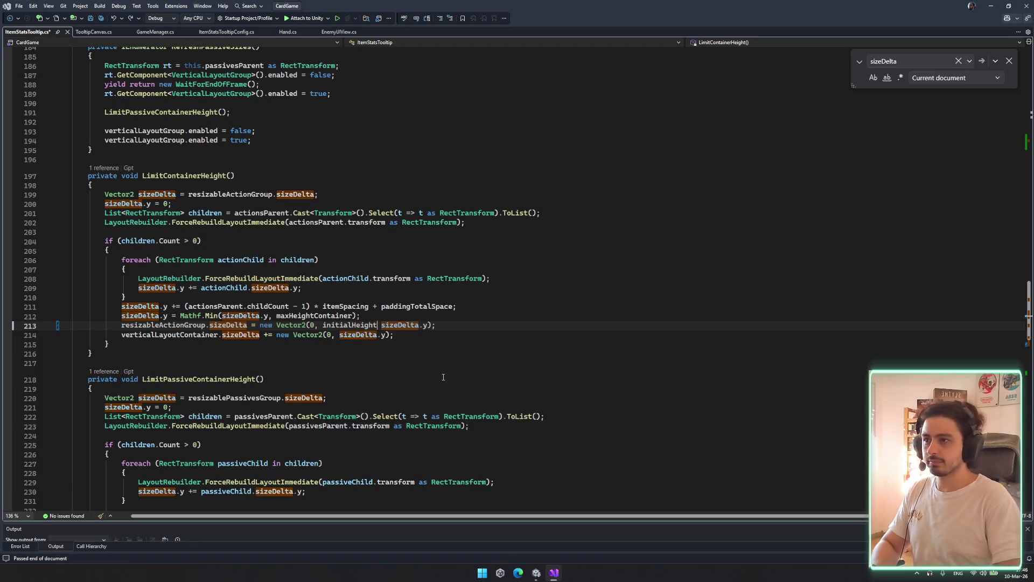
text( +)
key(ctrl+s)
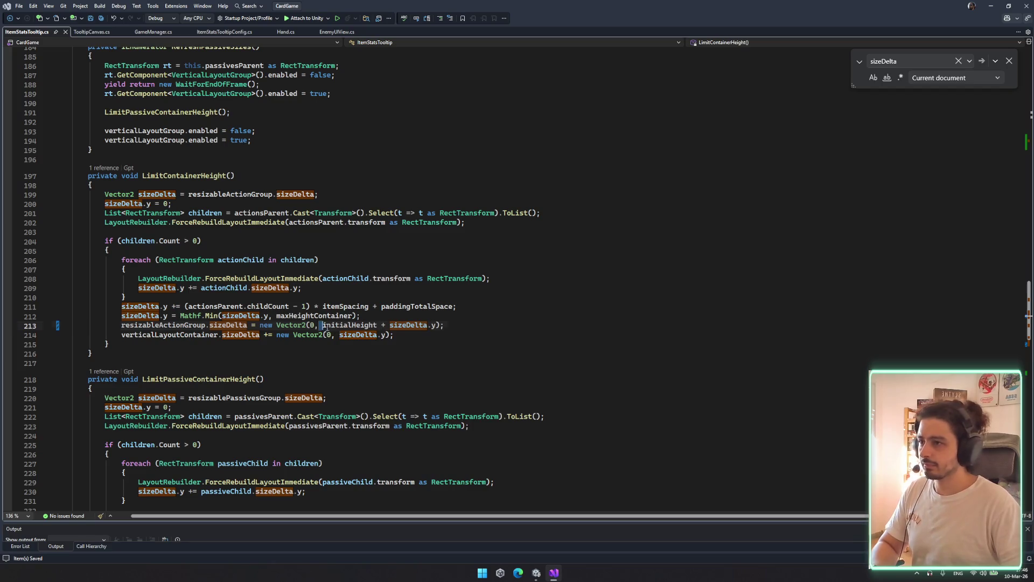
drag(323, 326, 383, 326)
key(ctrl+c)
click(339, 335)
key(ctrl+v)
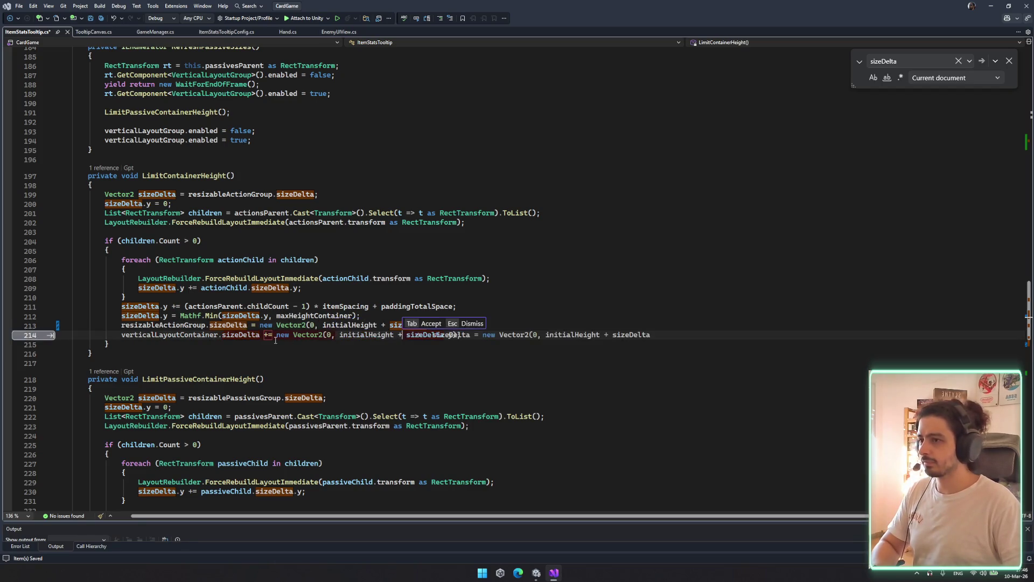
key(BackSpace)
key(ctrl+s)
click(478, 308)
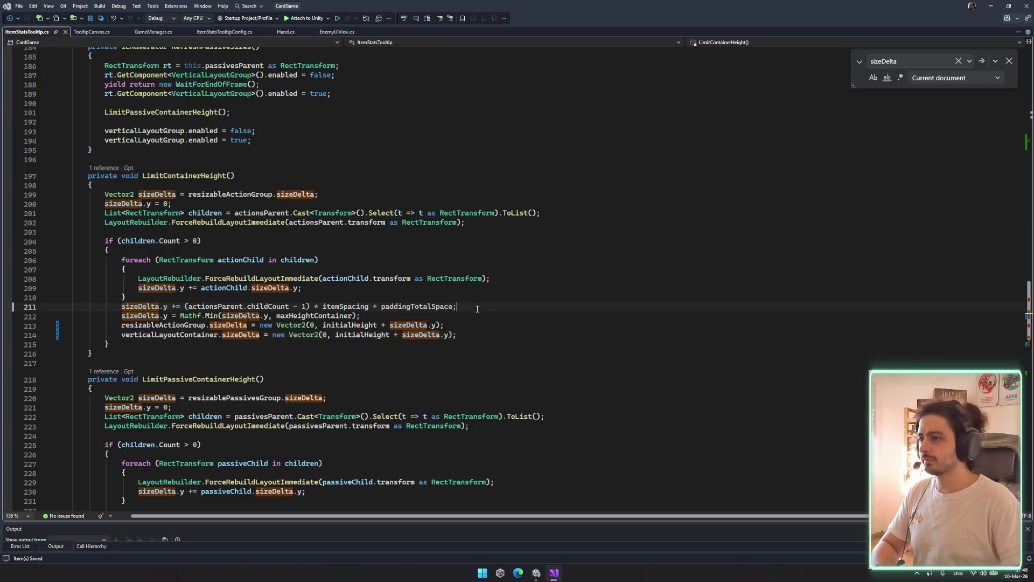
key(Escape)
key(Up)
key(Up)
key(Up)
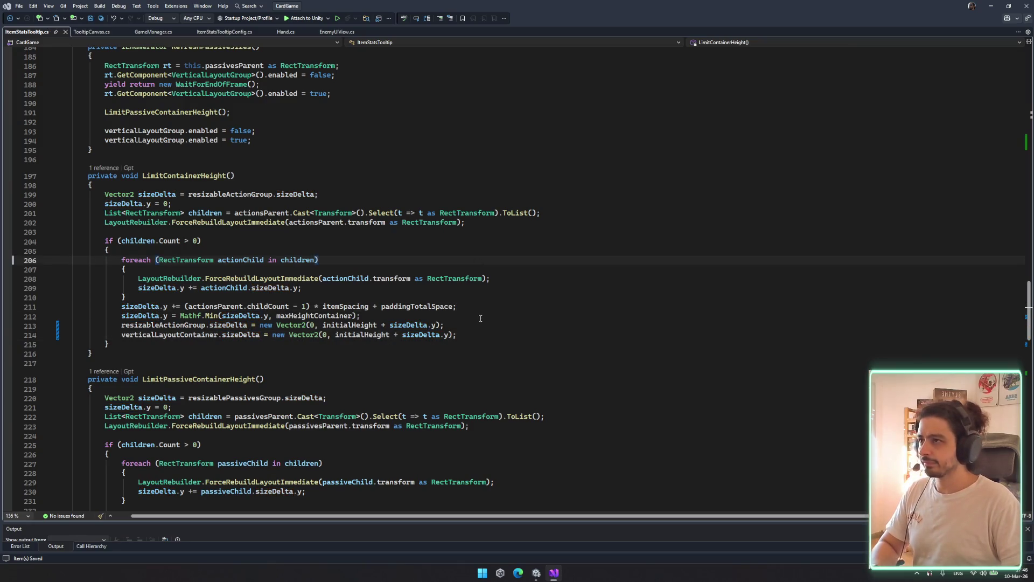
scroll(248, 311, down, 1)
click(241, 306)
key(ctrl+f)
key(Return)
key(Return)
key(Return)
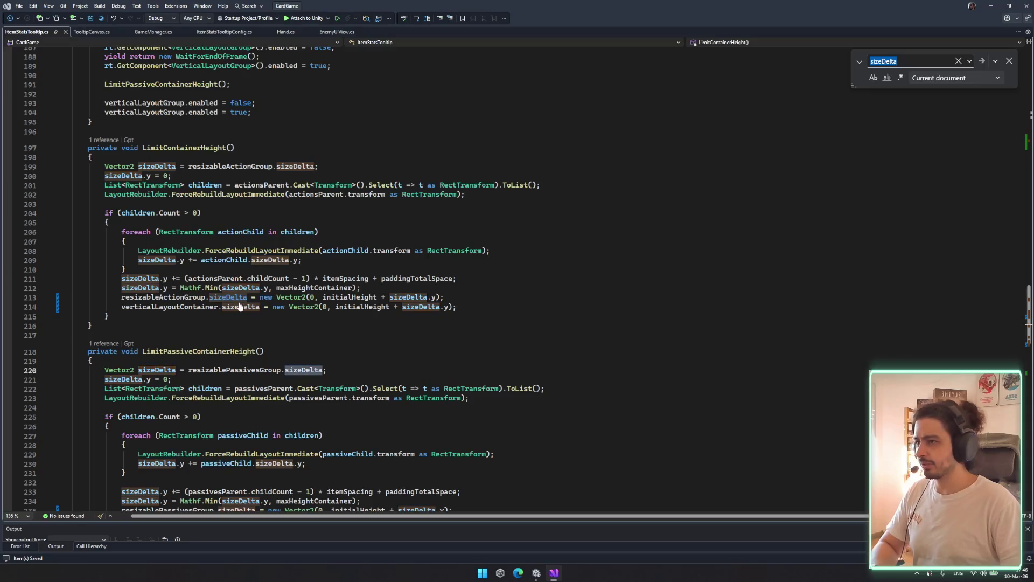
scroll(216, 288, down, 4)
scroll(282, 404, down, 10)
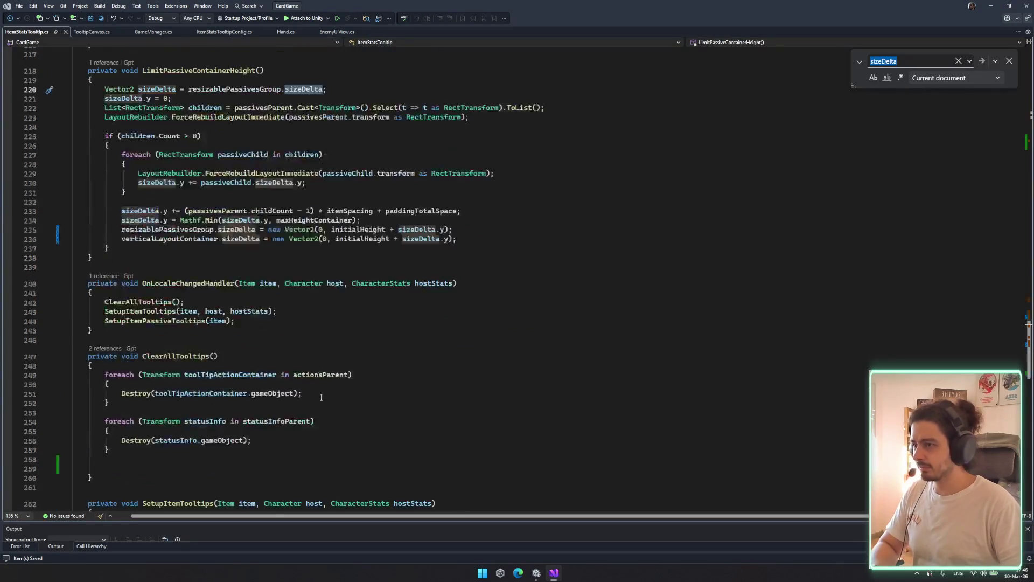
click(382, 395)
scroll(382, 394, down, 6)
scroll(382, 393, down, 11)
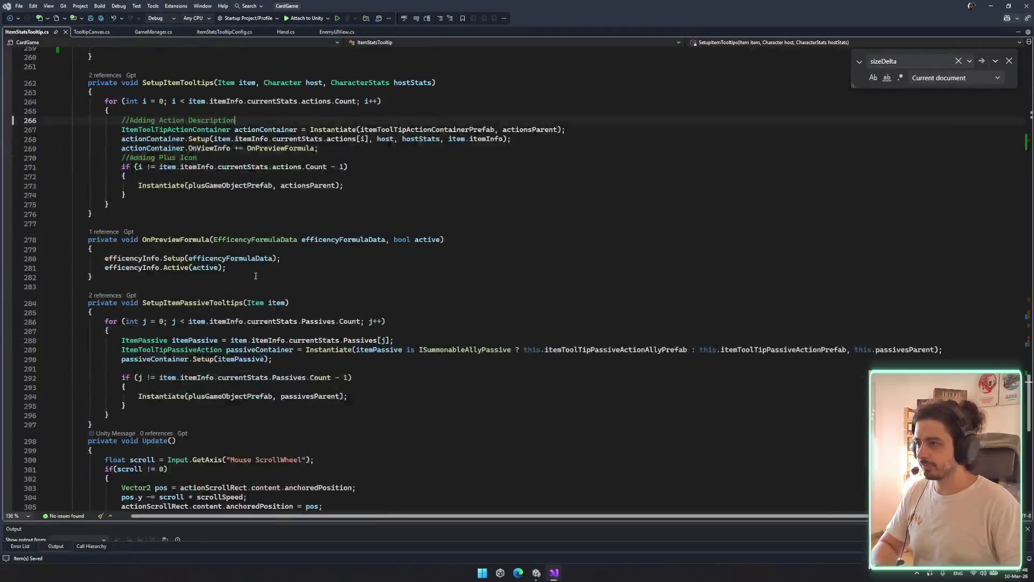
click(288, 319)
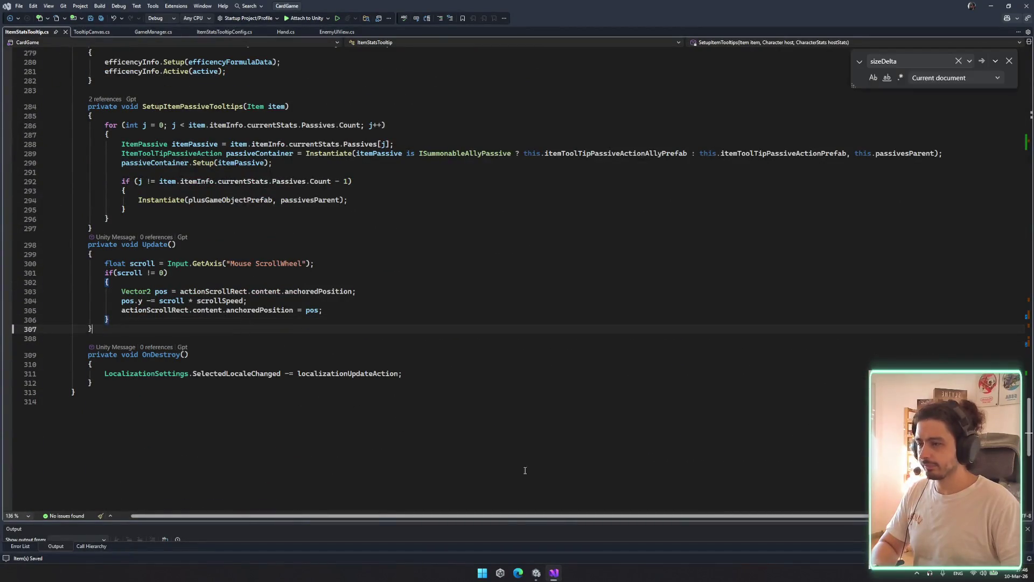
key(Down)
mouse_move(527, 561)
click(497, 546)
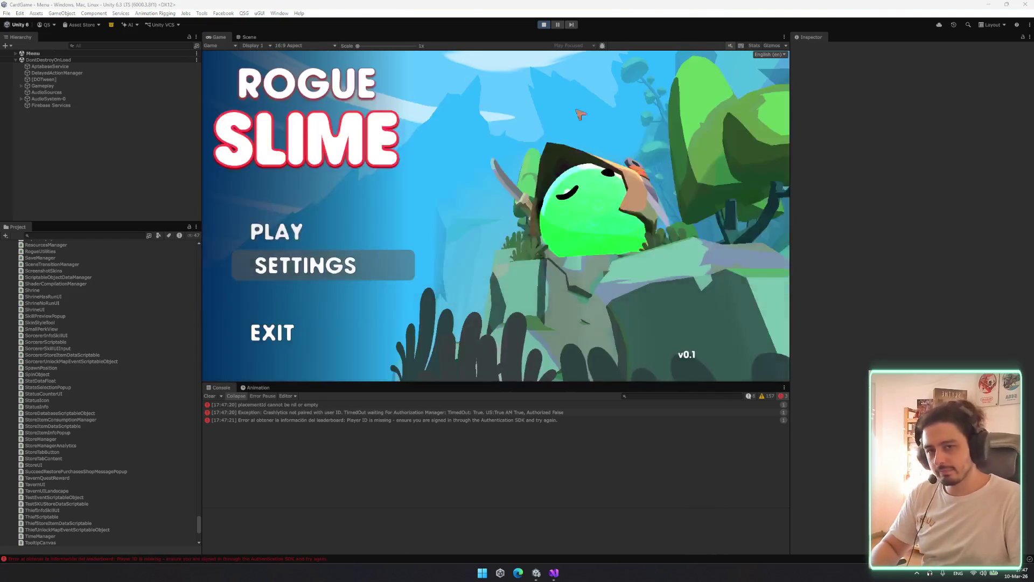
Filter the Hierarchy for 'debug', select DebugManager and activate it in the Inspector
click(105, 45)
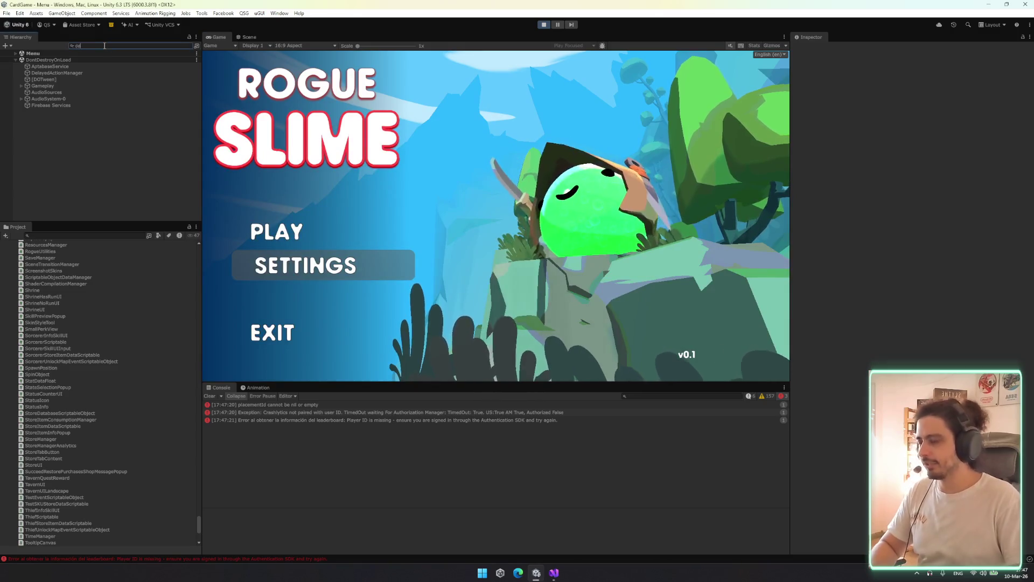
text(debug)
click(76, 60)
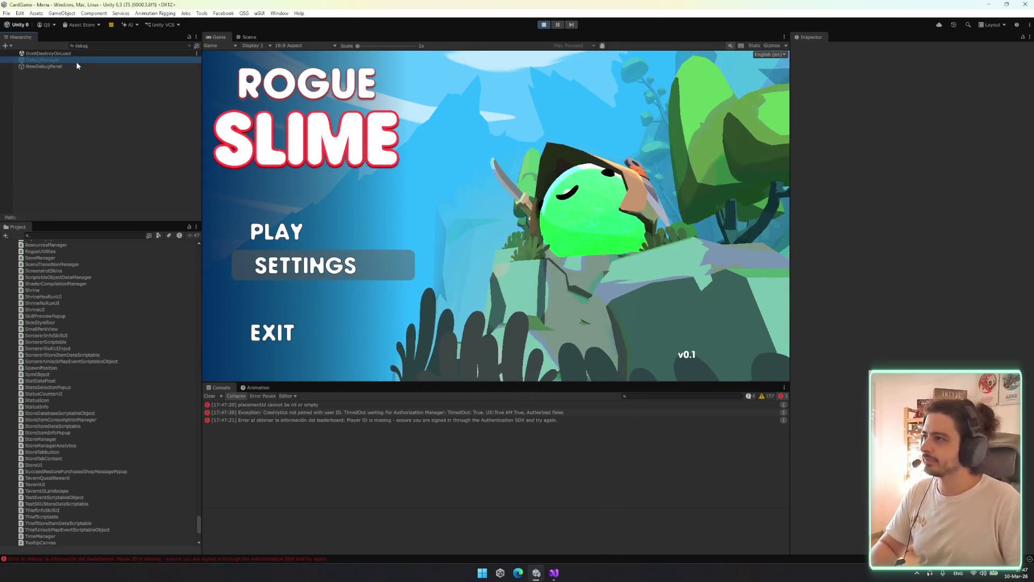
click(812, 48)
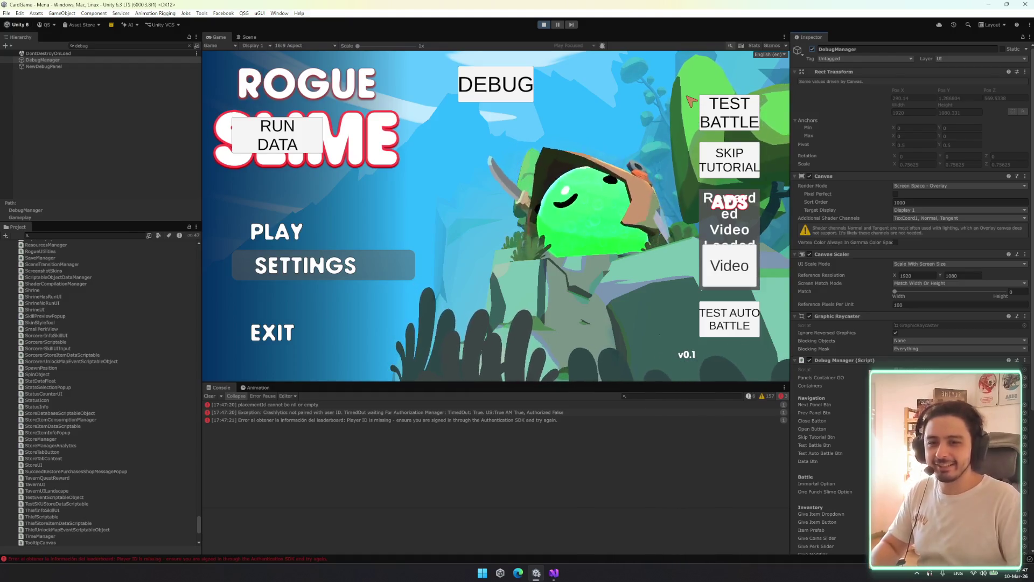
Launch a TEST BATTLE from the debug overlay and preview the item card tooltips
click(731, 117)
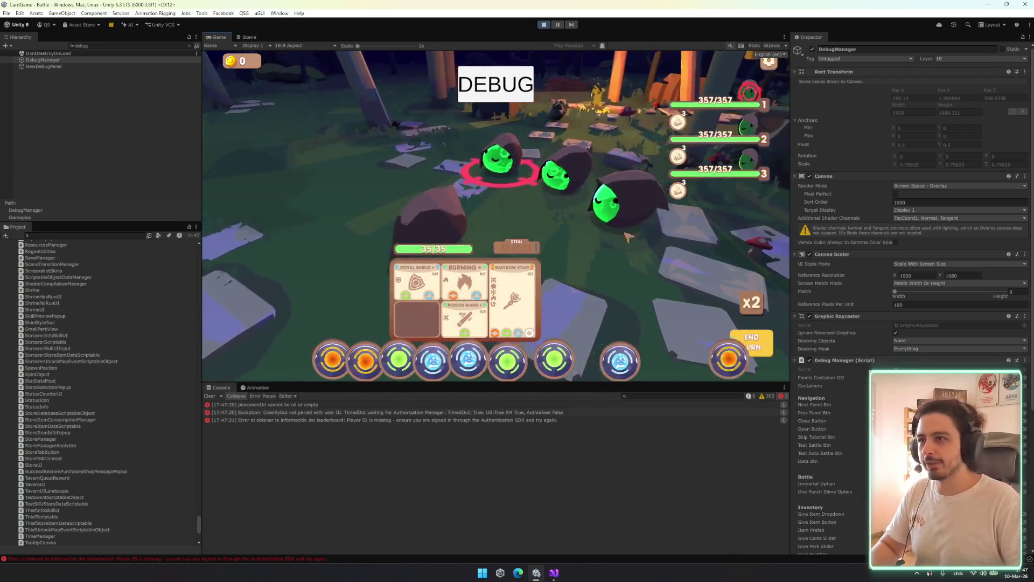
mouse_move(628, 236)
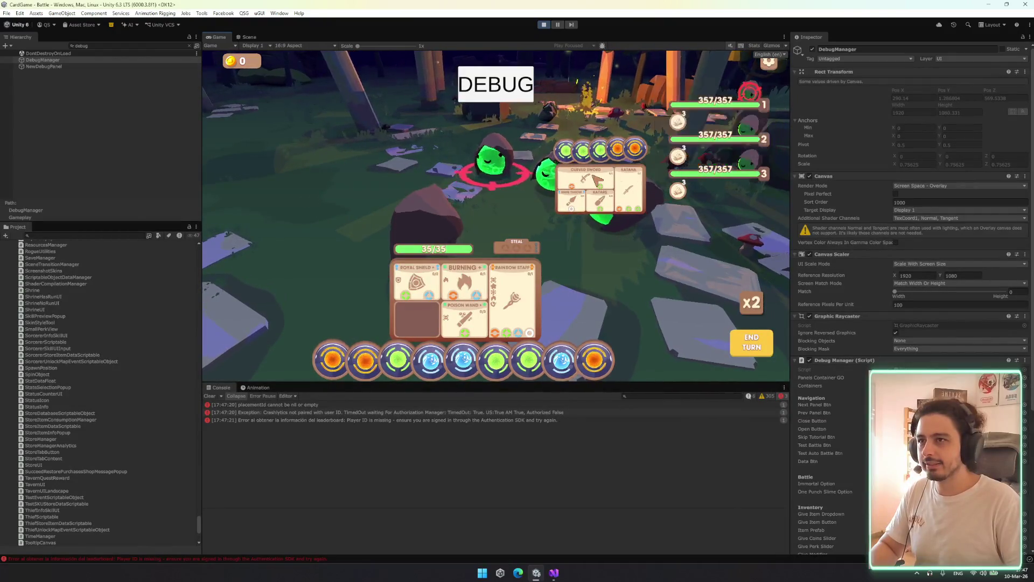
mouse_move(607, 203)
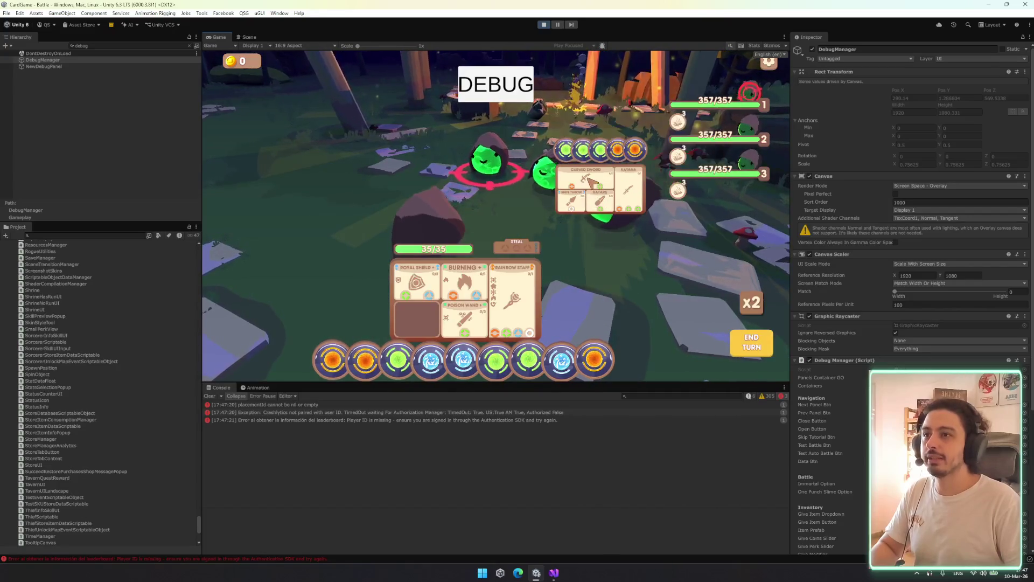
mouse_move(511, 288)
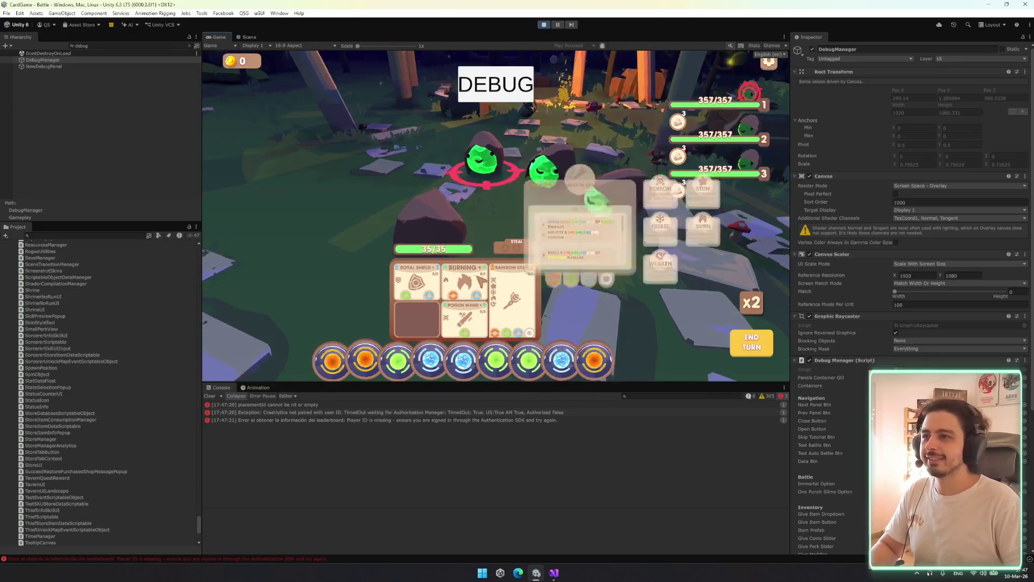
mouse_move(466, 281)
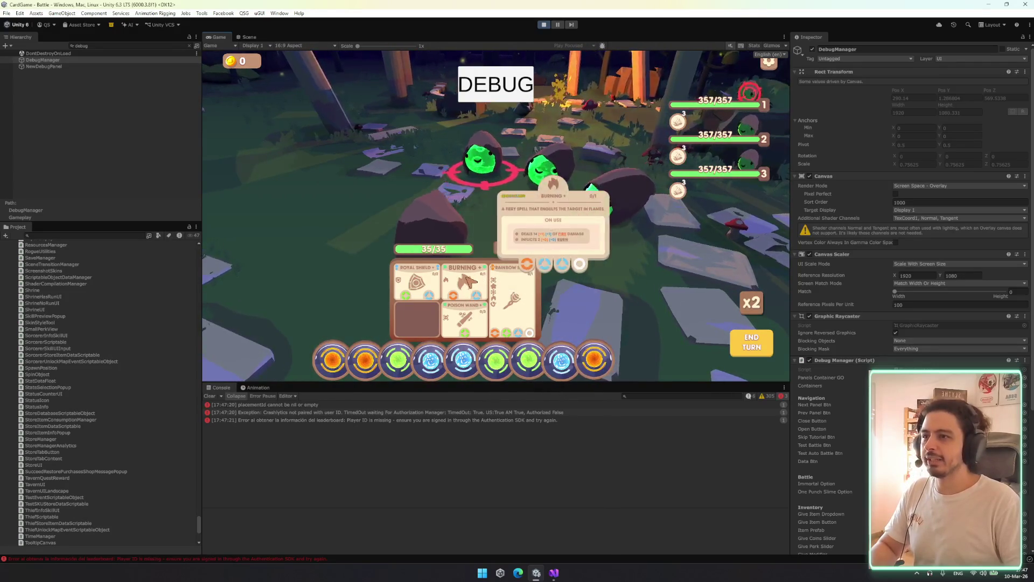
mouse_move(468, 324)
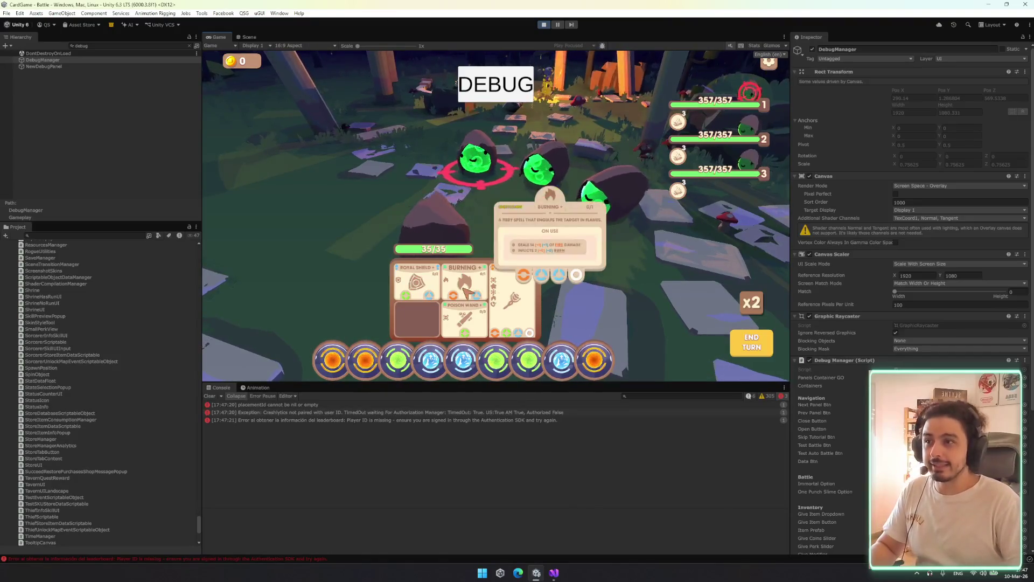
mouse_move(416, 284)
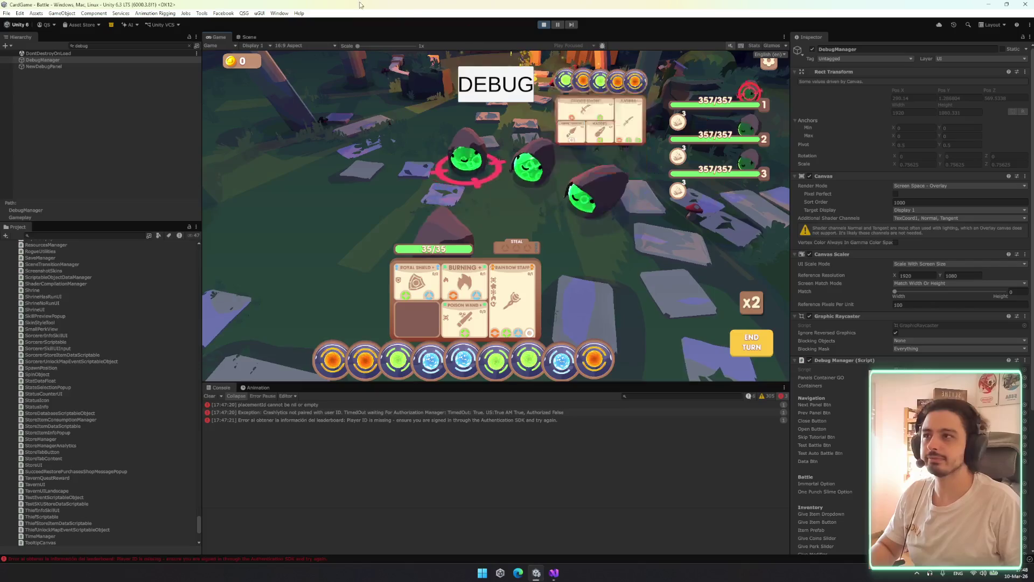
right_click(218, 37)
Maximize the Game view, inspect the 357/357 slimes' item tooltips, then exit Play mode
click(282, 91)
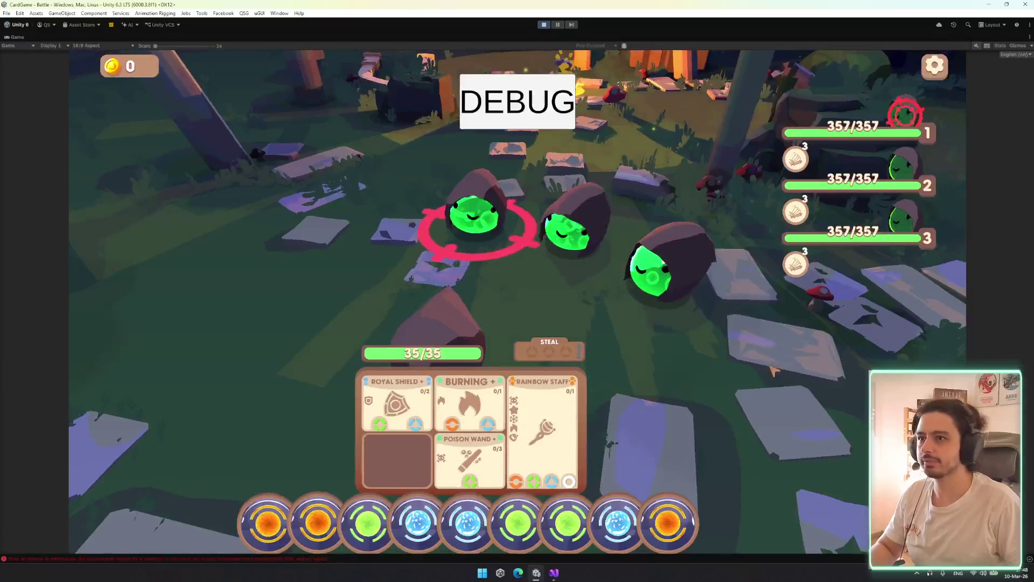
mouse_move(820, 135)
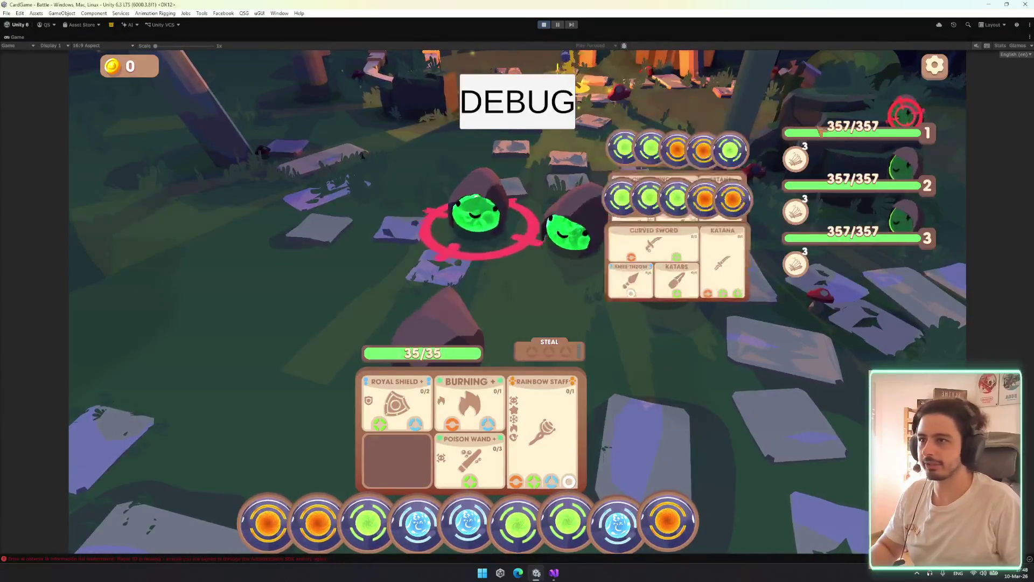
mouse_move(852, 259)
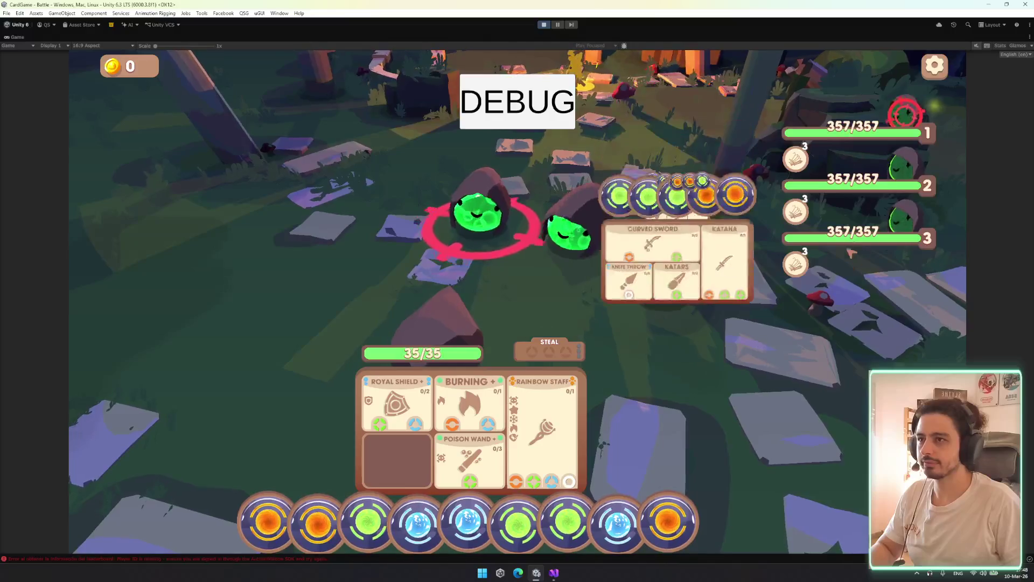
mouse_move(828, 177)
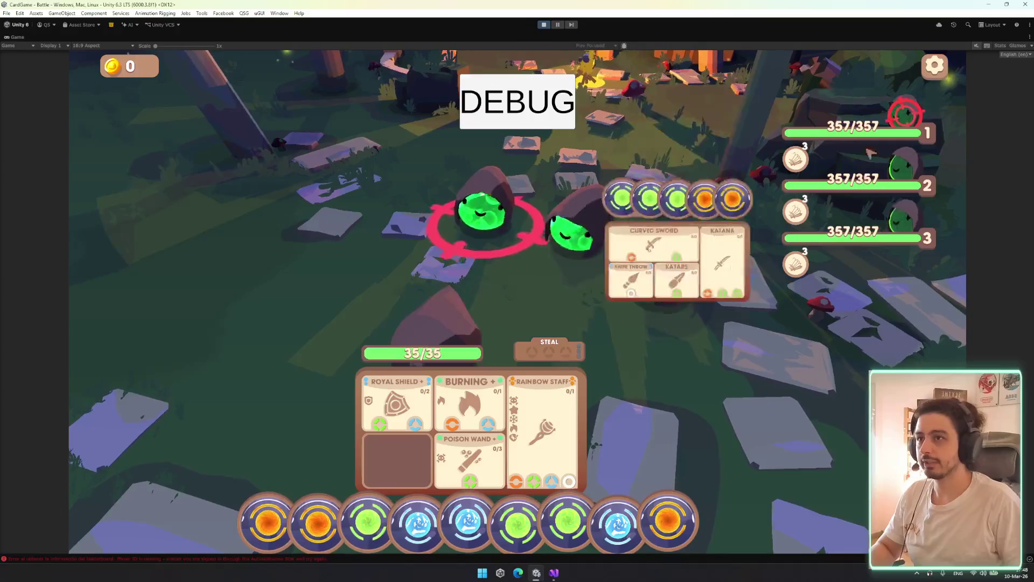
mouse_move(692, 252)
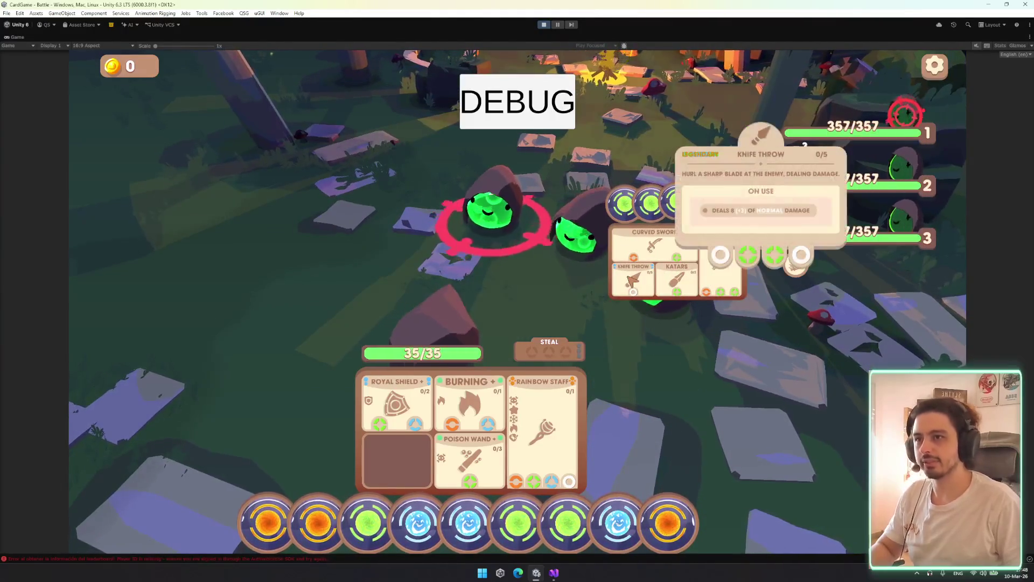
mouse_move(650, 244)
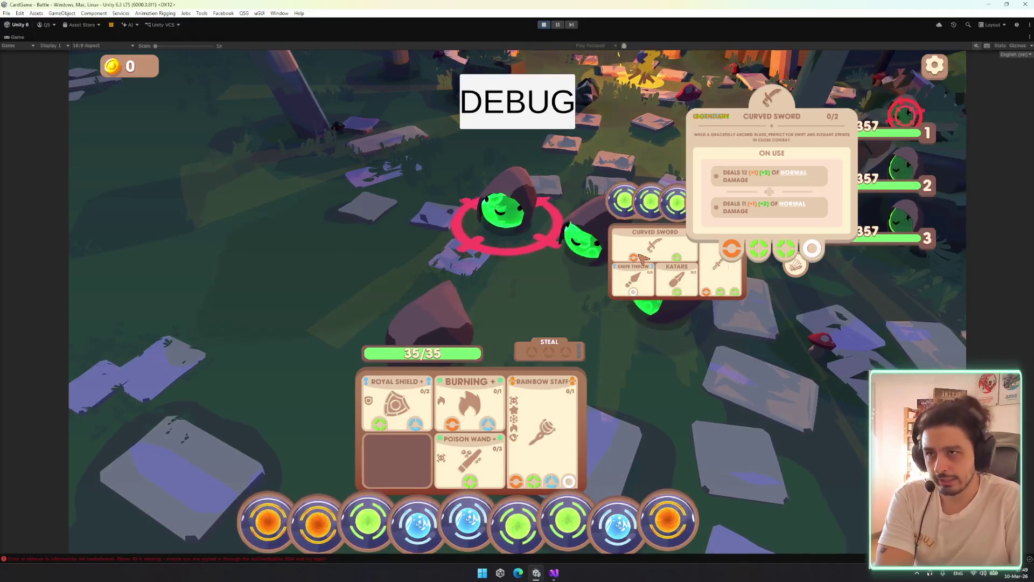
mouse_move(671, 277)
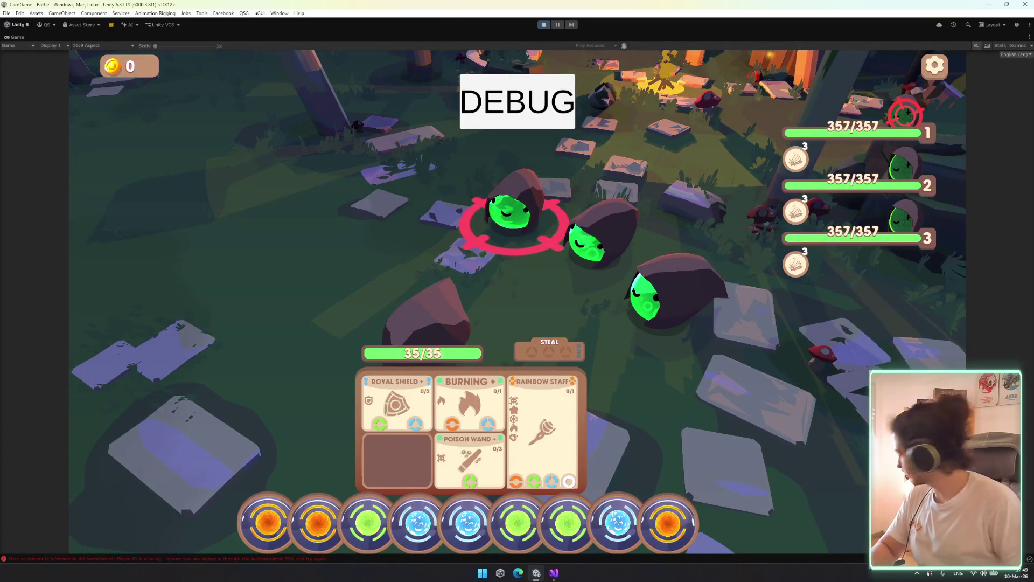
click(544, 25)
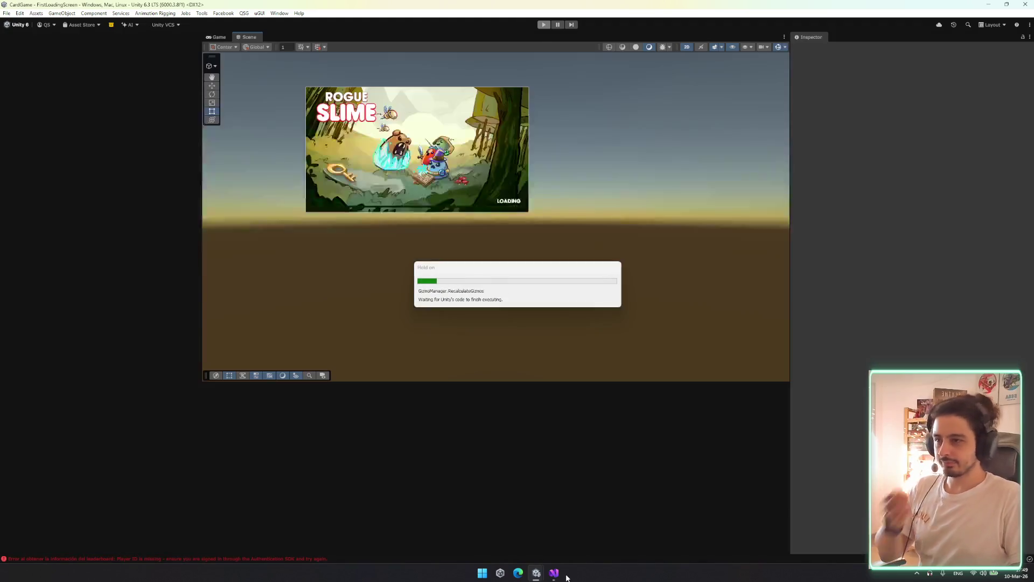
Return to Visual Studio, close the find box and scroll through ItemStatsTooltip.cs
click(555, 572)
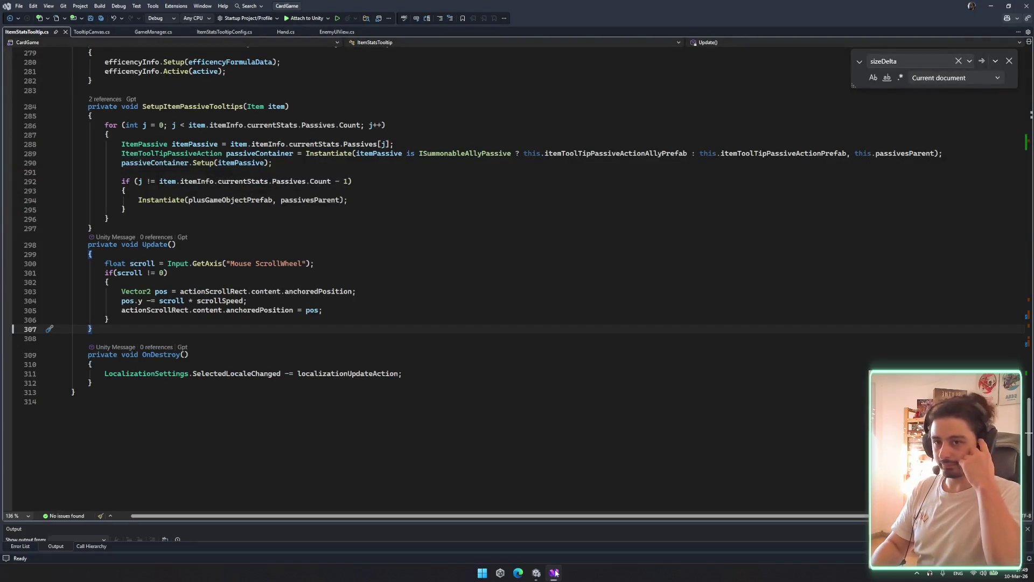
scroll(324, 250, up, 10)
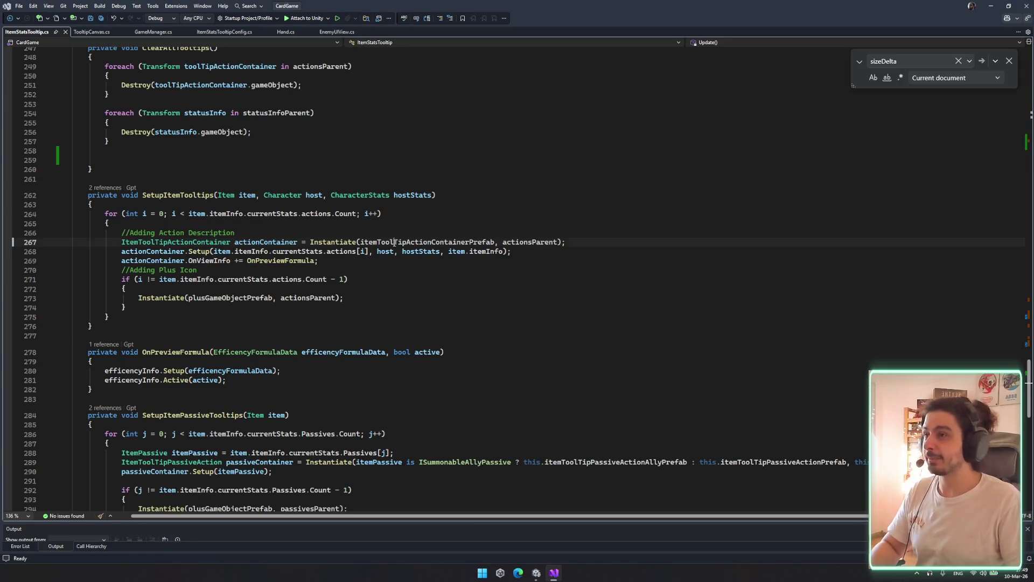
scroll(395, 242, up, 20)
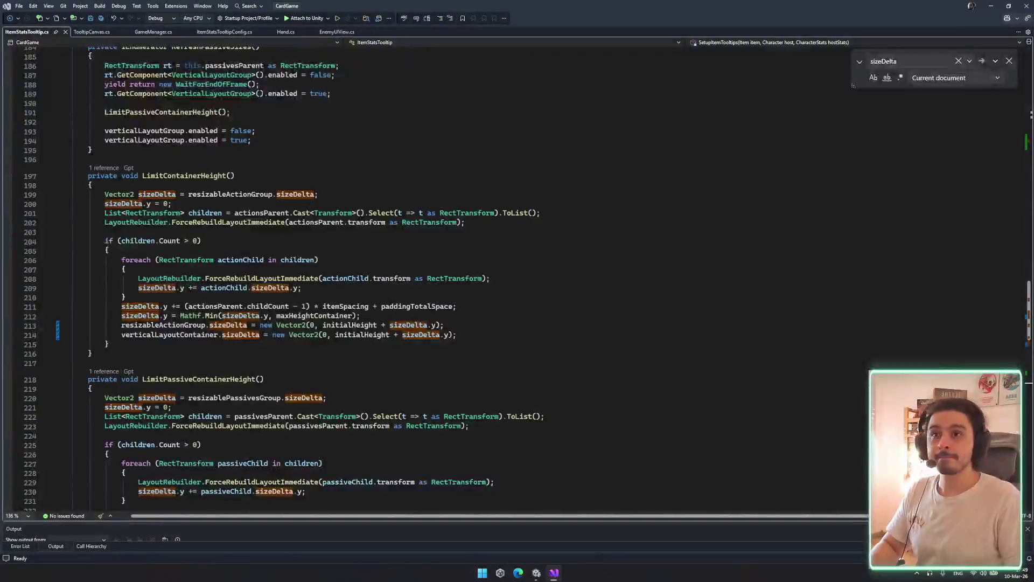
click(1009, 60)
scroll(385, 304, up, 17)
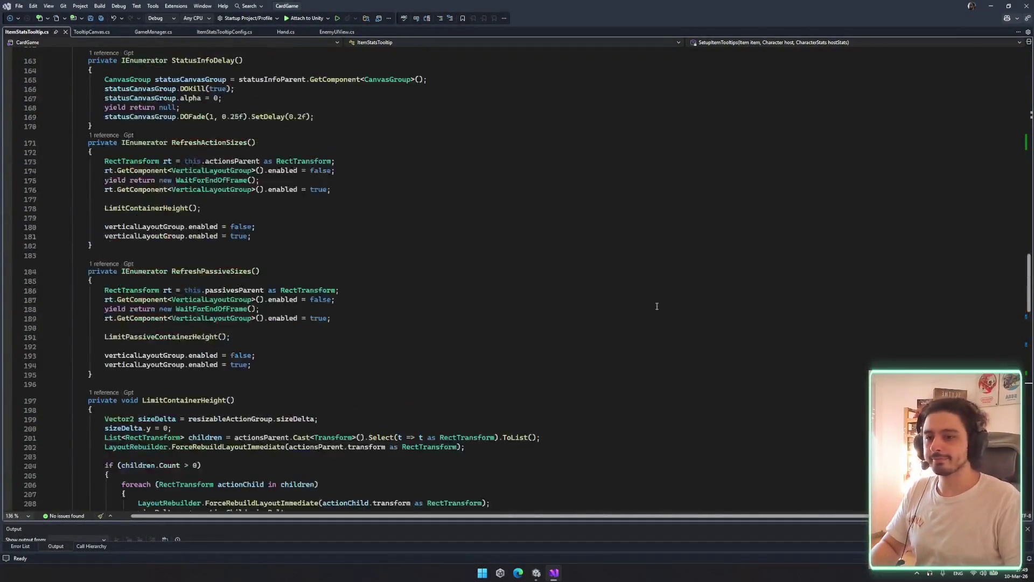
scroll(385, 305, down, 11)
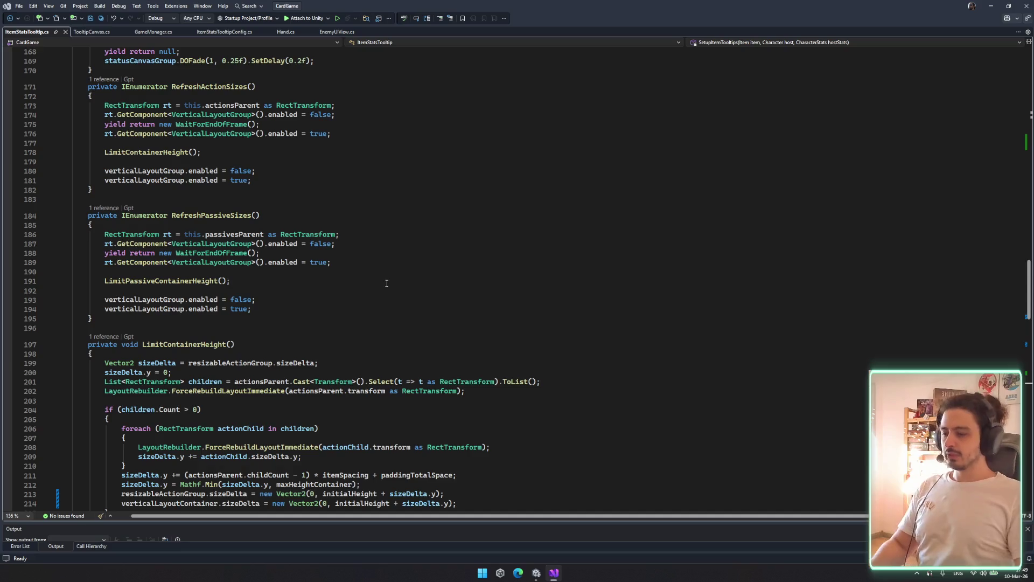
scroll(419, 276, down, 7)
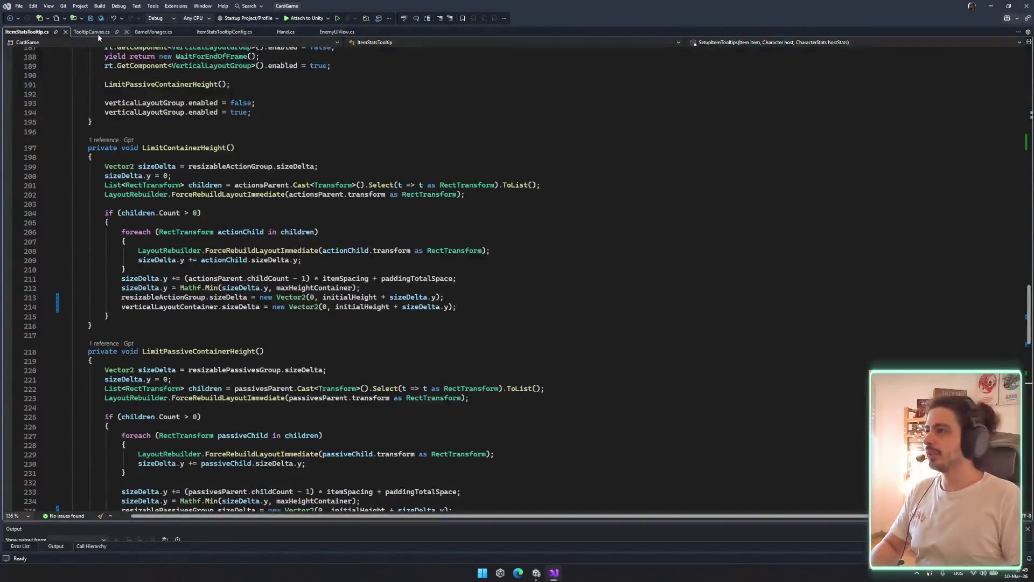
Scroll up to SetupItem and select the rarity view lines to wrap in a loop
click(98, 34)
middle_click(97, 34)
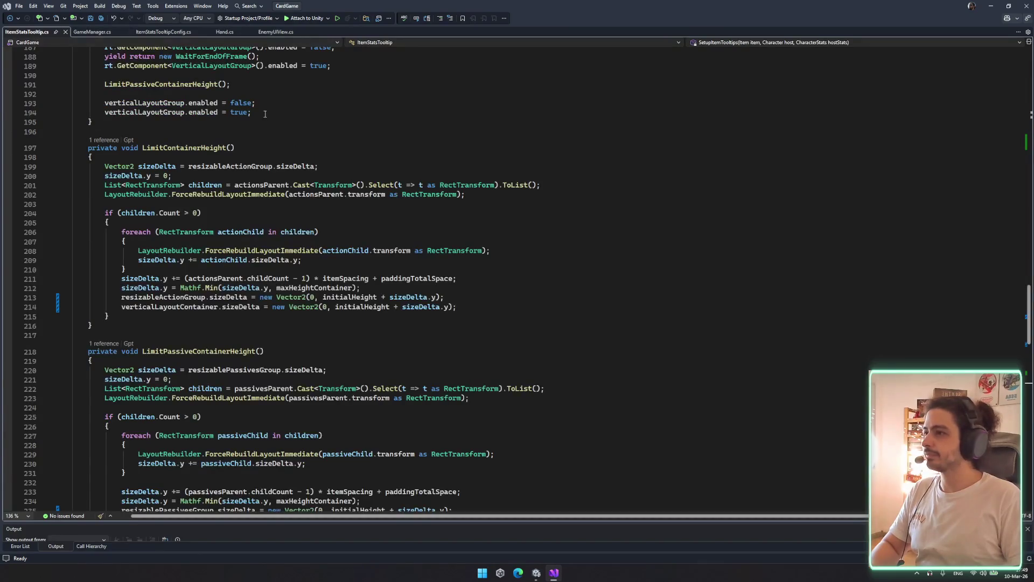
scroll(338, 390, up, 20)
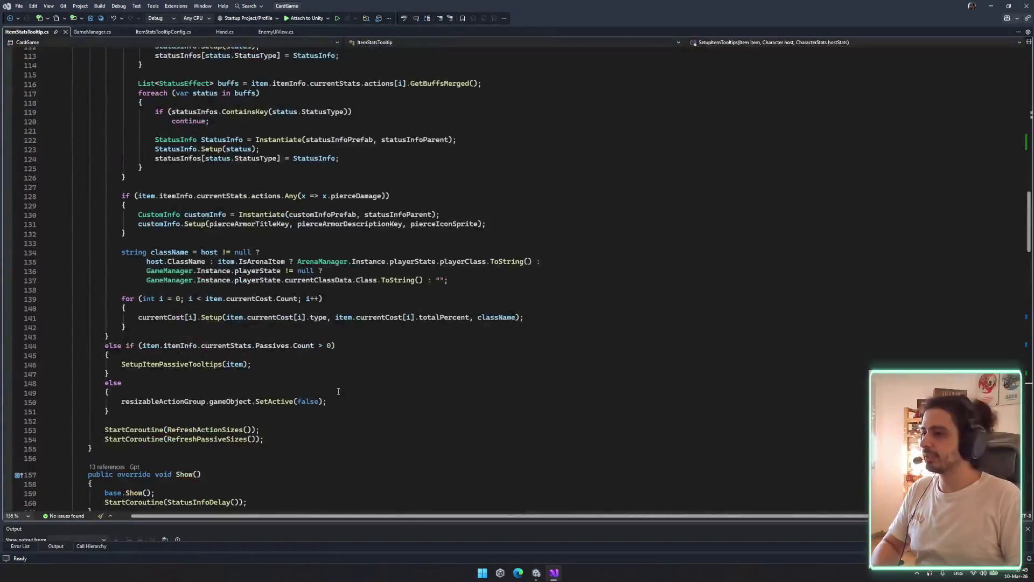
click(294, 365)
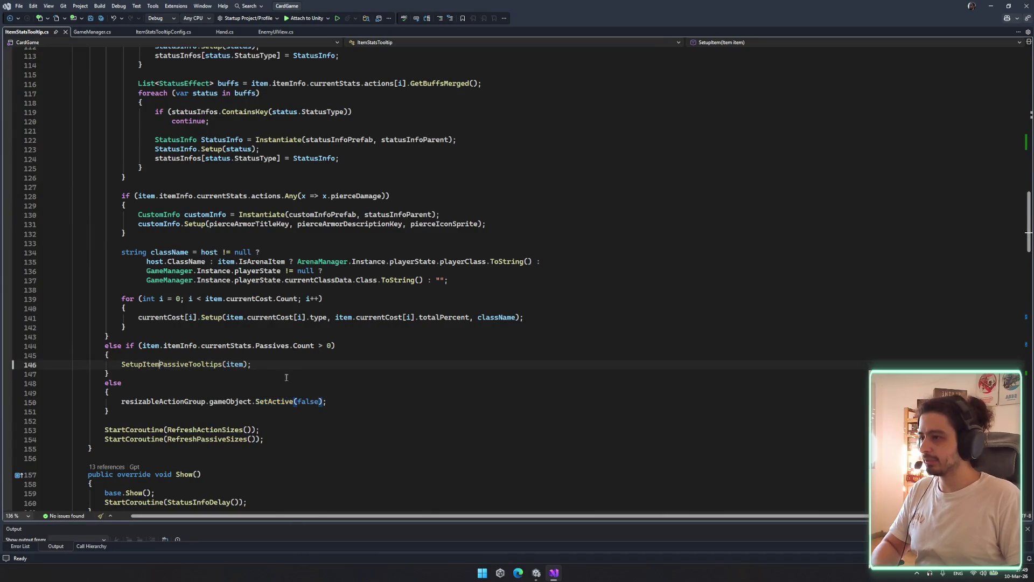
scroll(294, 369, up, 9)
click(291, 394)
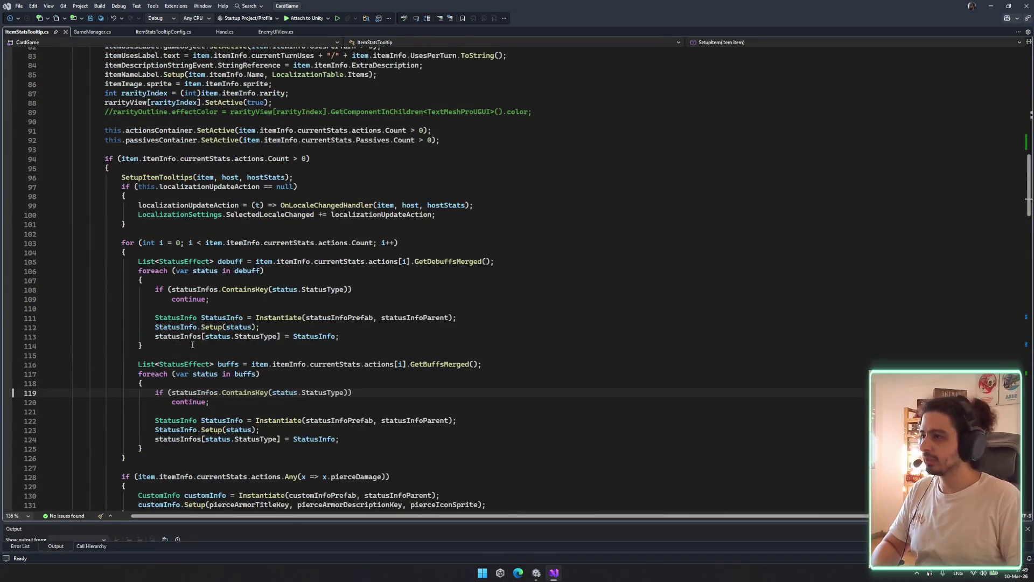
scroll(193, 344, up, 8)
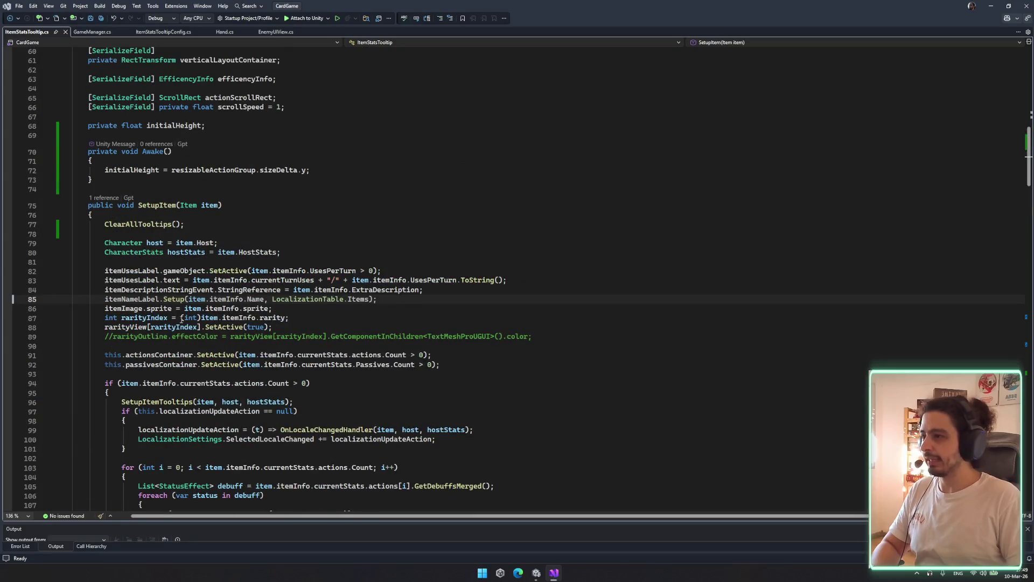
drag(103, 316, 291, 326)
Add a new line after line 86 and try a for loop snippet, undoing the typed rarity name
click(315, 311)
key(Return)
text(for)
double_click(140, 372)
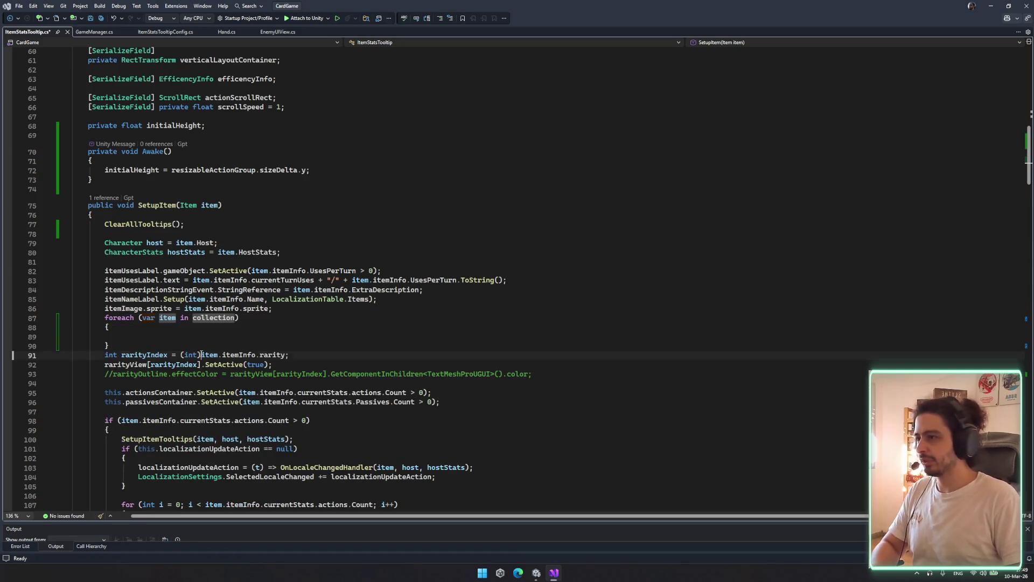
drag(201, 355, 287, 355)
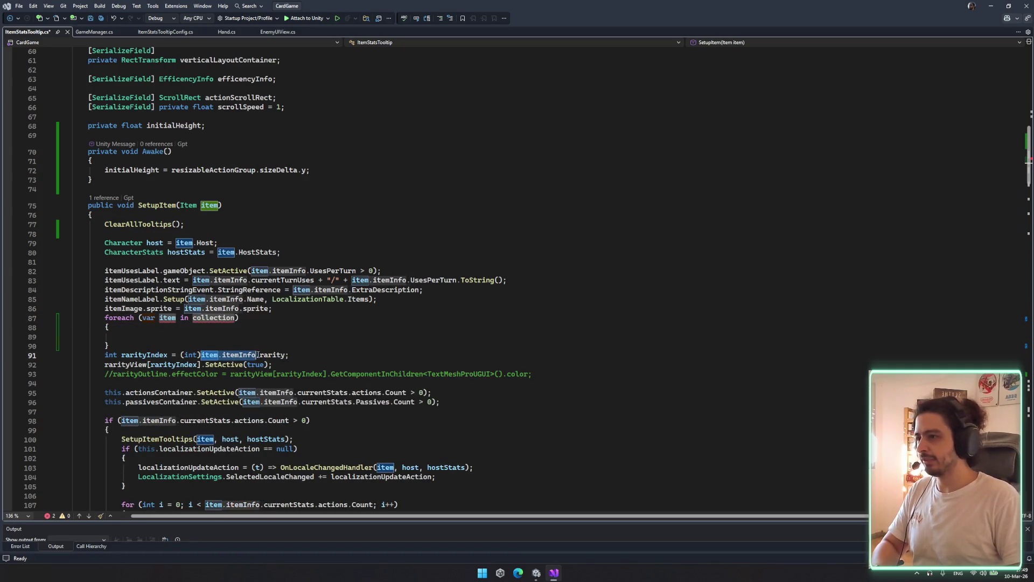
key(ctrl+z)
key(BackSpace)
key(BackSpace)
key(BackSpace)
text(for)
key(Tab)
key(Tab)
click(287, 357)
click(201, 354)
click(205, 327)
click(205, 319)
text(rari; i++)
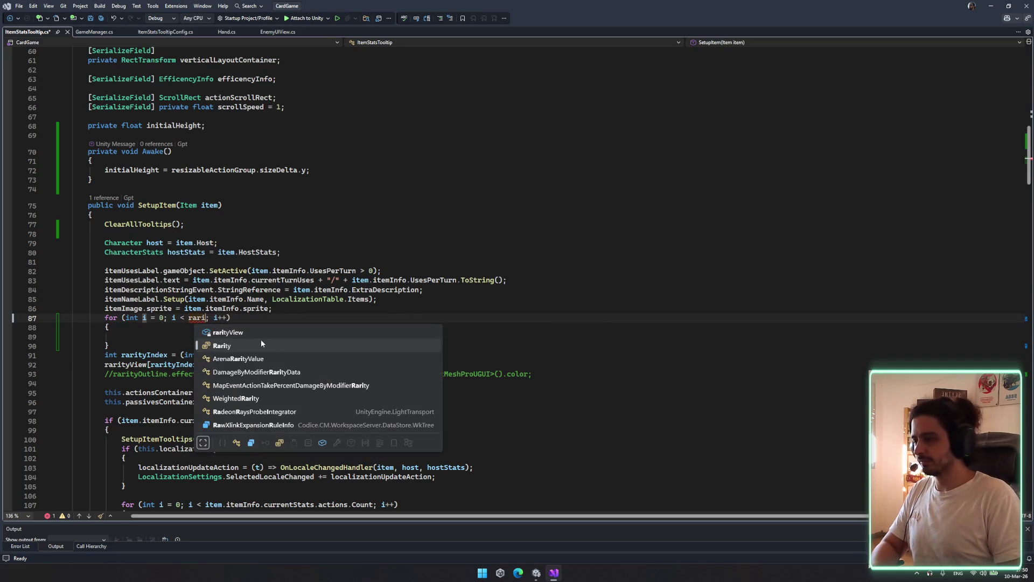
key(ctrl+z)
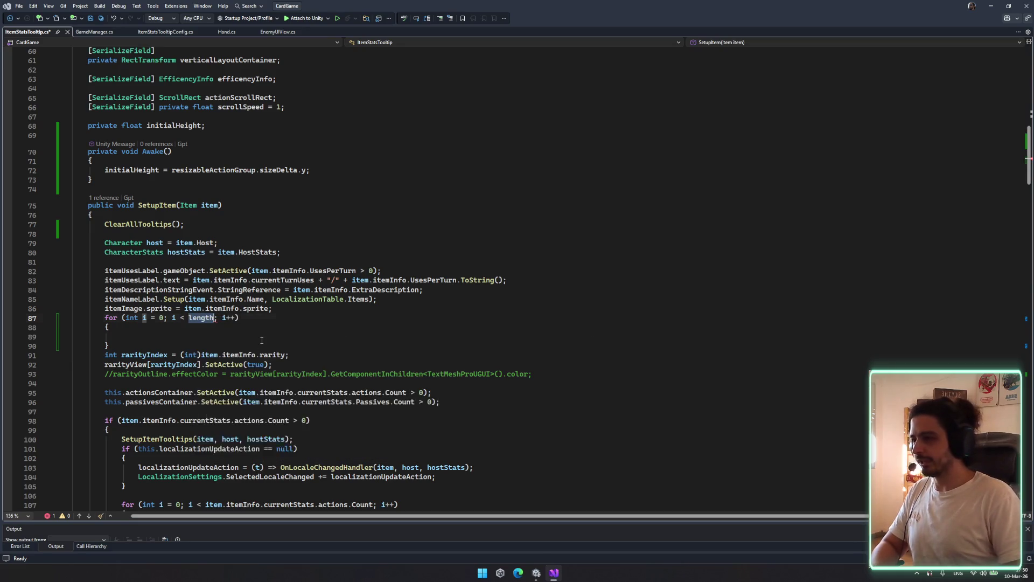
Delete the trial for loop and insert a foreach snippet over rarityView
drag(291, 346, 336, 313)
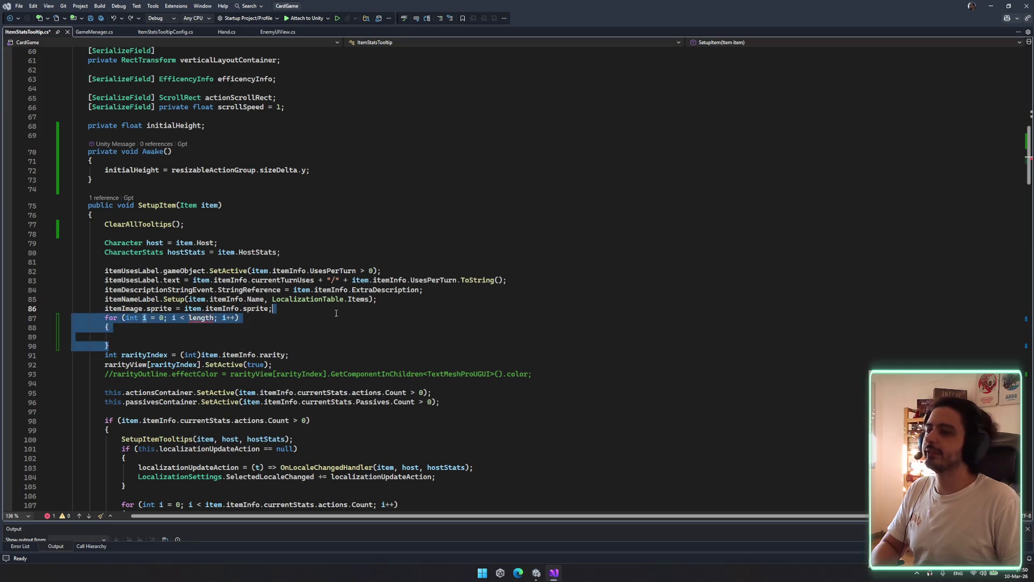
click(292, 345)
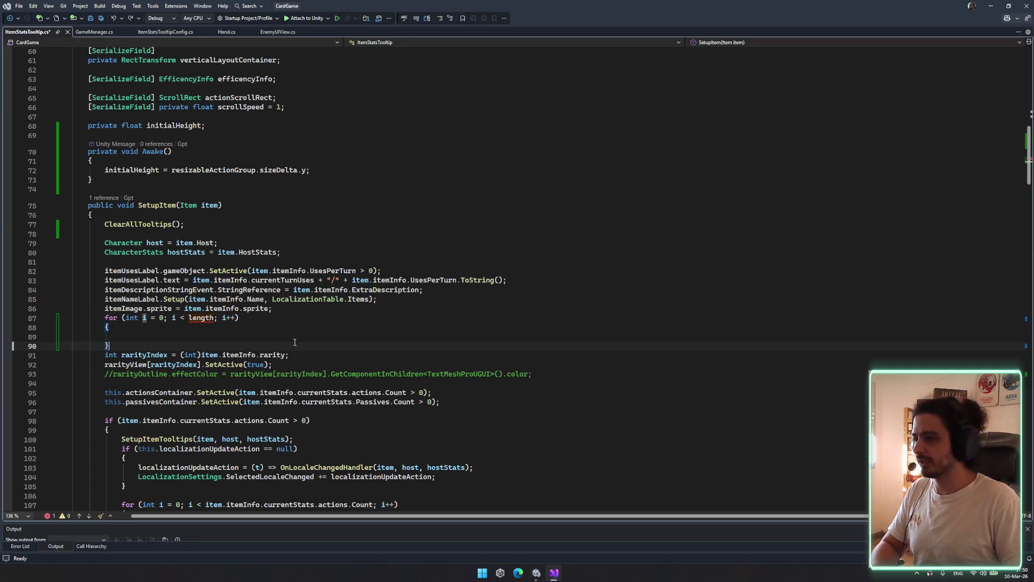
key(ctrl+x)
key(shift+Up)
key(shift+Up)
key(shift+Up)
key(BackSpace)
key(Return)
key(Return)
key(Up)
text(foreach)
key(Tab)
key(Tab)
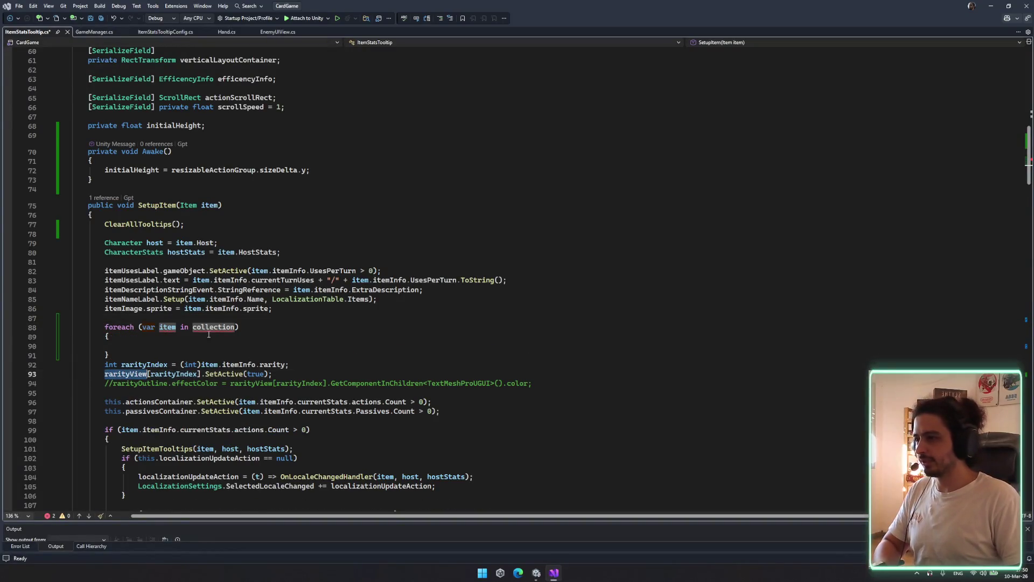
text(rarityView)
key(Return)
Move the rarityView SetActive line into the loop and the rarity index line above it
key(Down)
key(Down)
key(Down)
key(ctrl+x)
click(262, 355)
key(Up)
key(ctrl+v)
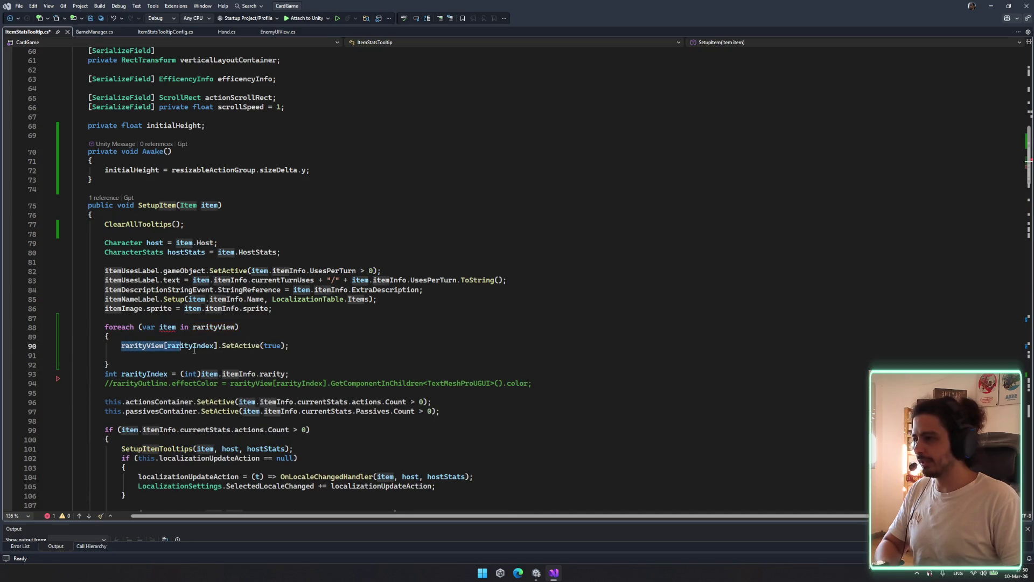
text(item)
click(145, 373)
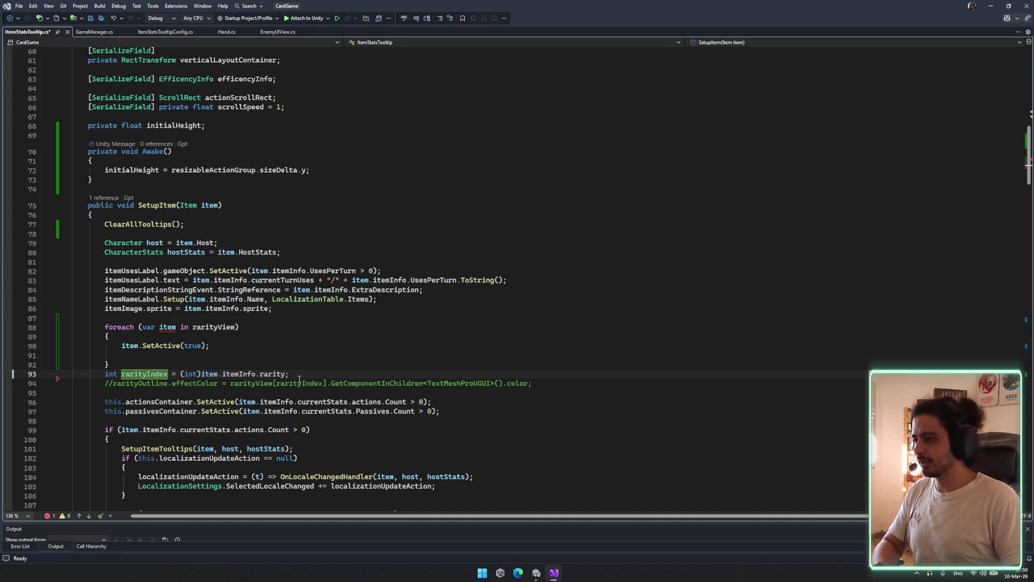
key(ctrl+x)
key(Up)
key(Up)
key(Up)
key(ctrl+v)
key(Return)
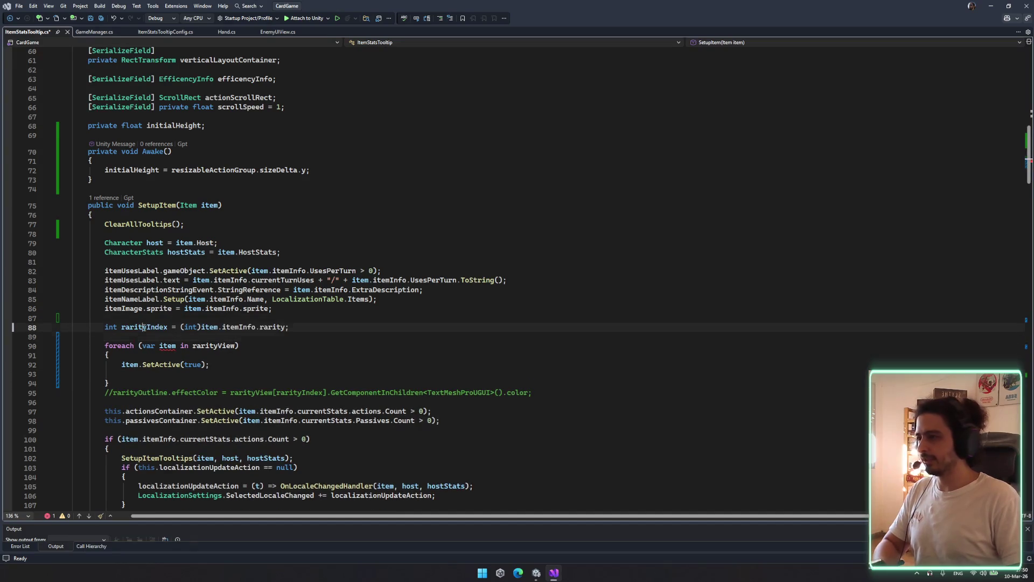
Try a rarityIndex == (int)item.itemInfo.rarity argument in SetActive, then undo it and select the foreach block
double_click(193, 364)
text(rarityIndex -)
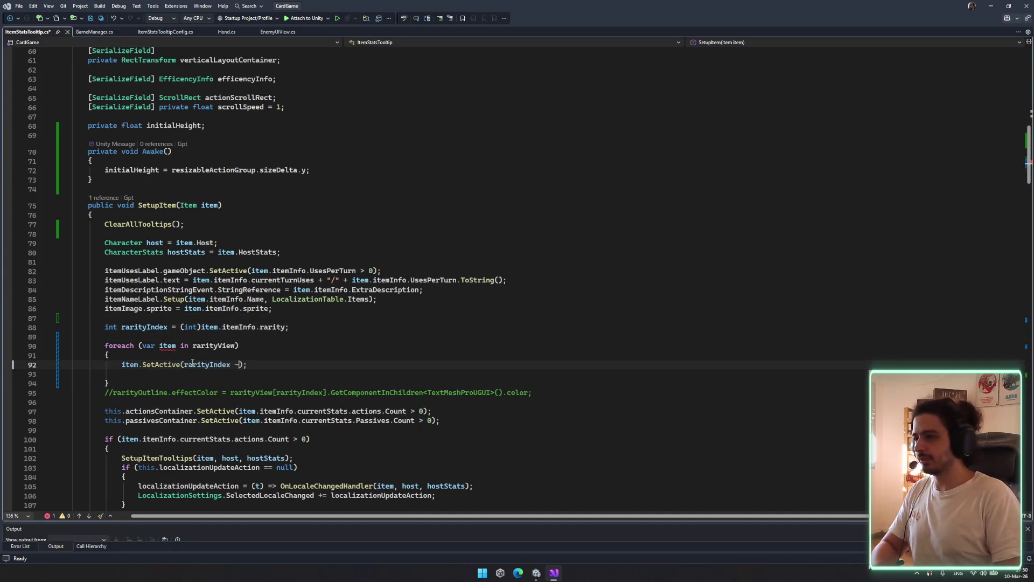
text(=)
drag(181, 327, 274, 327)
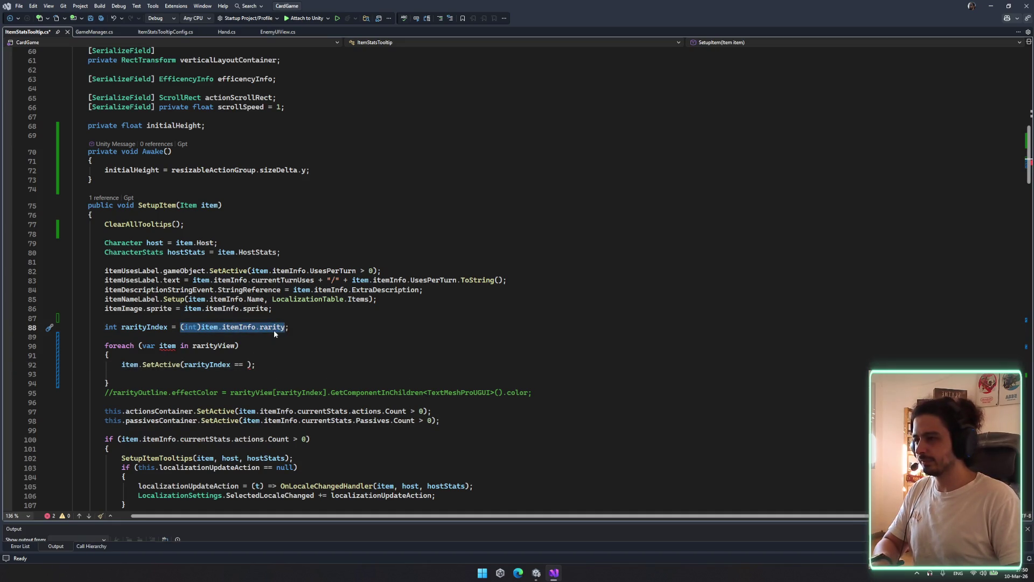
click(244, 365)
key(ctrl+v)
click(250, 344)
key(ctrl+z)
key(ctrl+z)
key(ctrl+z)
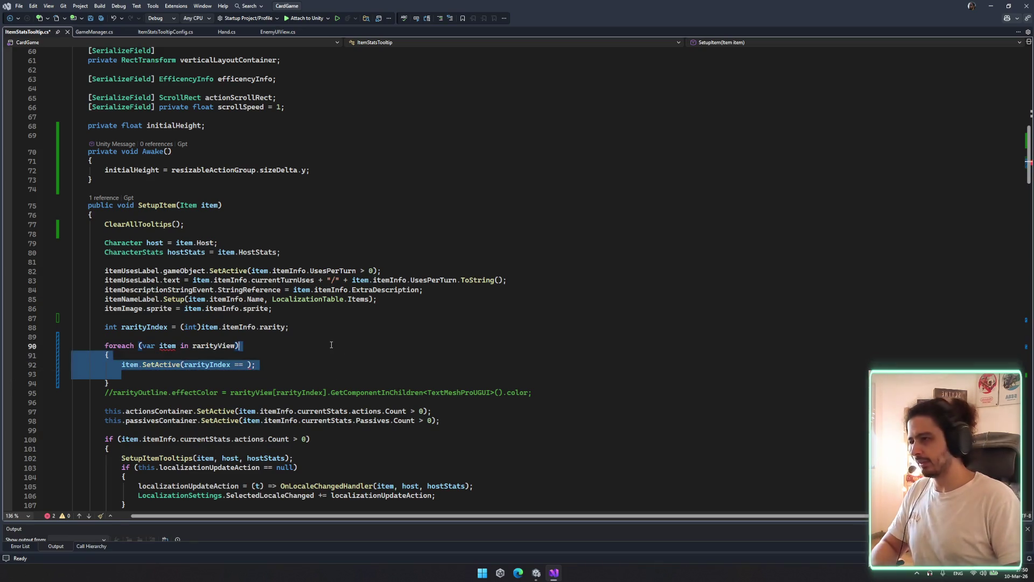
key(ctrl+z)
key(ctrl+z)
key(ctrl+z)
key(ctrl+y)
key(ctrl+y)
key(ctrl+y)
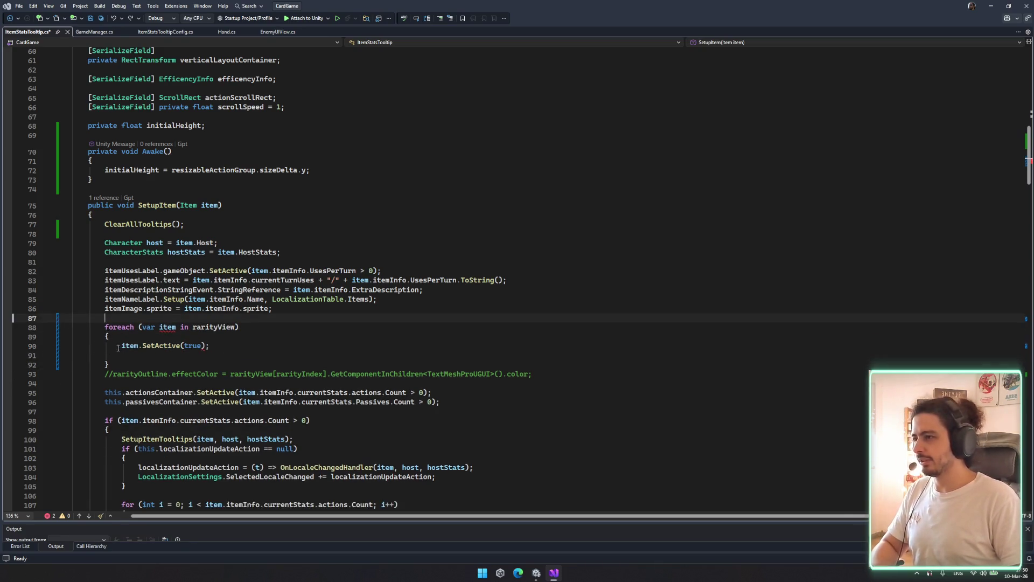
click(140, 358)
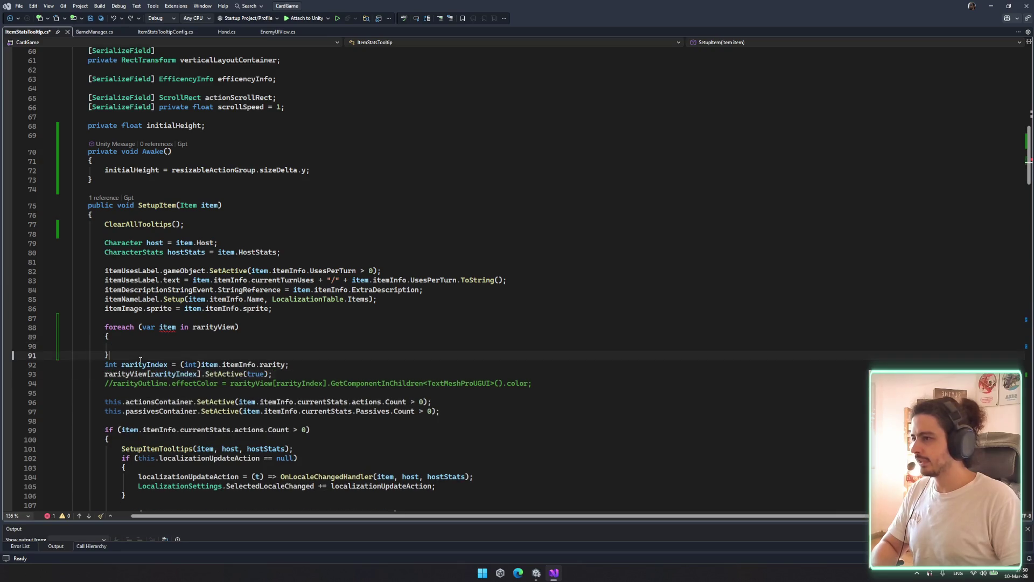
drag(124, 353, 101, 322)
Replace the foreach with a for loop over rarityView.Count and save
text(for)
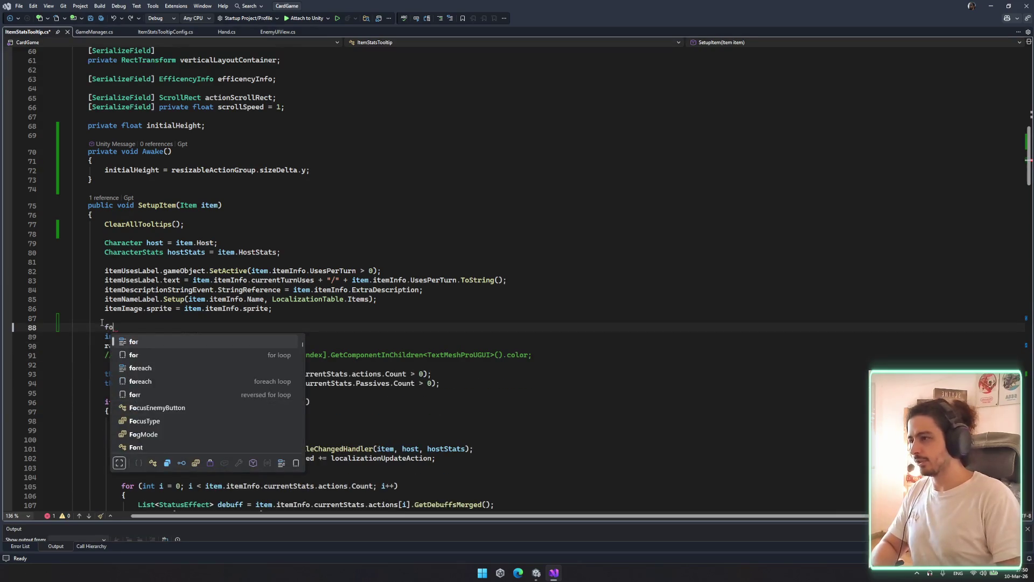
key(Escape)
key(Tab)
key(Tab)
key(Tab)
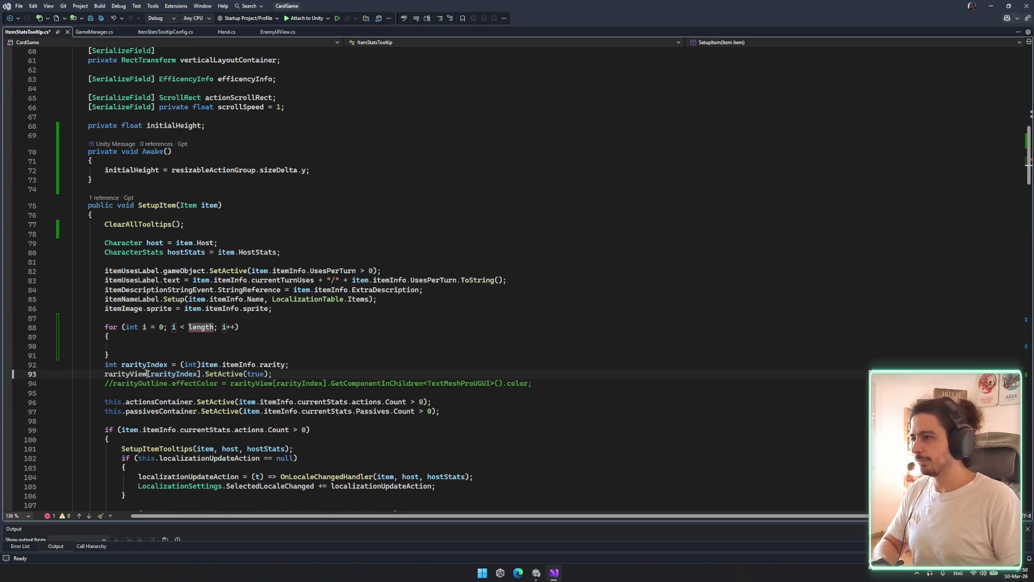
double_click(125, 373)
key(ctrl+c)
double_click(202, 327)
key(ctrl+v)
text(.le)
key(BackSpace)
key(BackSpace)
text(Count)
key(ctrl+s)
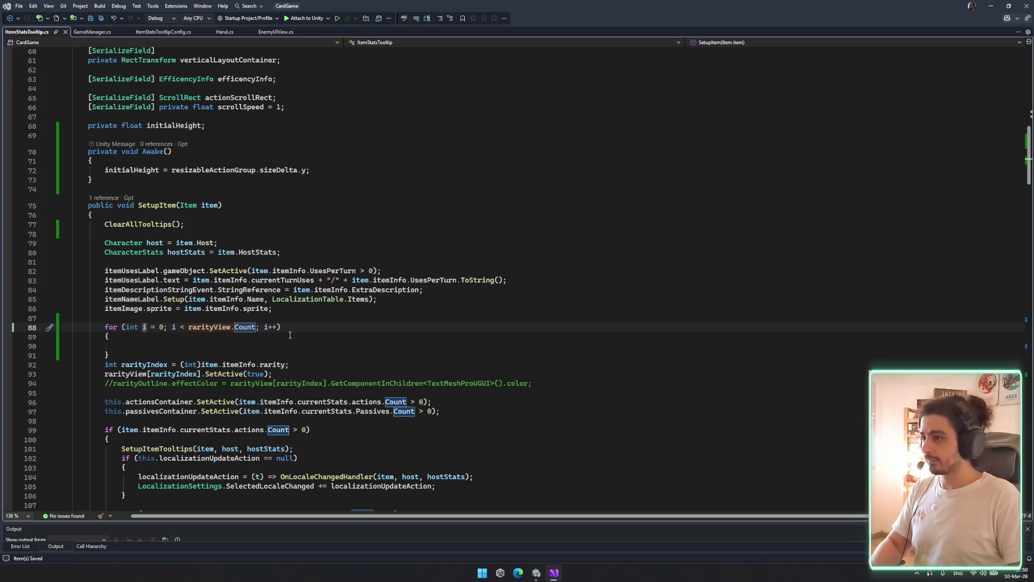
Move the SetActive line into the for loop, indexing rarityView with i
click(275, 373)
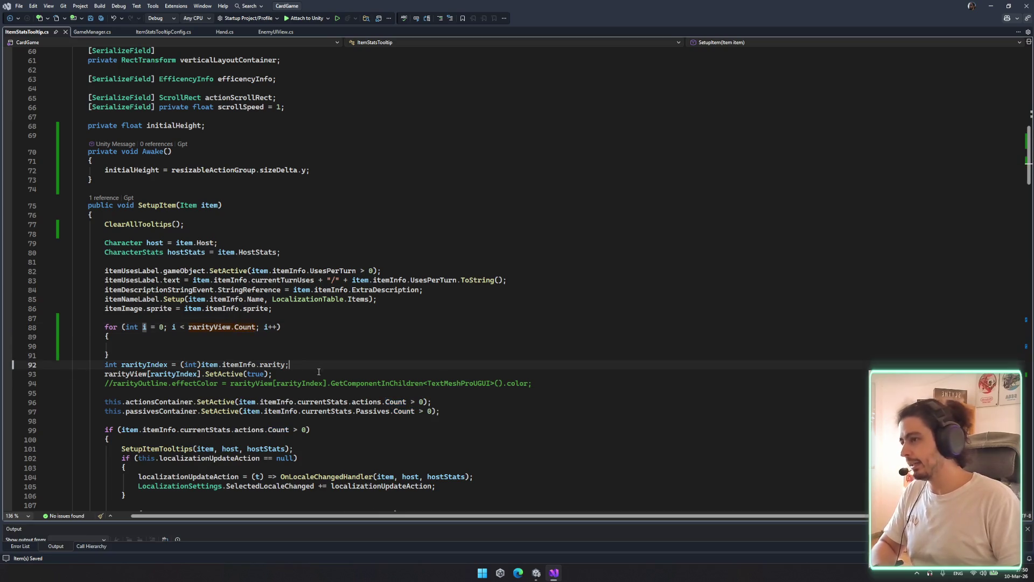
key(ctrl+x)
click(288, 345)
key(ctrl+v)
key(ctrl+x)
double_click(182, 345)
key(BackSpace)
text(i)
key(Escape)
Make SetActive take i == (int)item.itemInfo.rarity and delete the unused rarityIndex line
drag(181, 365, 286, 366)
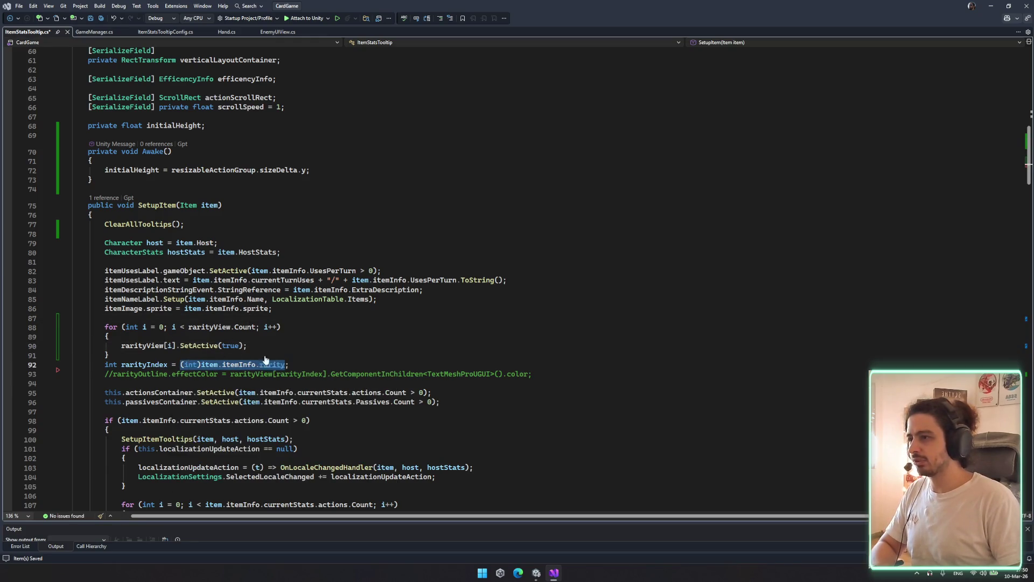
double_click(230, 346)
text(i == )
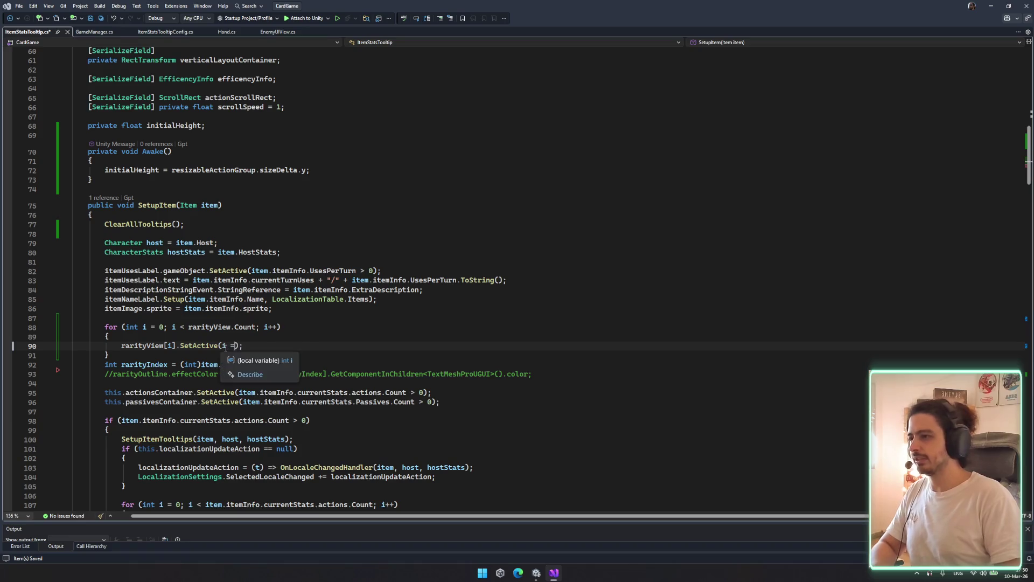
text(=)
key(ctrl+v)
key(Down)
key(Down)
key(ctrl+shift+l)
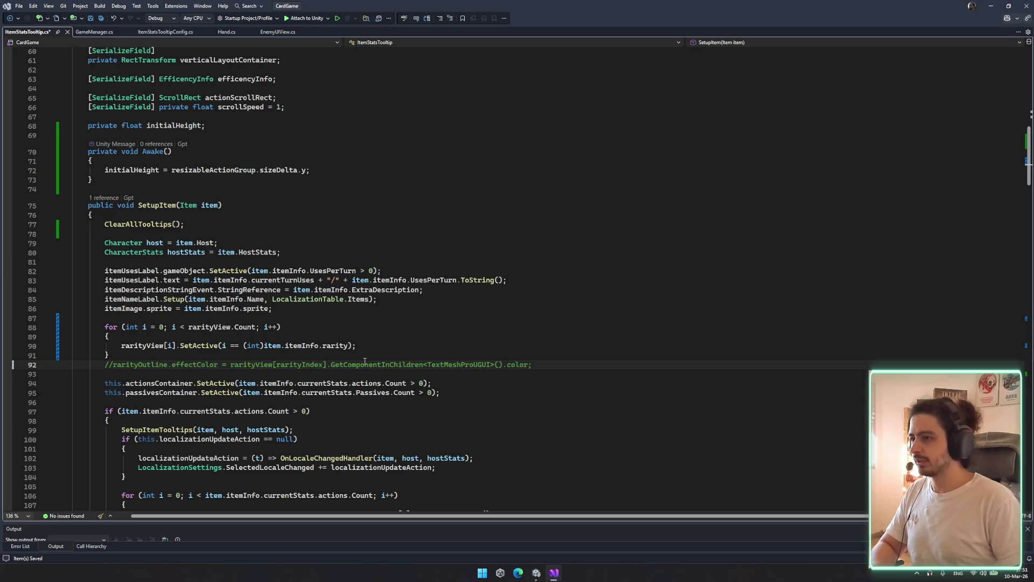
Keep the rarityOutline colour line commented out, save, and add a blank line after the loop
drag(72, 365, 566, 365)
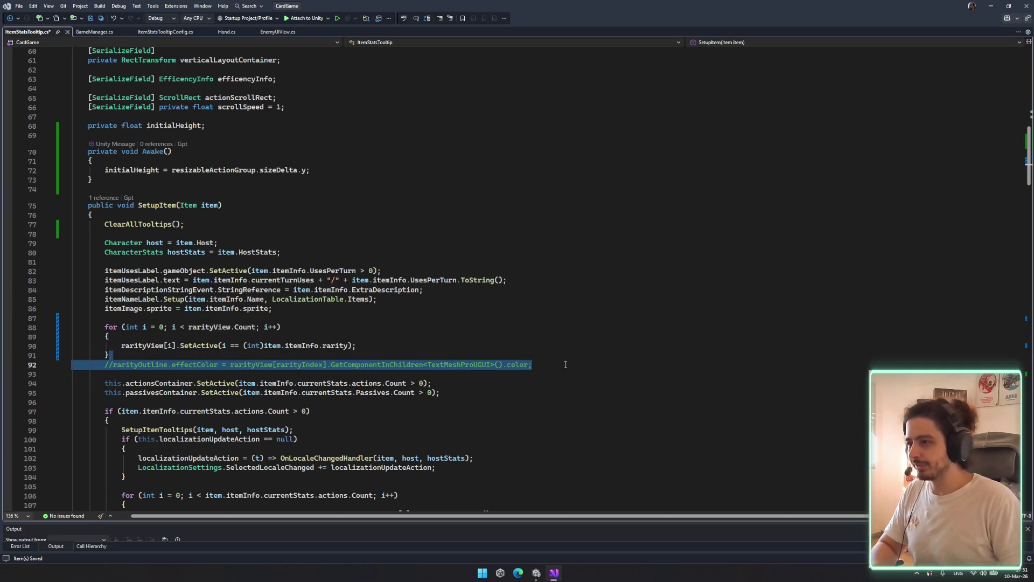
click(116, 365)
key(BackSpace)
key(BackSpace)
key(Return)
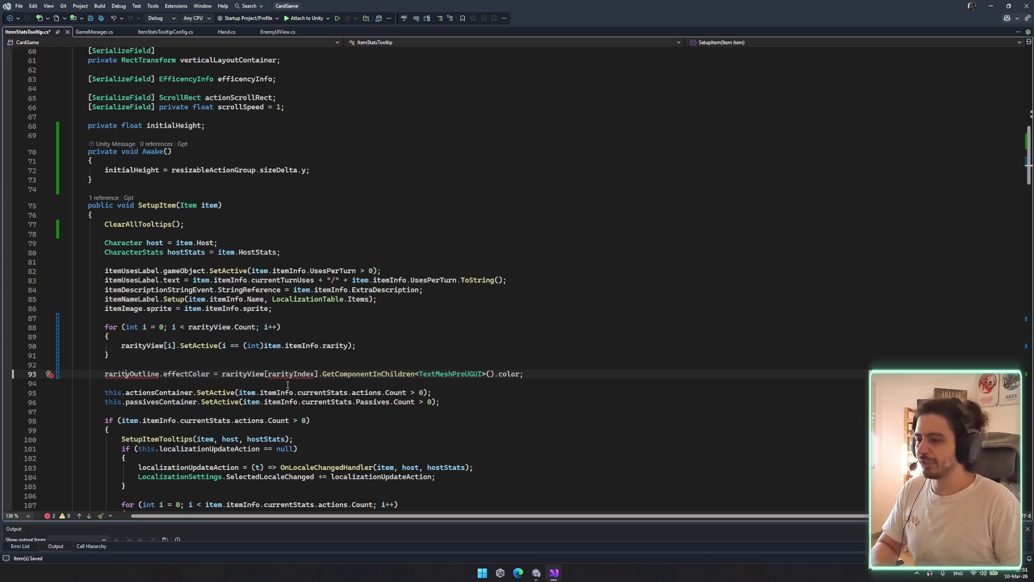
key(ctrl+z)
key(ctrl+z)
key(ctrl+z)
key(ctrl+s)
key(Return)
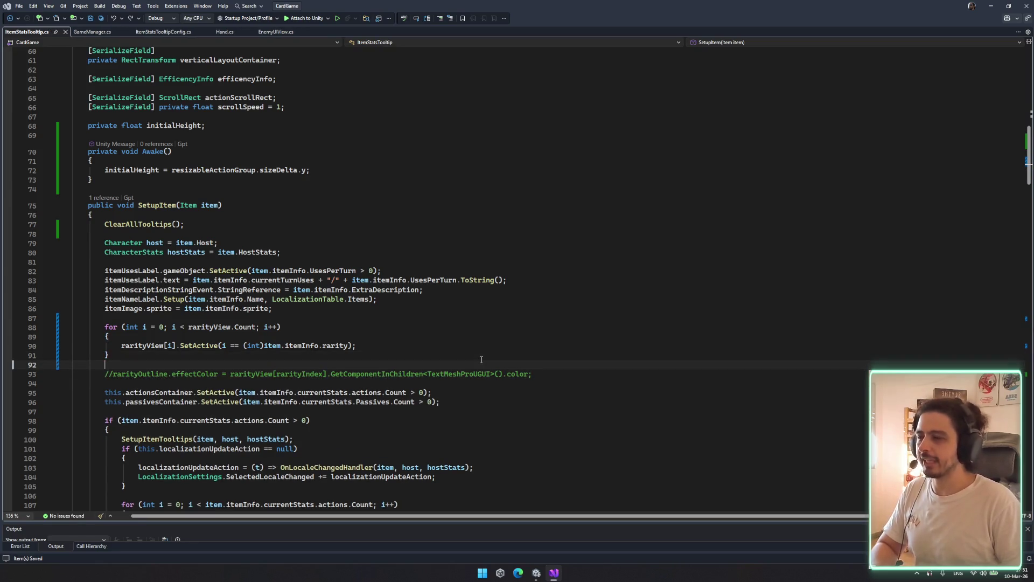
click(523, 354)
scroll(541, 327, down, 4)
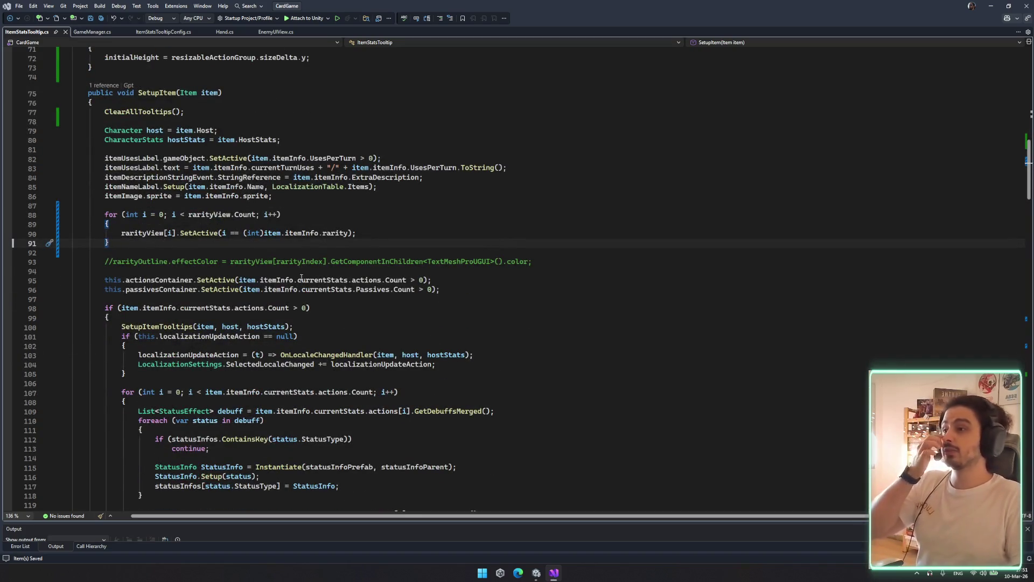
Scroll through ItemStatsTooltip.cs and search the file for 'energy'
scroll(302, 277, down, 4)
scroll(312, 226, up, 3)
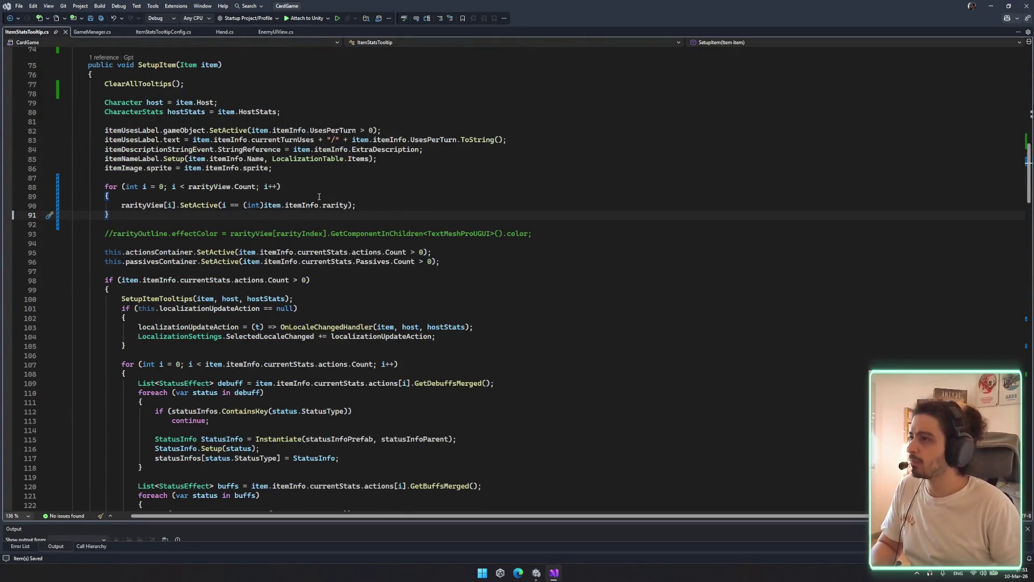
scroll(318, 197, down, 6)
scroll(314, 172, down, 5)
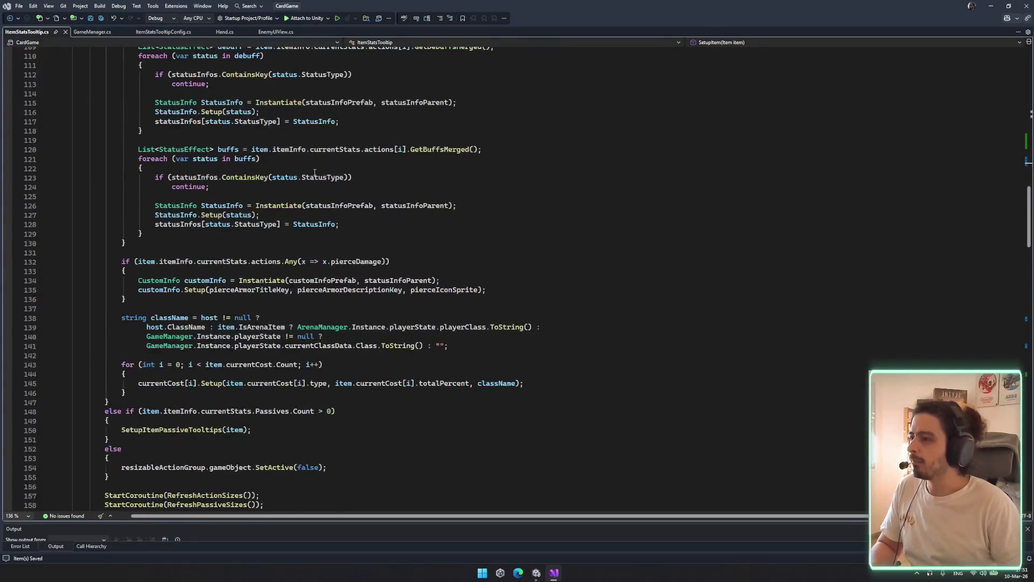
scroll(314, 173, down, 6)
scroll(241, 280, down, 5)
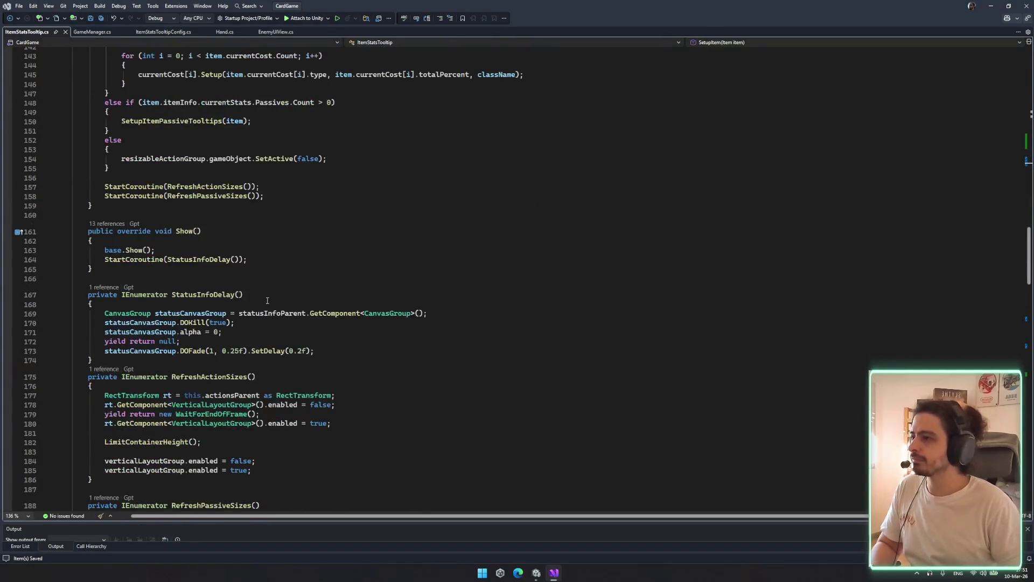
scroll(275, 311, up, 15)
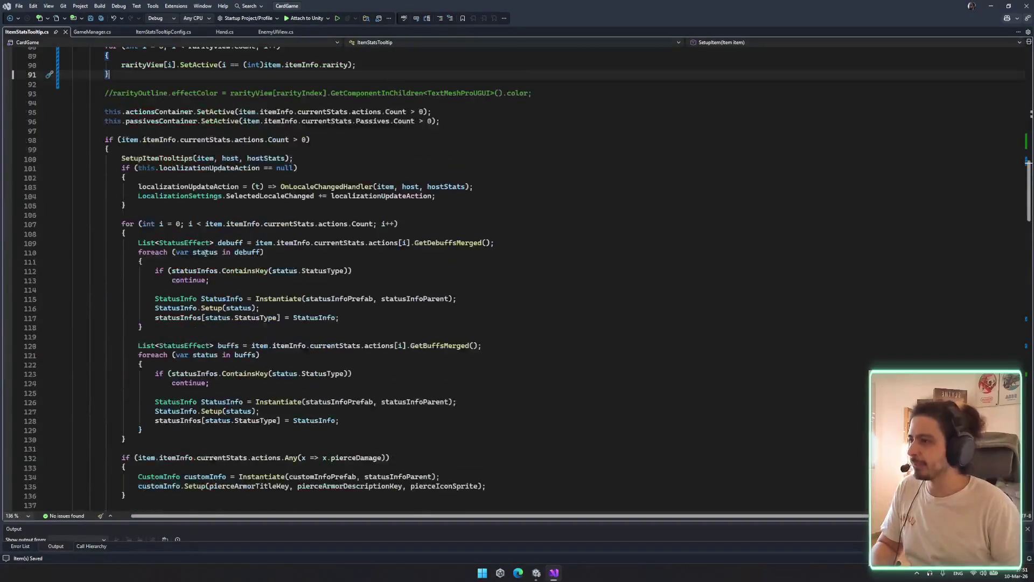
scroll(100, 262, down, 5)
drag(99, 272, 283, 404)
key(ctrl+f)
text(energy)
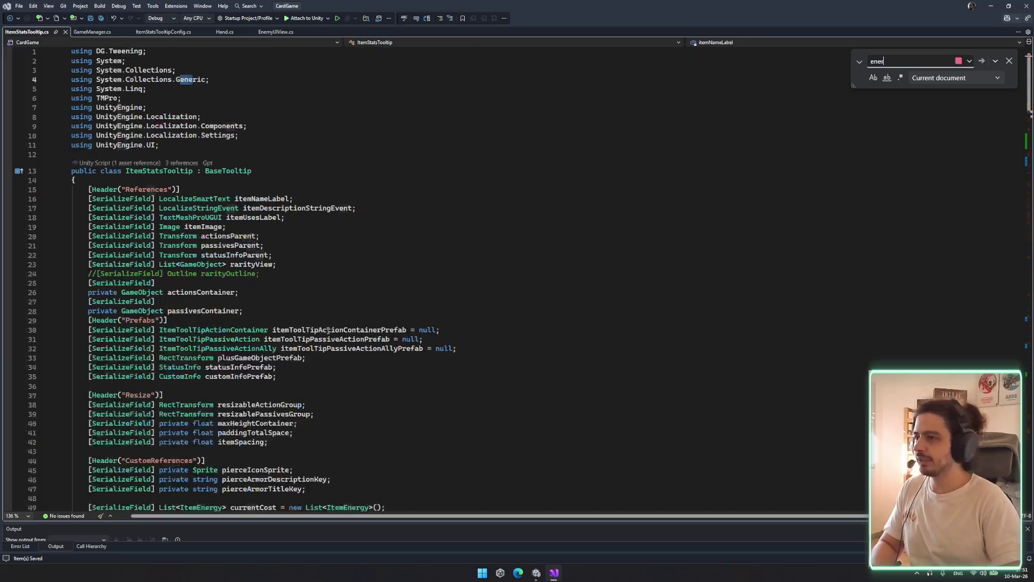
Search for currentCost and go to the loop calling currentCost[i].Setup
double_click(259, 278)
key(ctrl+f)
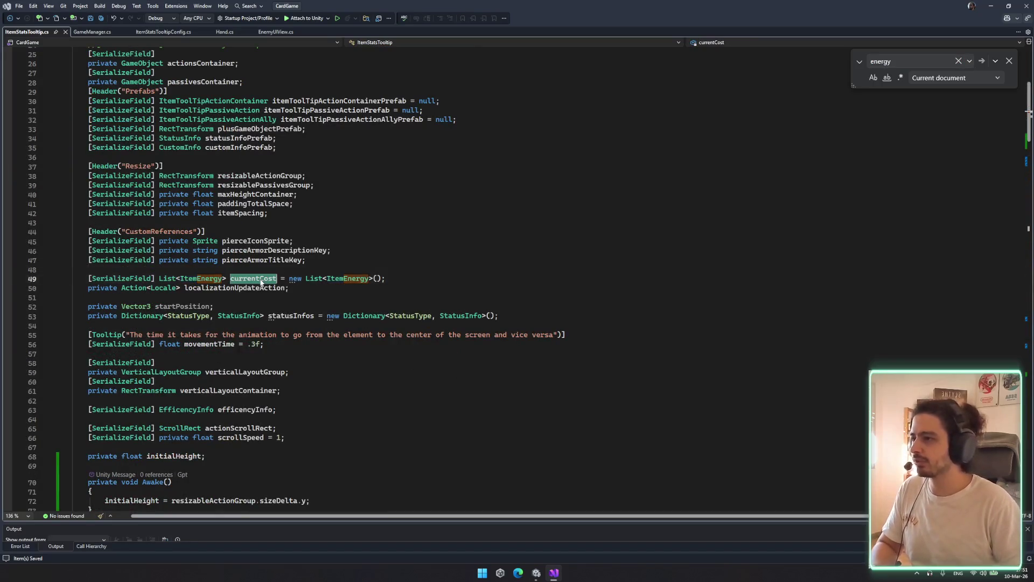
key(Return)
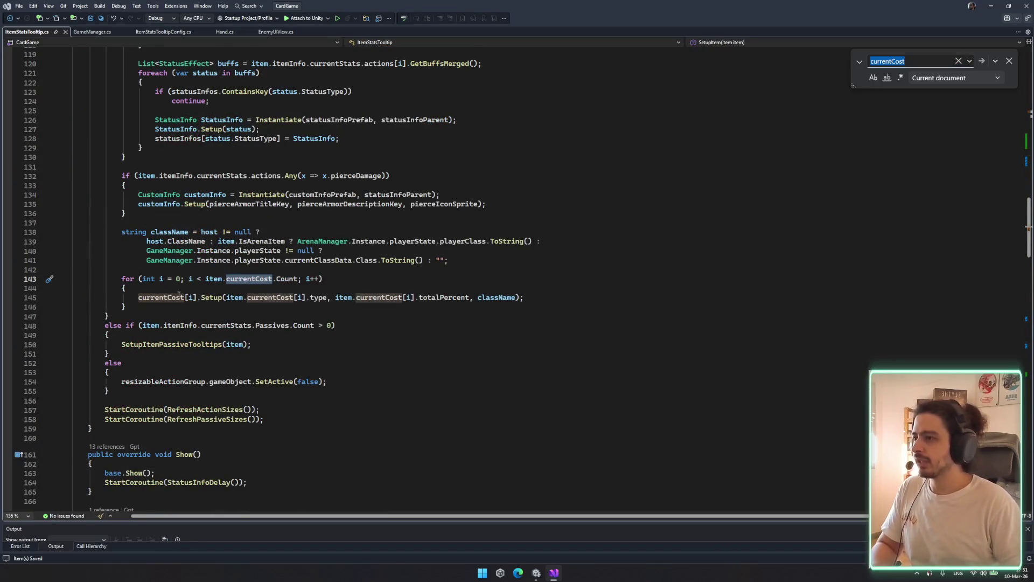
click(474, 297)
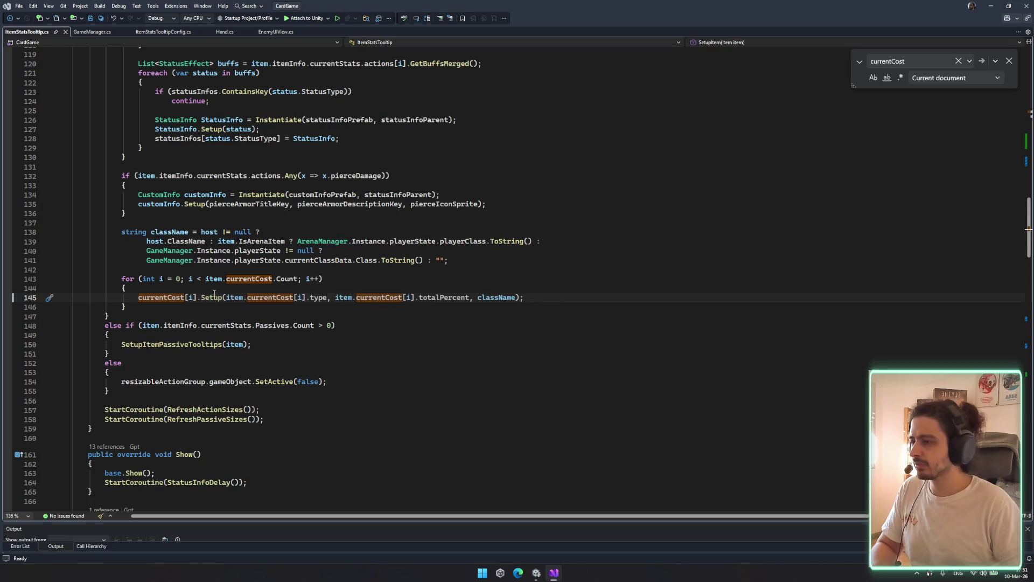
drag(71, 279, 127, 307)
click(203, 297)
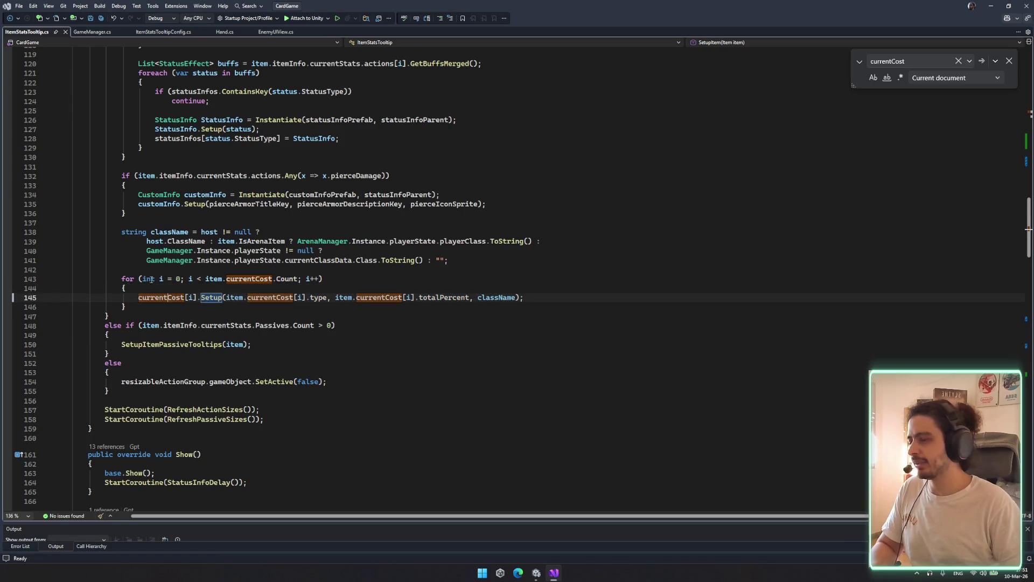
click(249, 279)
click(168, 297)
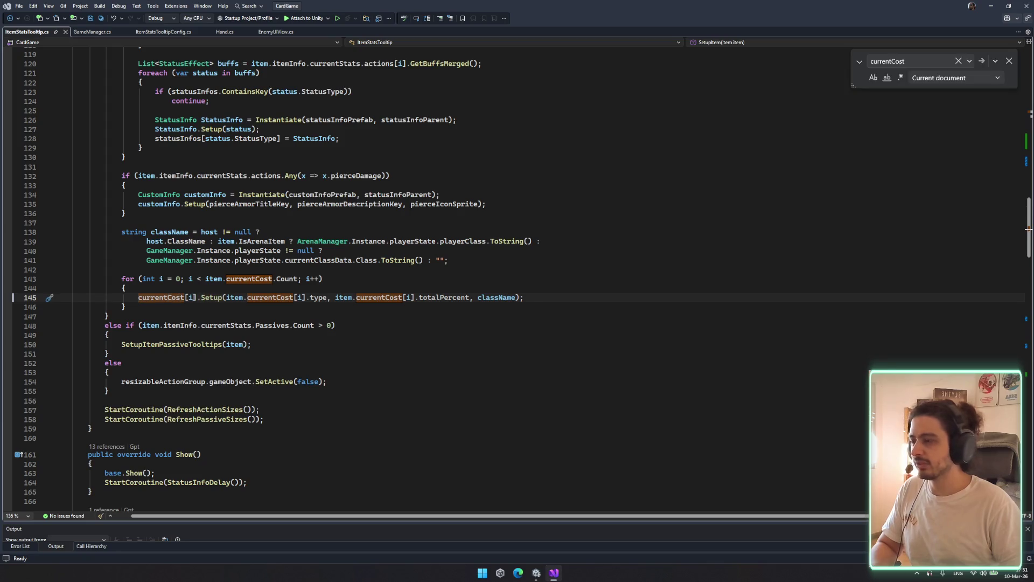
click(249, 269)
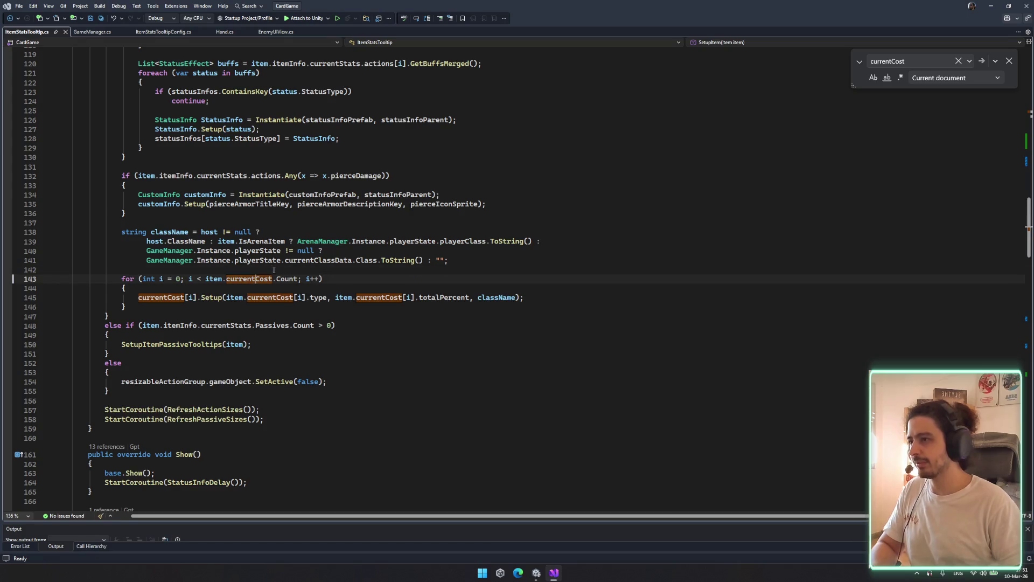
Add a new for loop above the old one, bounded by currentCost.Count
key(Return)
key(Return)
key(Up)
text(for)
key(Tab)
key(Tab)
double_click(247, 325)
key(ctrl+c)
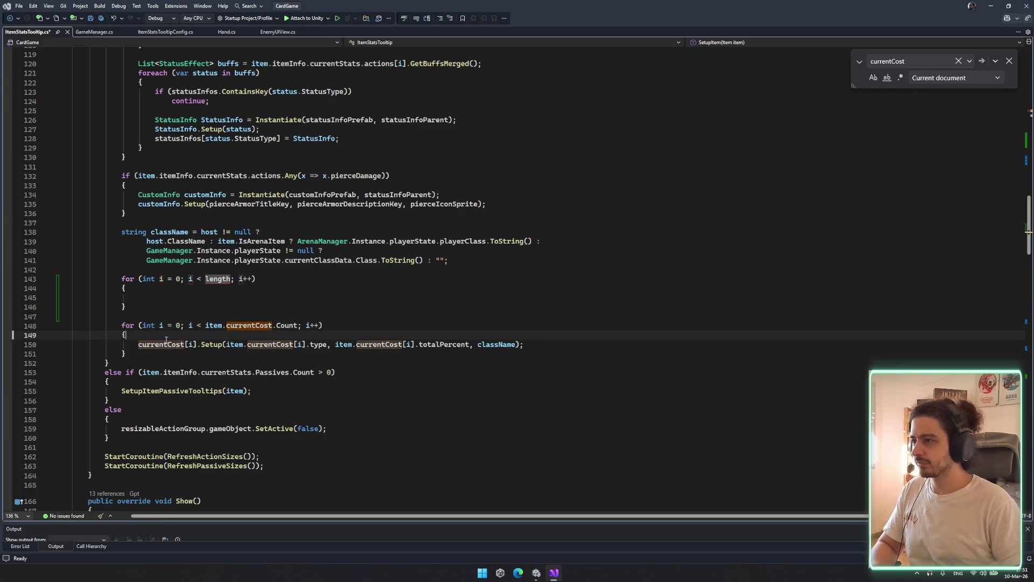
double_click(216, 278)
key(ctrl+v)
text(.Count)
key(ctrl+s)
Move the Setup call from the old loop into the new loop's body
key(ctrl+x)
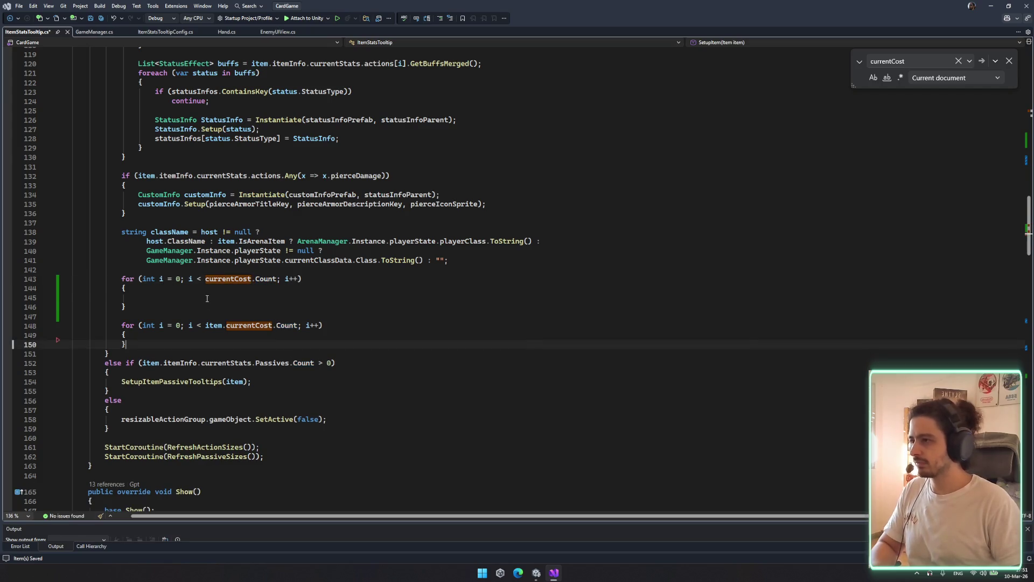
key(Up)
key(Up)
key(Up)
key(ctrl+v)
key(ctrl+x)
drag(205, 326, 280, 325)
click(239, 353)
key(Escape)
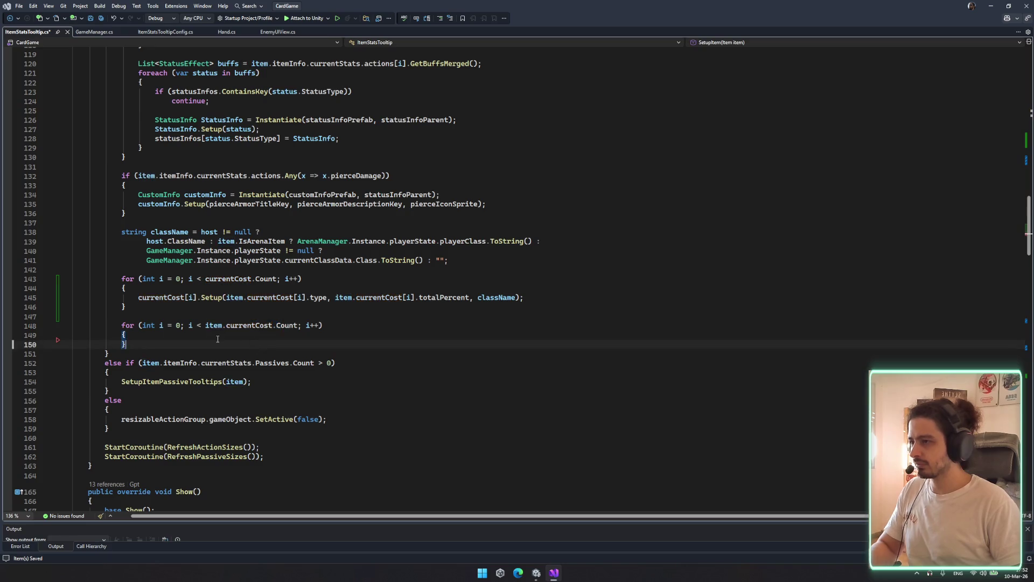
Wrap the Setup call in an if condition using item.currentCost.Count and save
drag(209, 325, 289, 325)
click(249, 297)
key(ctrl+Return)
text(if()
drag(206, 335, 300, 337)
key(ctrl+c)
click(151, 297)
key(ctrl+v)
text(<=)
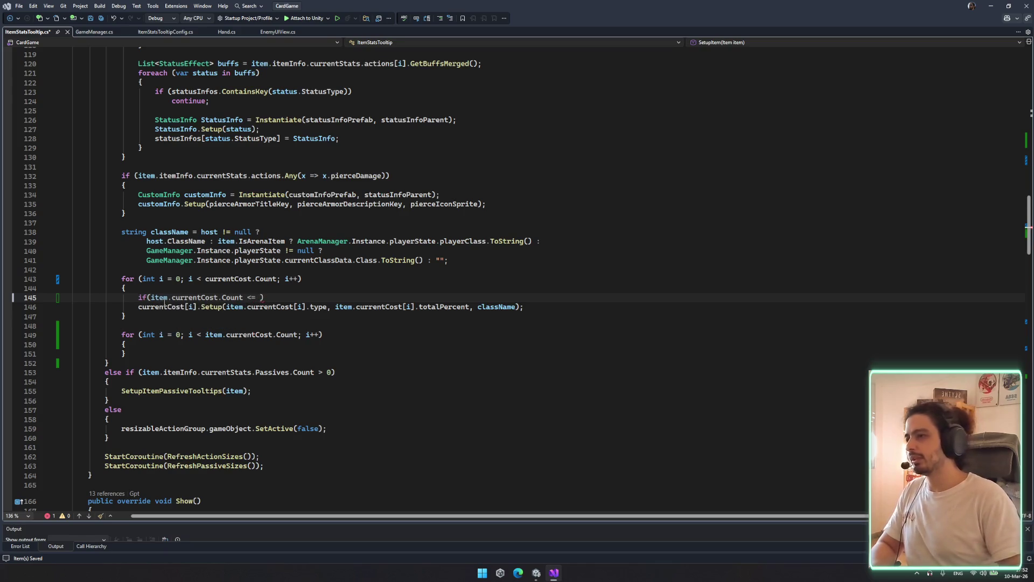
text(i)
key(ctrl+s)
Correct the condition to i < item.currentCost.Count and indent Setup under it
click(136, 306)
click(232, 297)
click(258, 297)
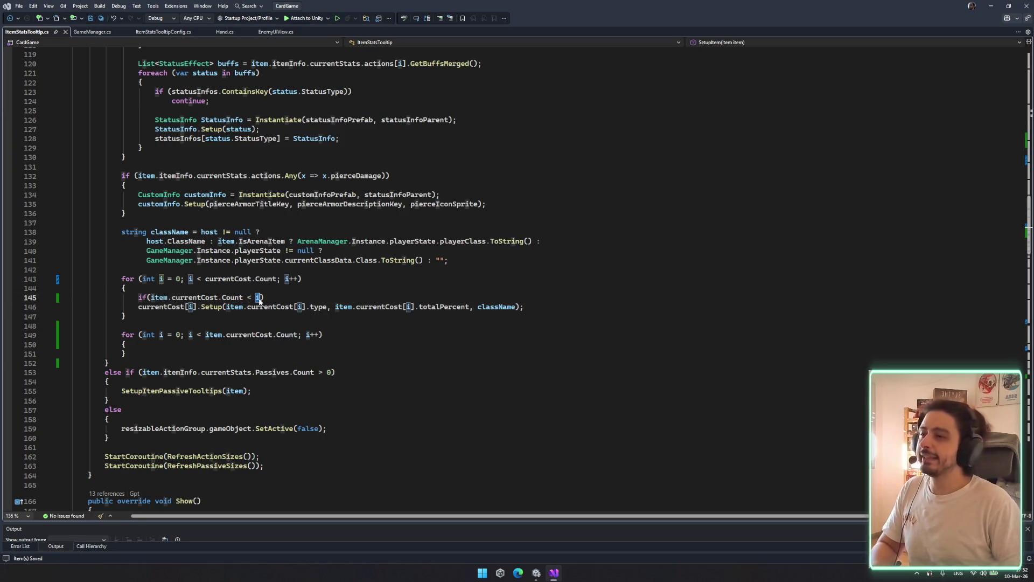
key(BackSpace)
text(i <)
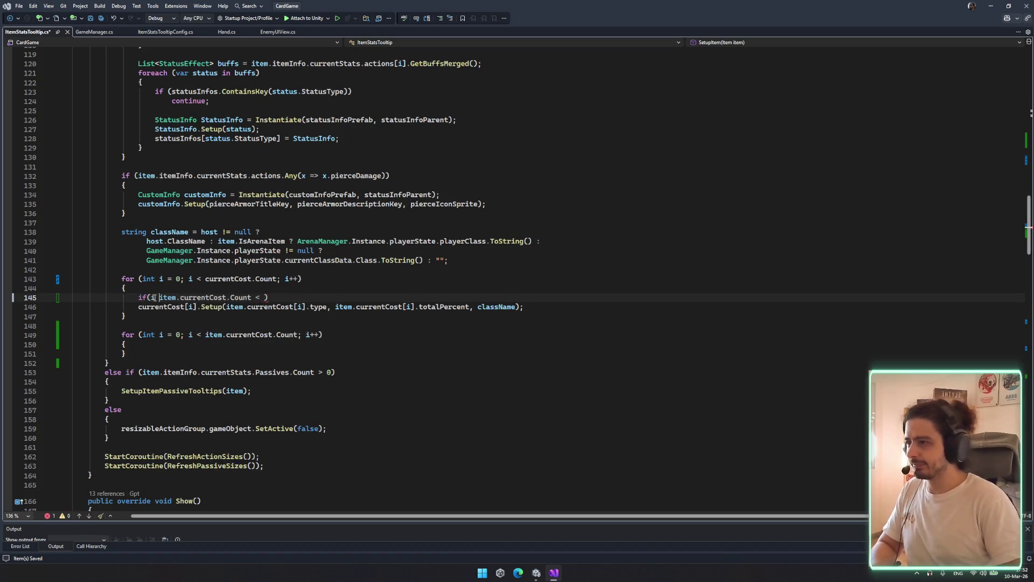
click(265, 300)
key(BackSpace)
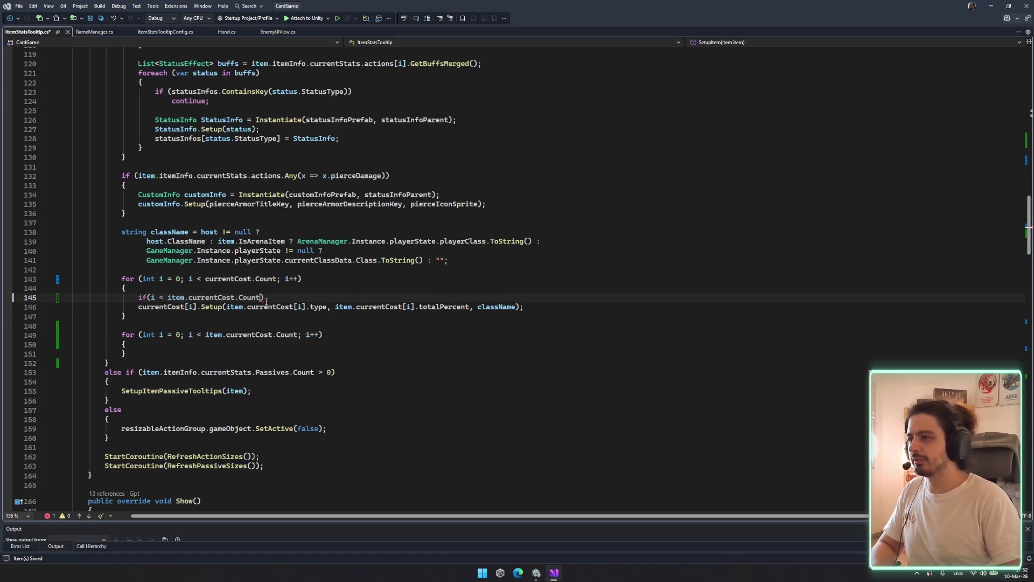
click(139, 307)
key(Tab)
Add an else branch calling currentCost[i].gameObject.SetActive(false);
key(Return)
text(lse)
key(Return)
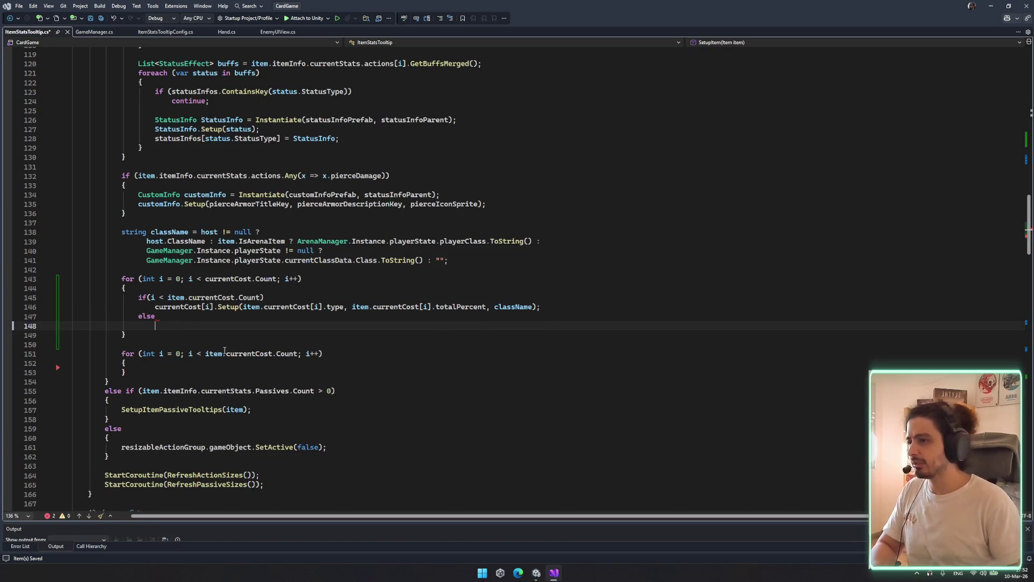
drag(155, 305, 213, 306)
key(ctrl+c)
click(202, 324)
key(ctrl+v)
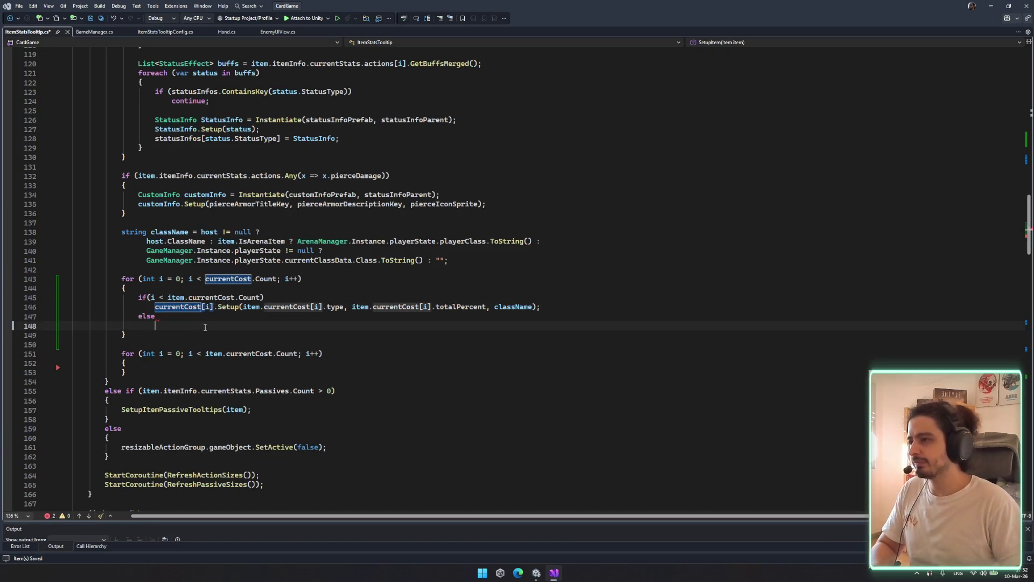
text(gameObject)
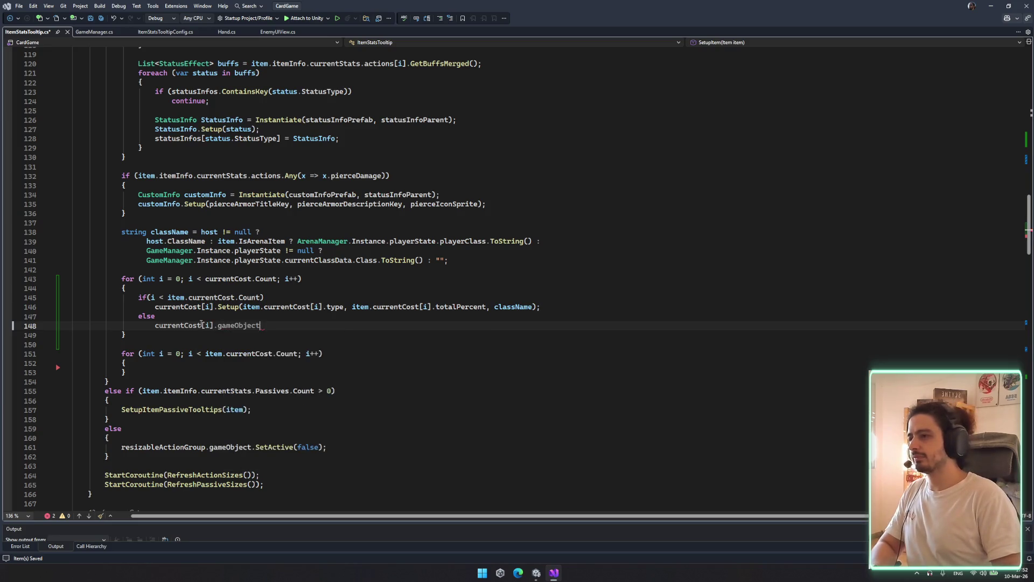
text(.SetActive(false);)
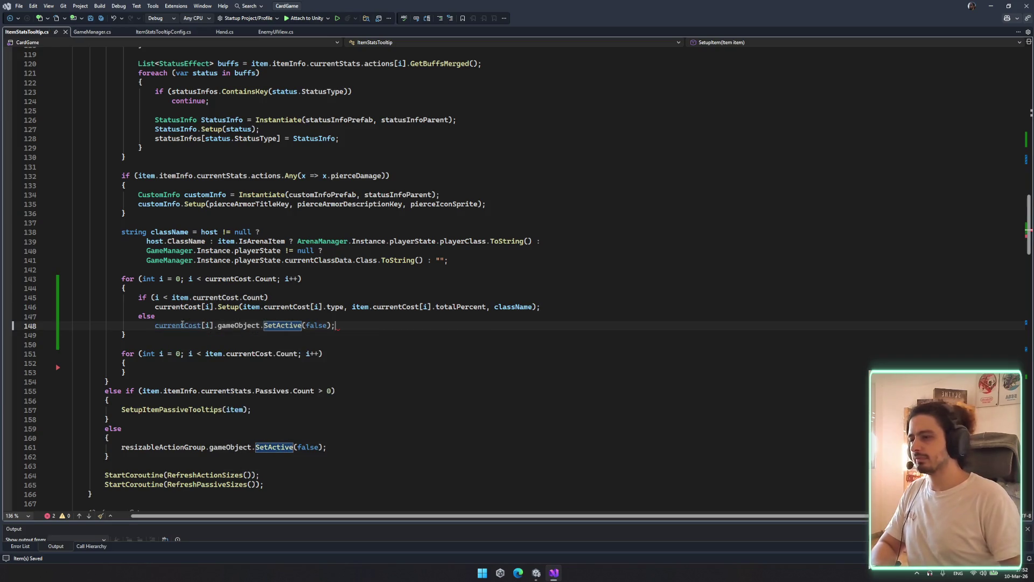
Delete the old cost loop and save the script
drag(123, 345, 261, 365)
key(Delete)
key(ctrl+s)
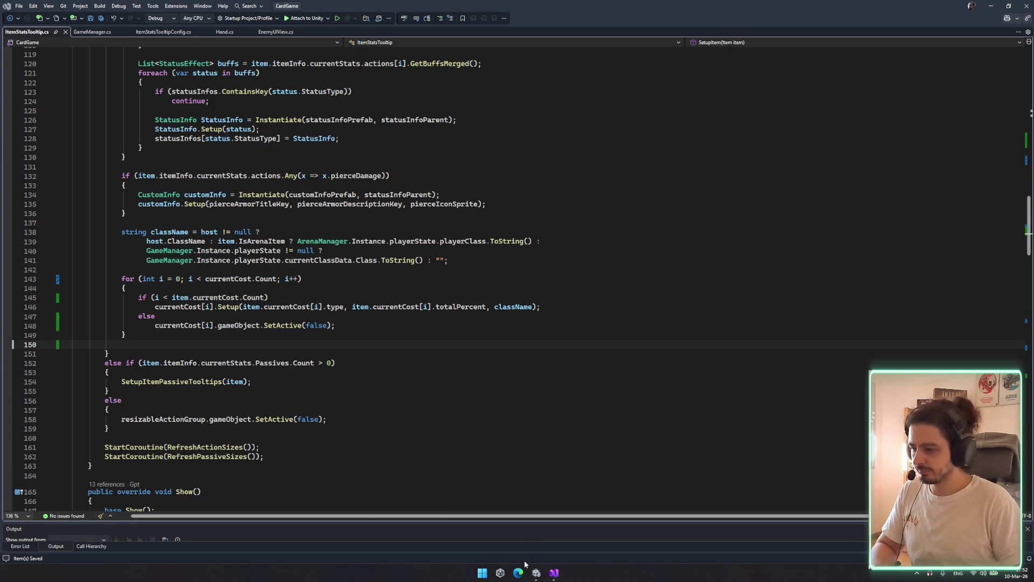
key(alt+Tab)
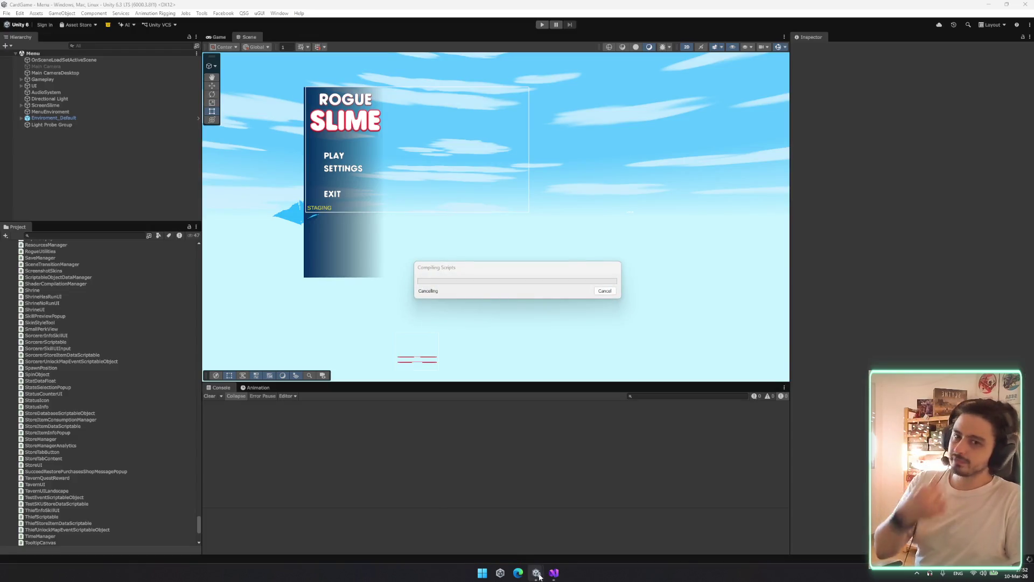
Wait for Unity to finish compiling scripts, then enter Play mode with Ctrl+P
mouse_move(537, 573)
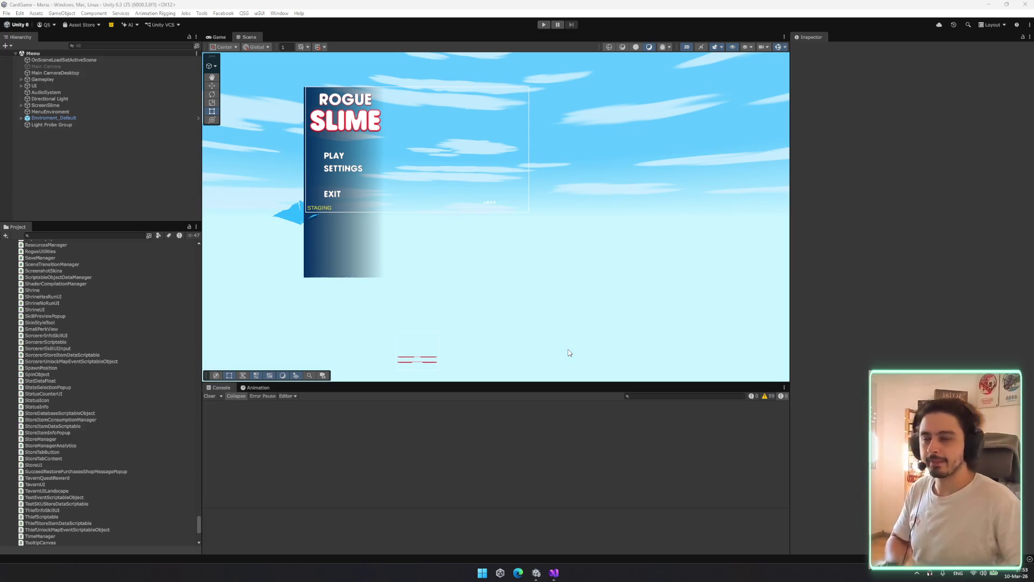
key(ctrl+p)
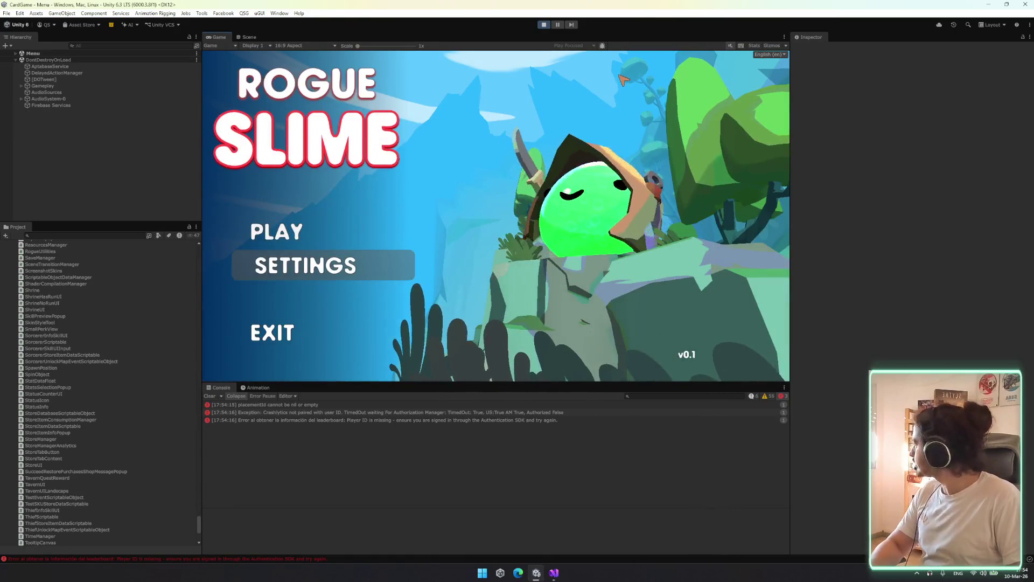
Find DebugManager in the Hierarchy and use its debug panel to launch a test battle
click(94, 45)
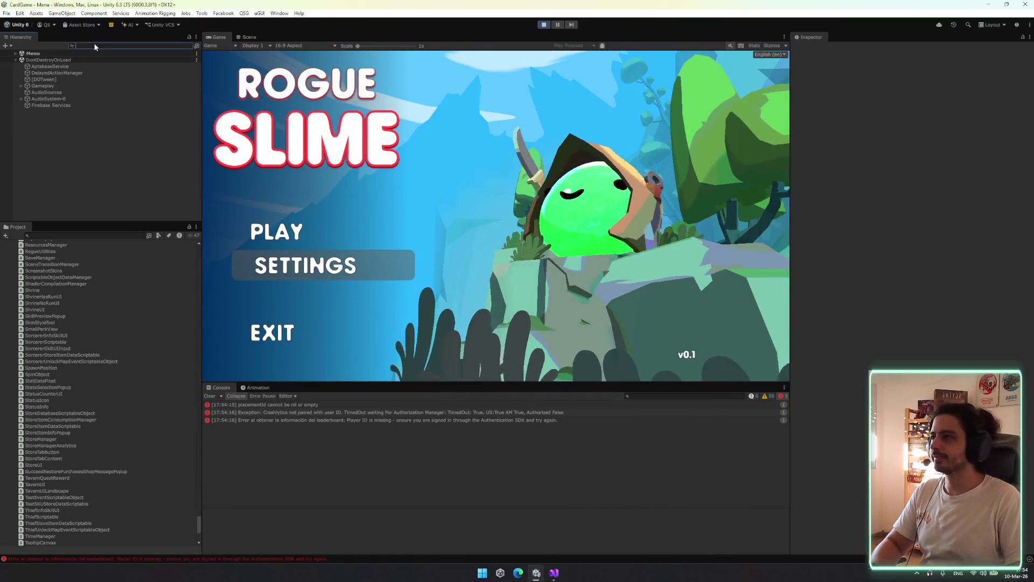
text(fm)
key(BackSpace)
key(BackSpace)
text(debug)
click(85, 60)
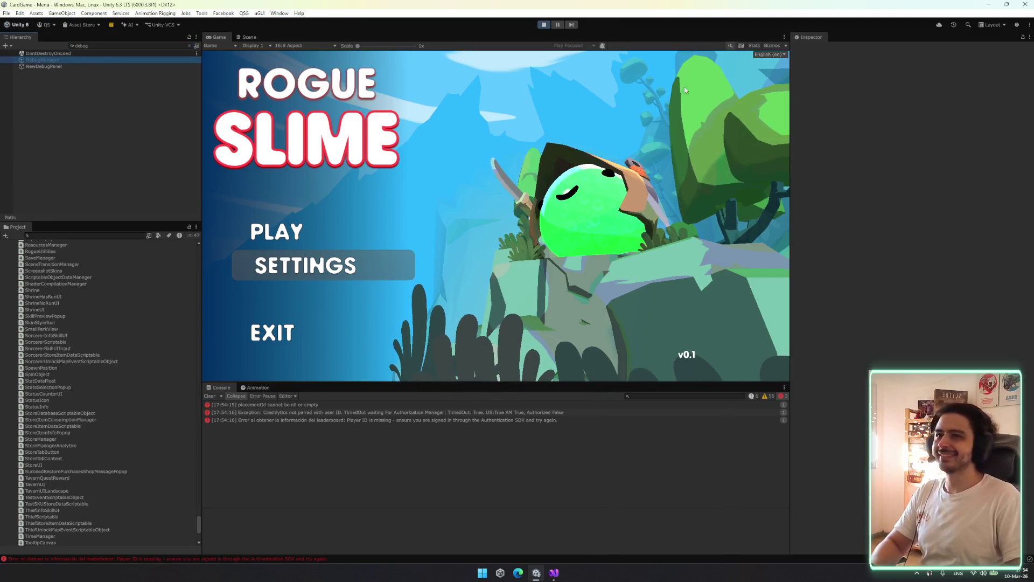
click(813, 49)
click(730, 105)
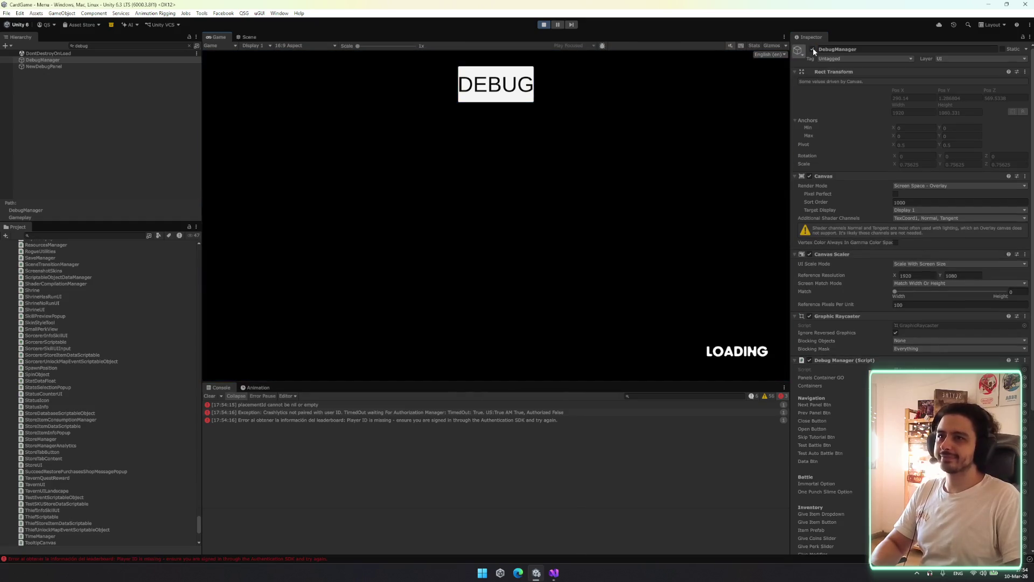
click(812, 49)
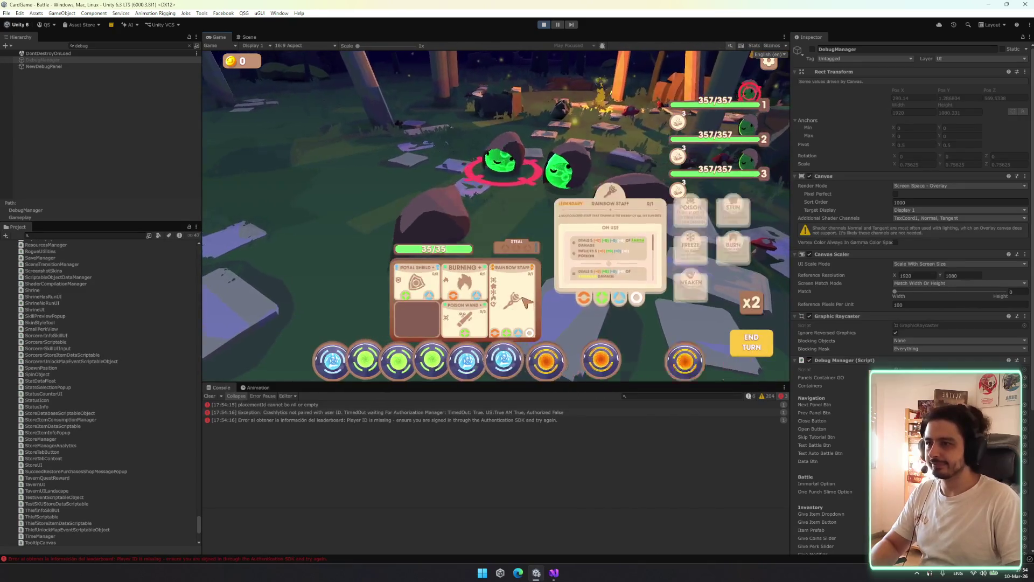
Maximize the Game view so the battle fills the editor
mouse_move(463, 322)
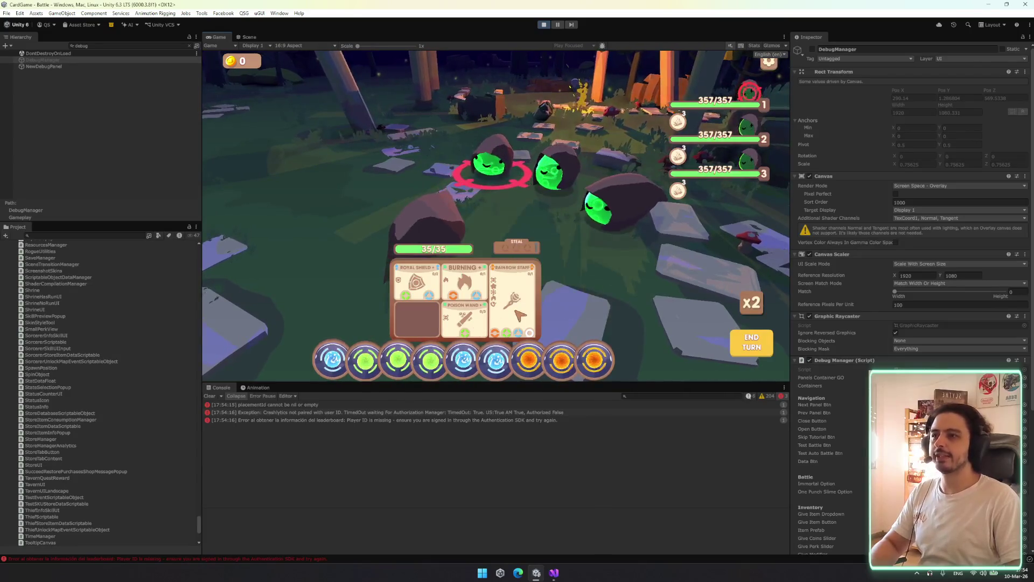
mouse_move(454, 293)
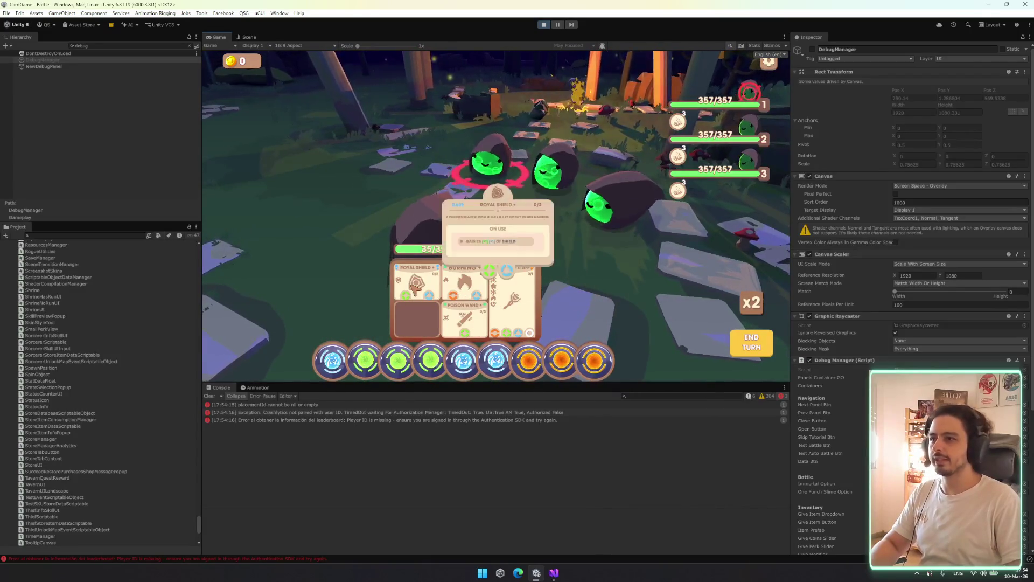
mouse_move(628, 189)
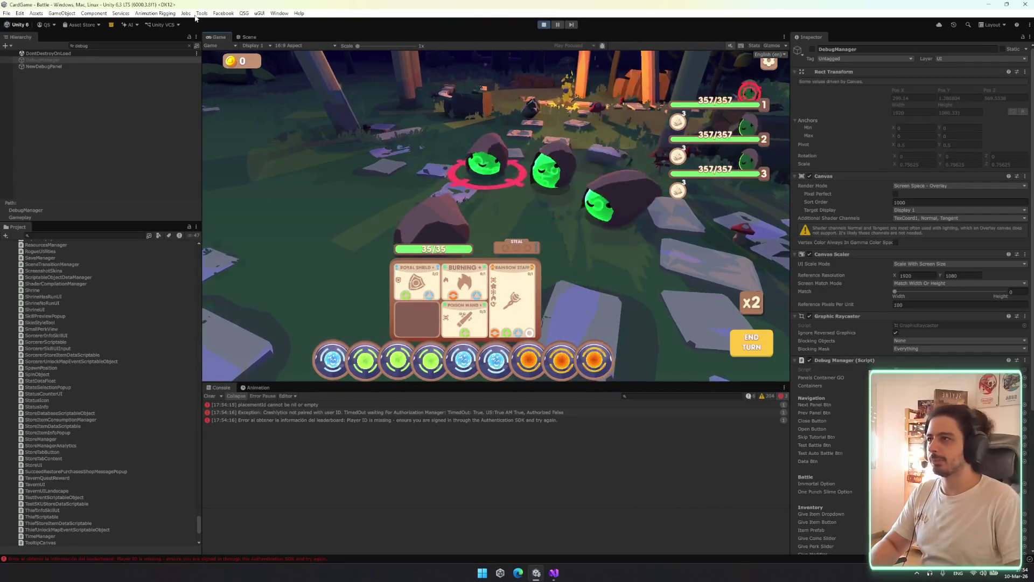
right_click(218, 37)
click(241, 66)
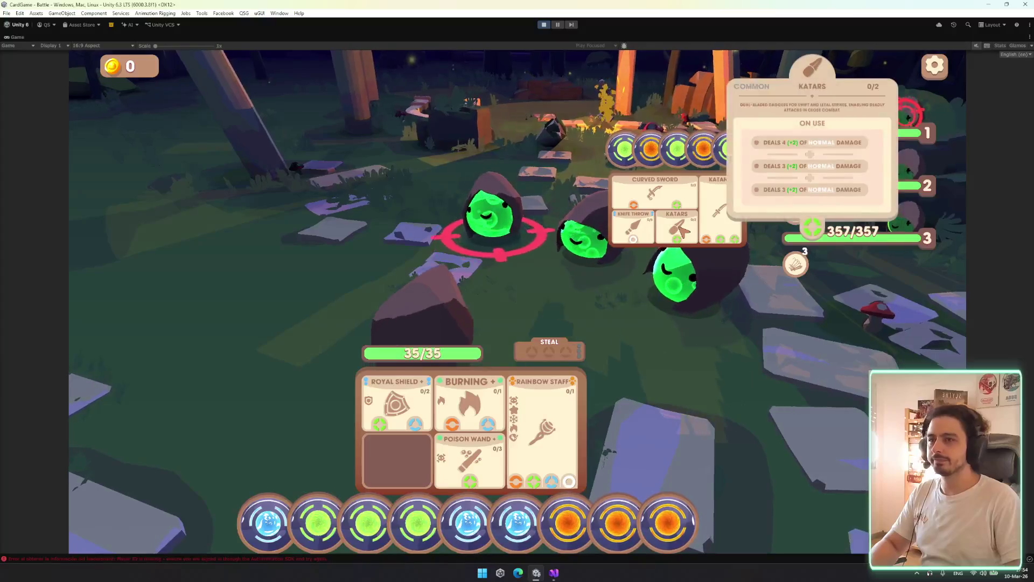
Quit the battle via the settings menu and confirm ending the run
mouse_move(649, 231)
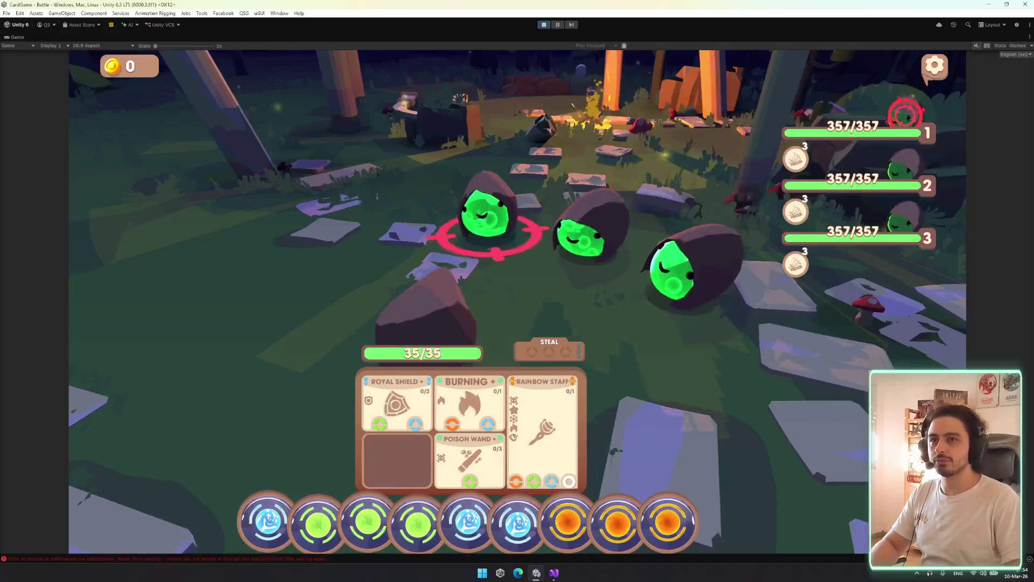
key(Escape)
click(536, 489)
click(560, 360)
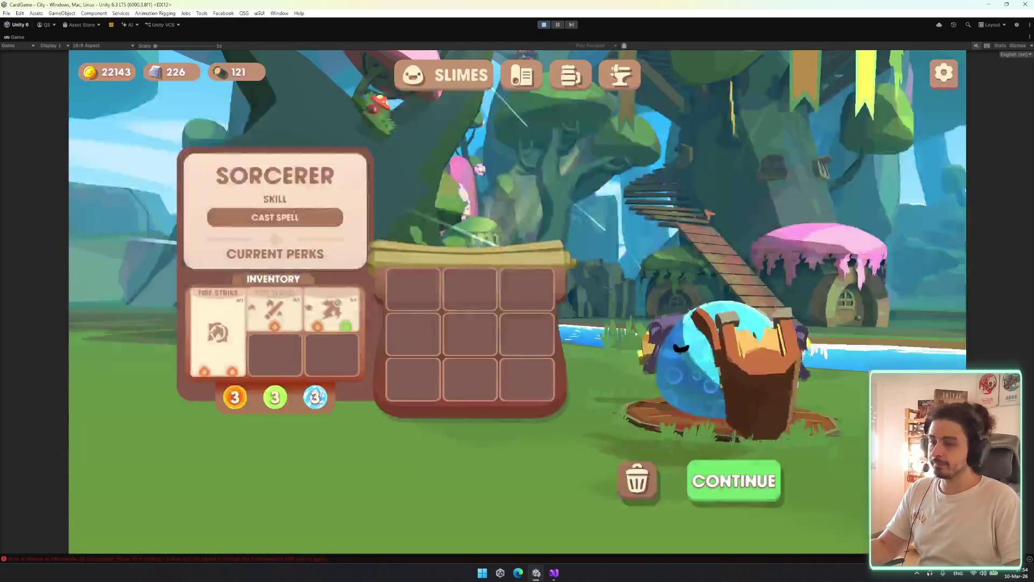
Browse the Tavern quest board, return to Slimes, and continue into a new run
mouse_move(280, 308)
mouse_move(212, 334)
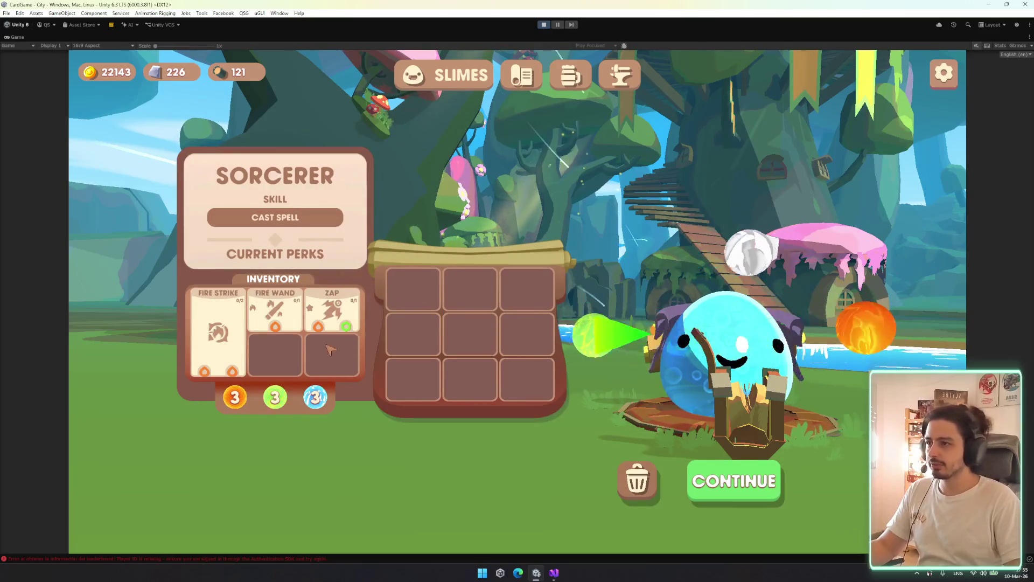
mouse_move(289, 220)
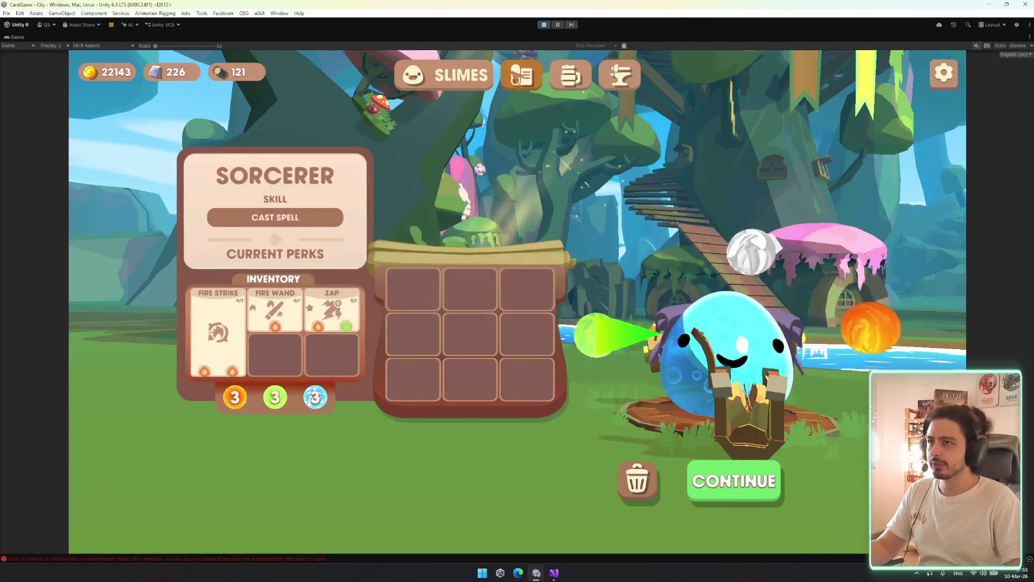
click(514, 76)
click(515, 77)
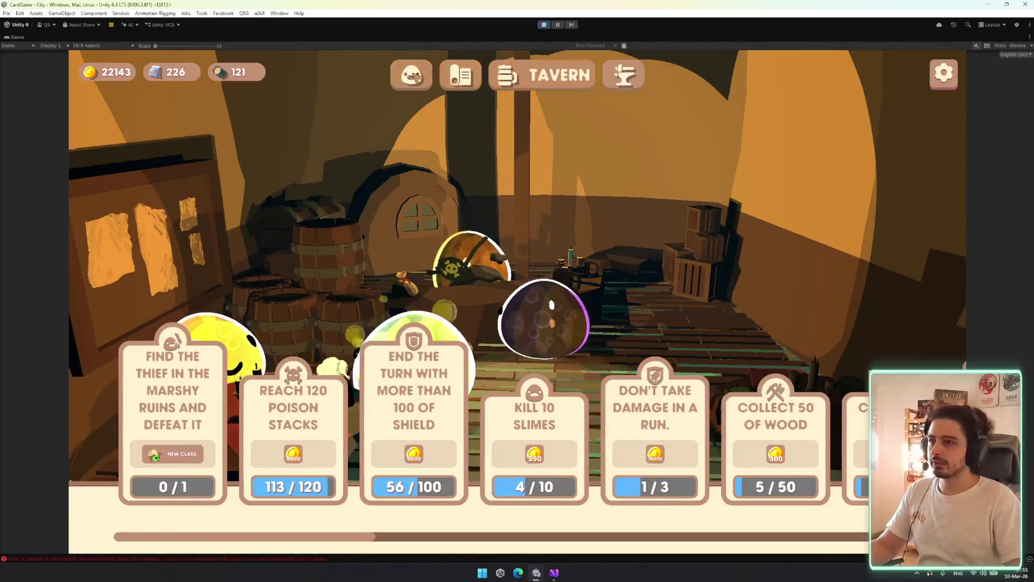
click(412, 75)
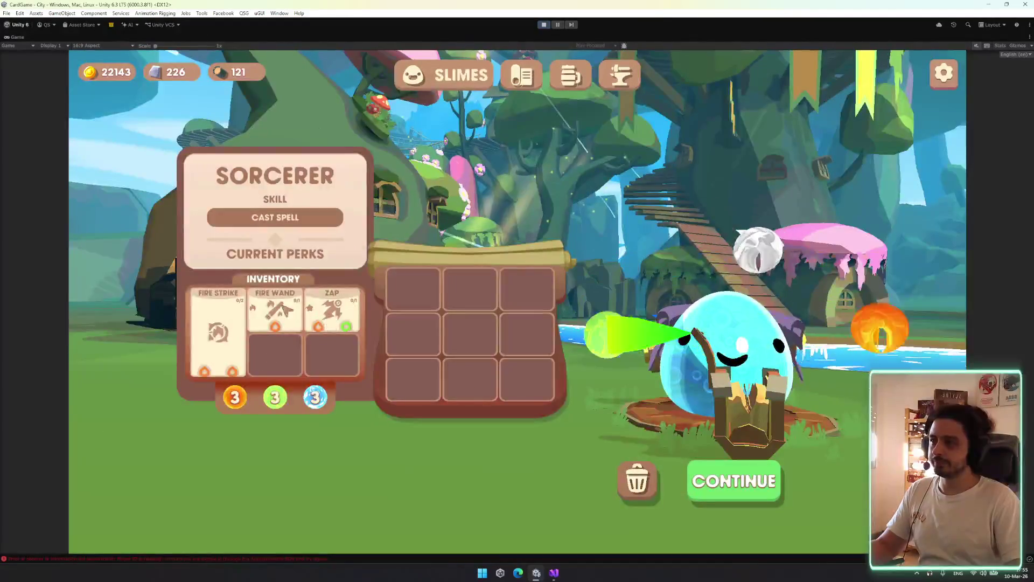
click(734, 476)
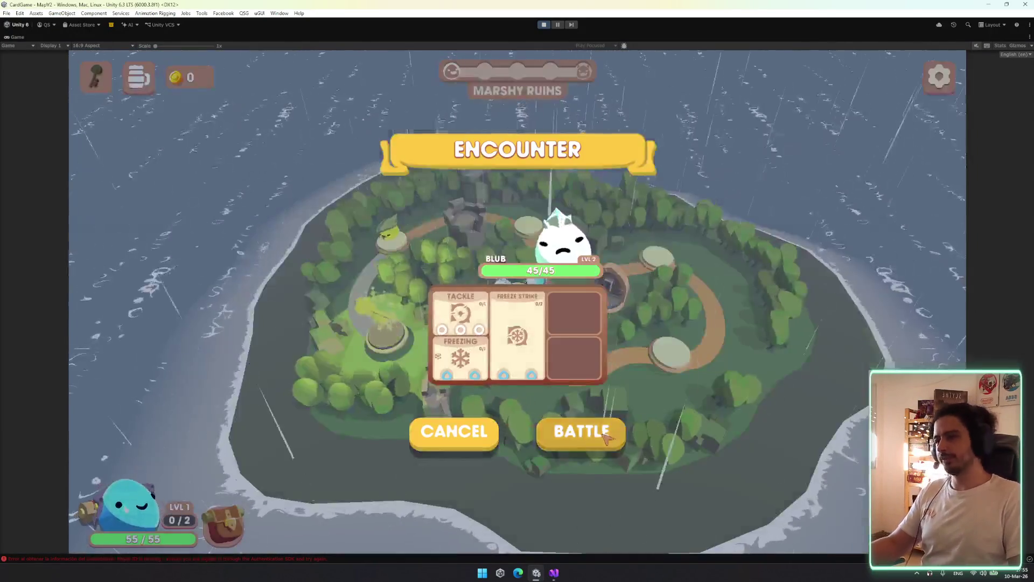
Beat Blub using orbs on Fire Wand, Fire Strike and Cast Spell, then stash Freeze Strike
click(619, 431)
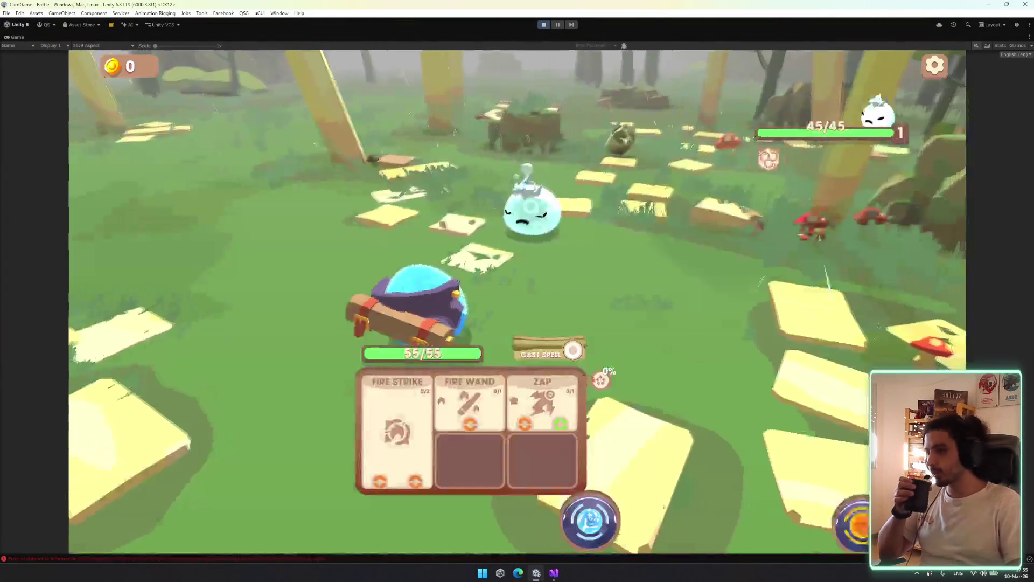
mouse_move(576, 358)
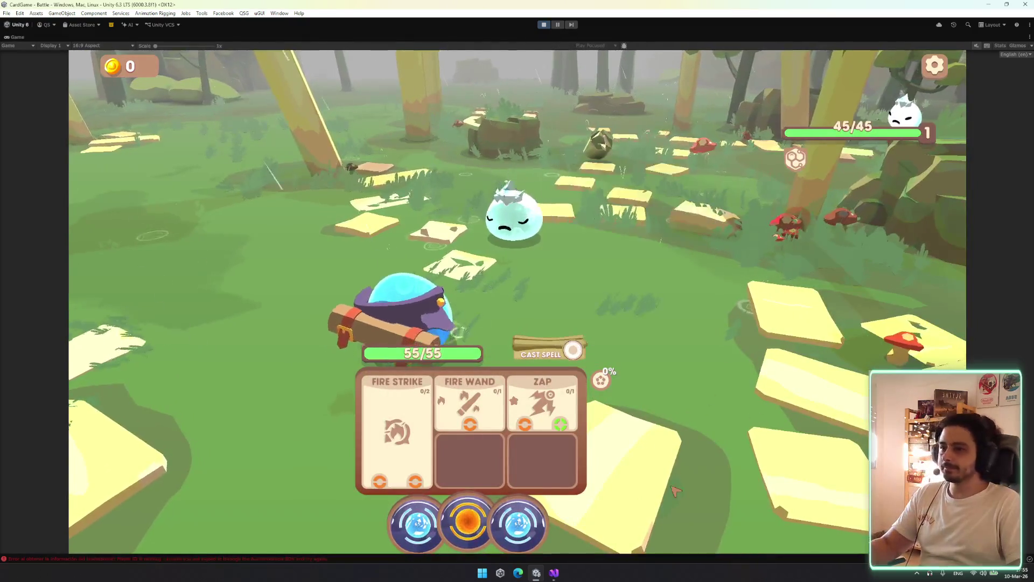
click(469, 533)
click(603, 491)
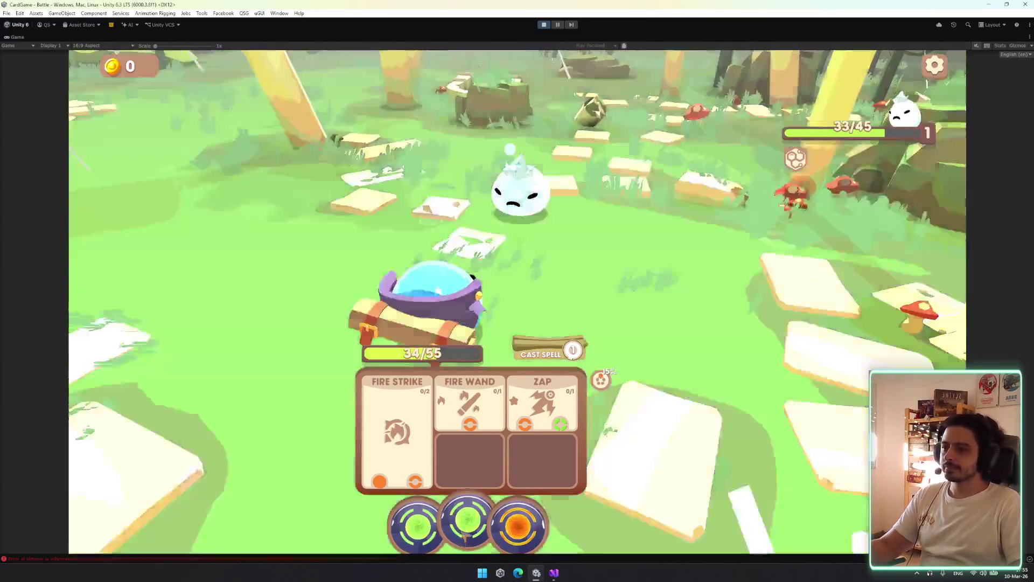
drag(518, 525, 415, 481)
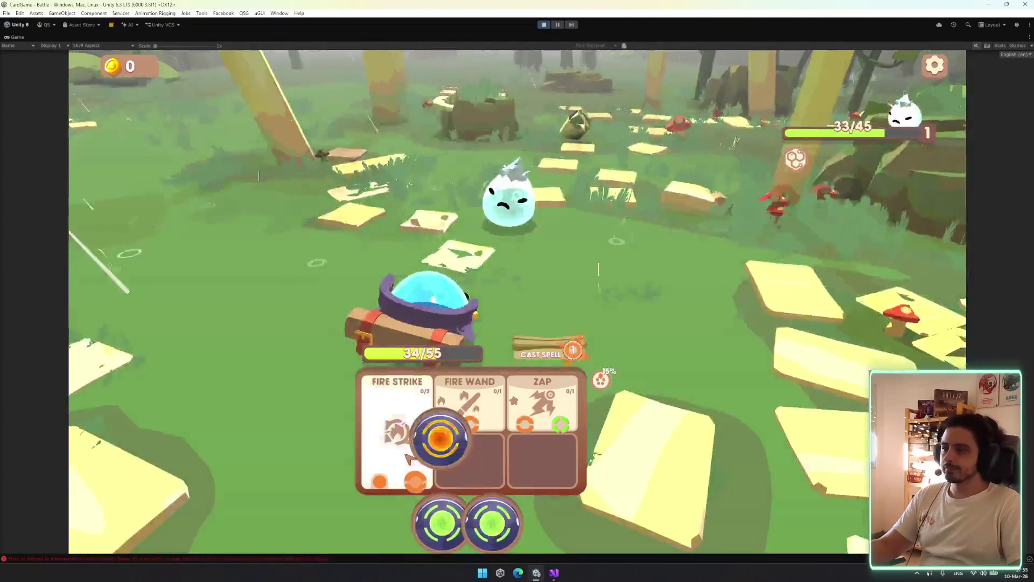
mouse_move(511, 521)
mouse_down()
mouse_move(665, 370)
mouse_move(575, 319)
mouse_move(577, 329)
mouse_up()
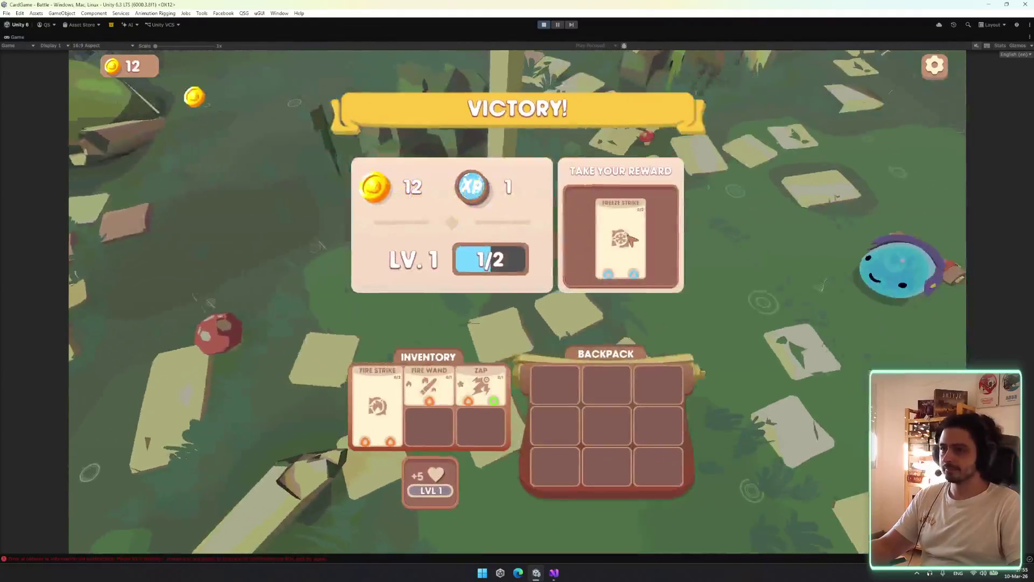
drag(631, 238, 554, 399)
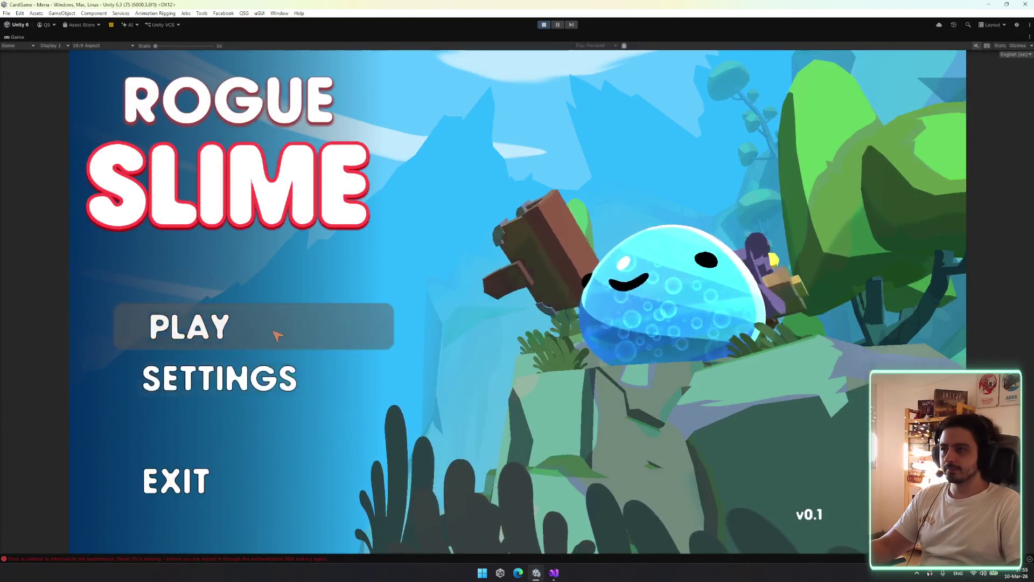
Start playing, continue to the island map, and raise the Sounds volume in Audio settings
click(302, 336)
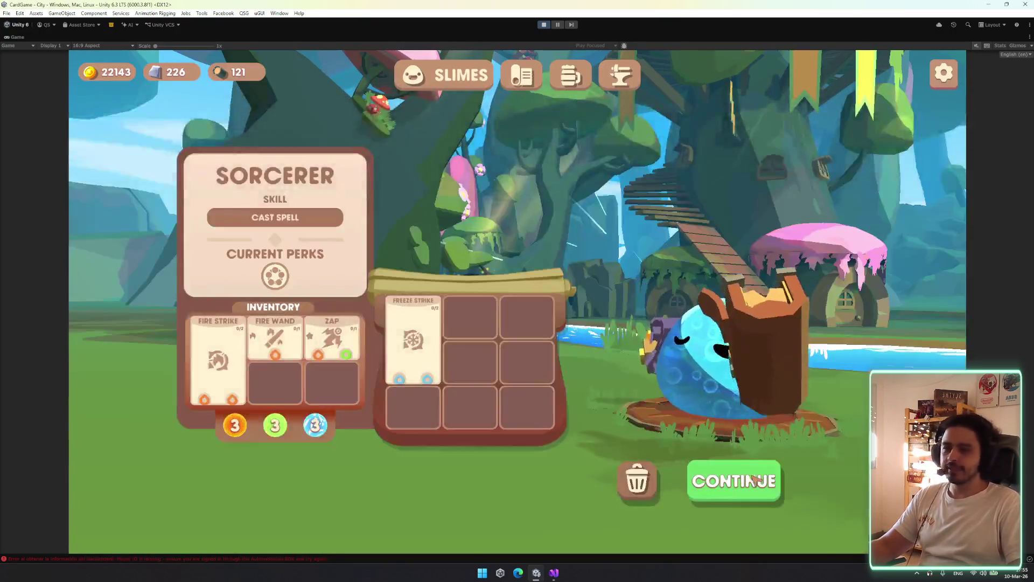
click(757, 478)
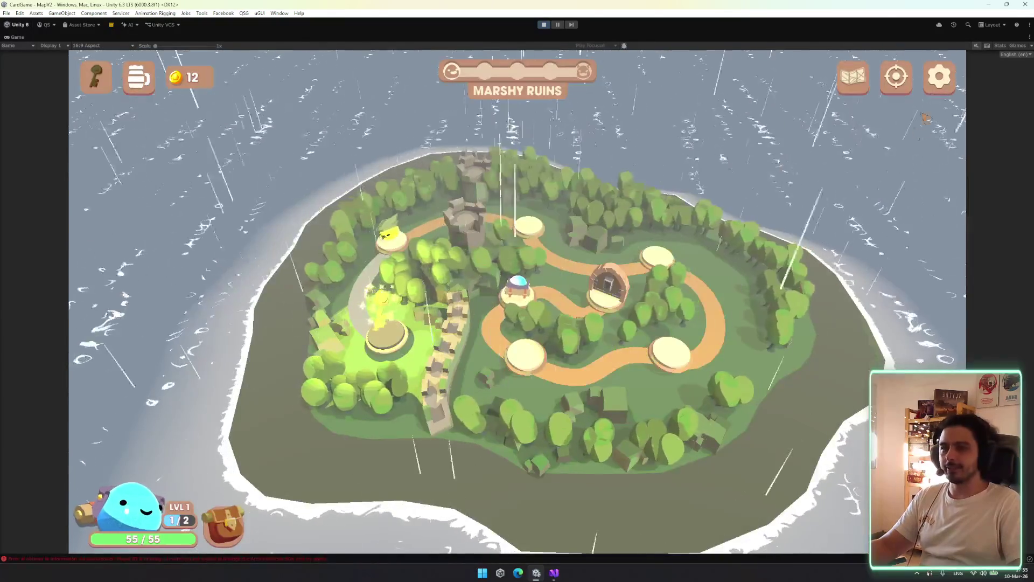
click(939, 76)
click(539, 123)
drag(621, 223, 756, 227)
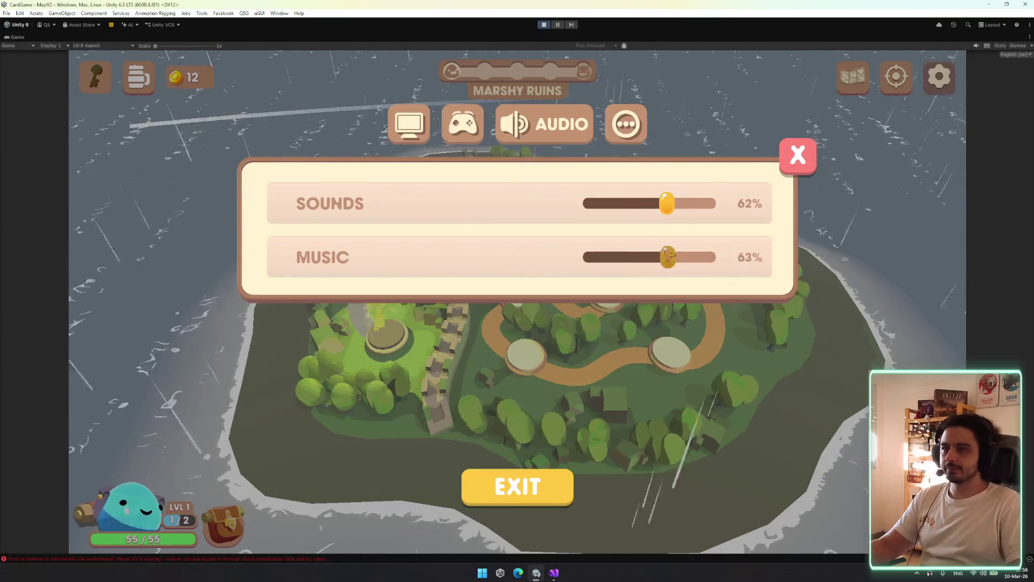
click(787, 158)
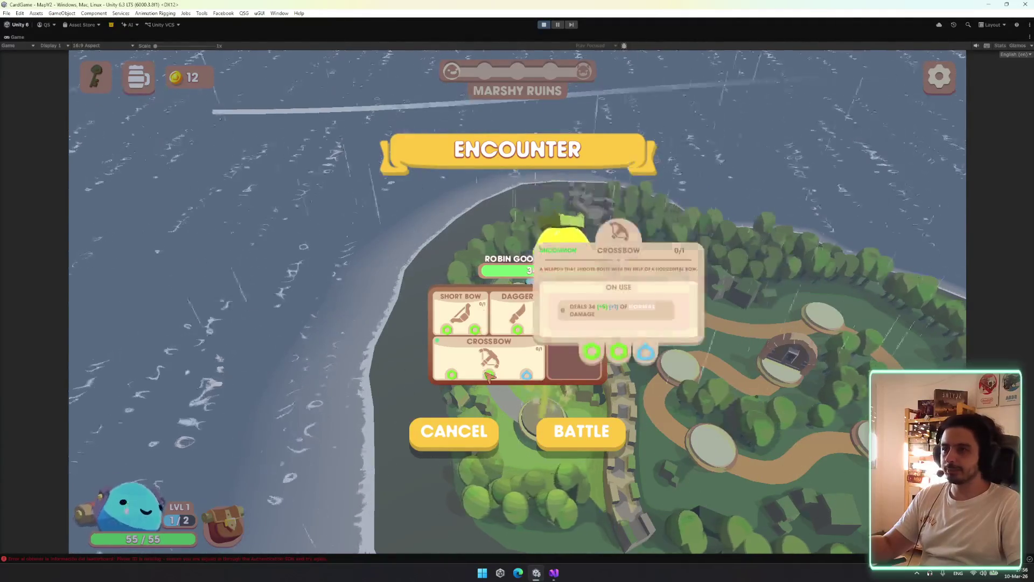
Enter the encounter battle and spend the fire orb on Fire Wand
click(454, 439)
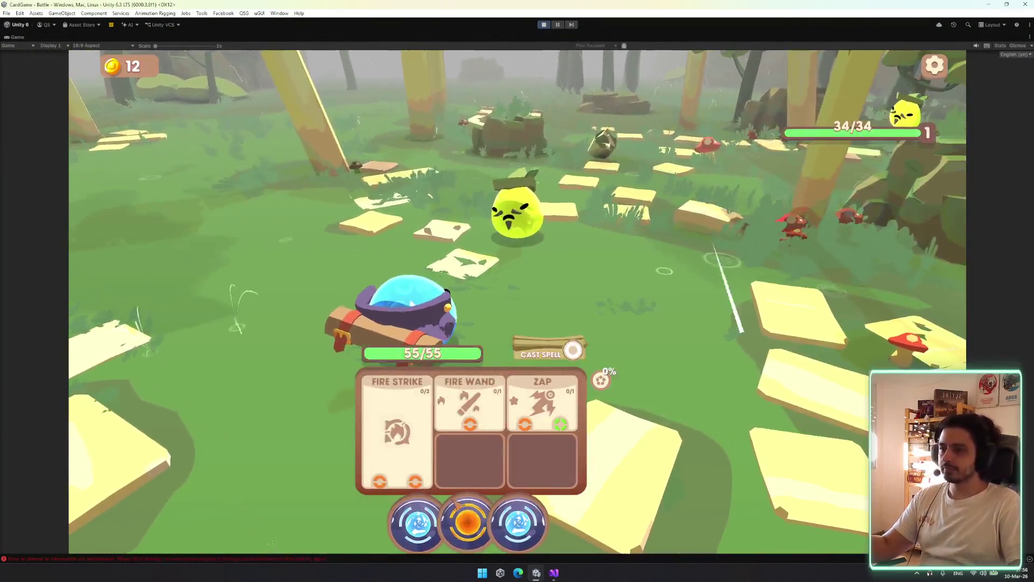
click(456, 504)
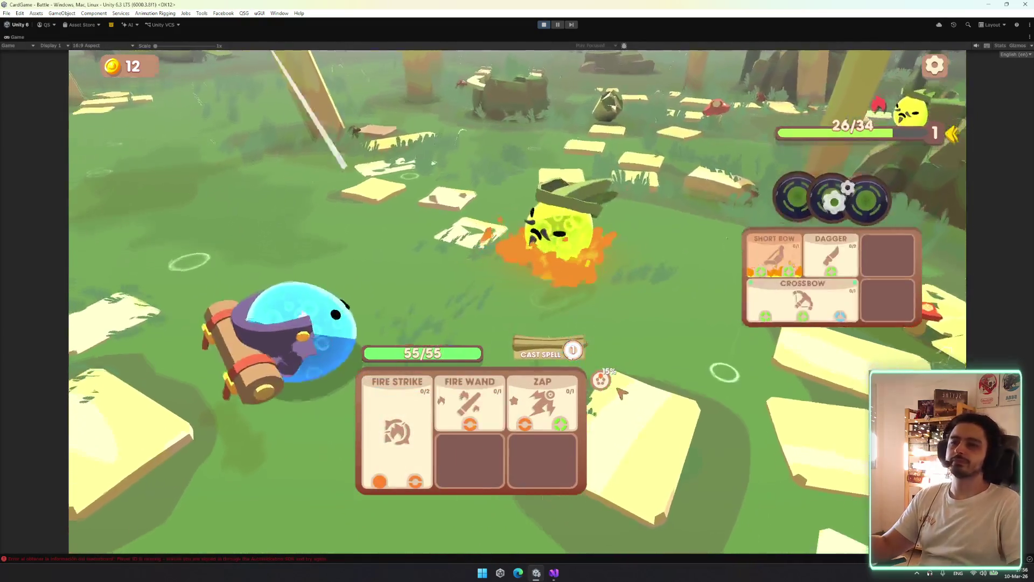
mouse_move(600, 385)
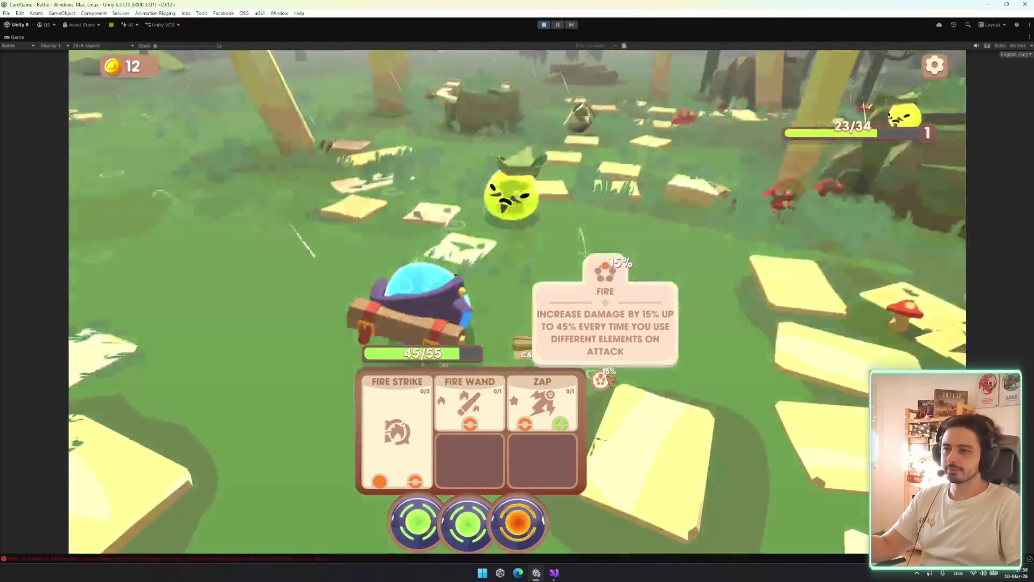
Finish the yellow slime with green and orange orbs on Cast Spell, then store Short Bow
drag(469, 520, 587, 356)
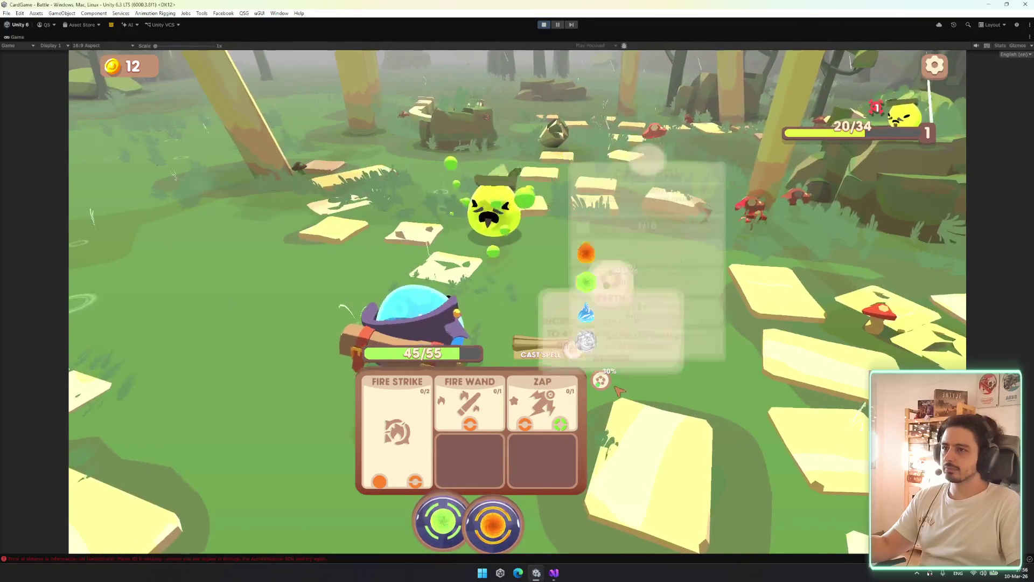
drag(488, 519, 468, 463)
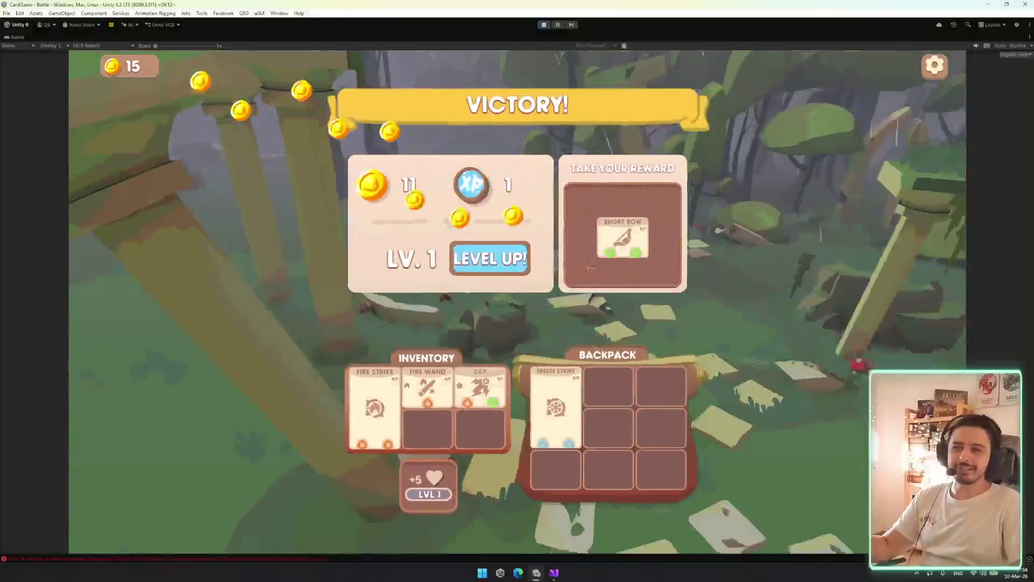
mouse_move(619, 237)
mouse_down()
mouse_move(592, 291)
mouse_move(449, 420)
mouse_up()
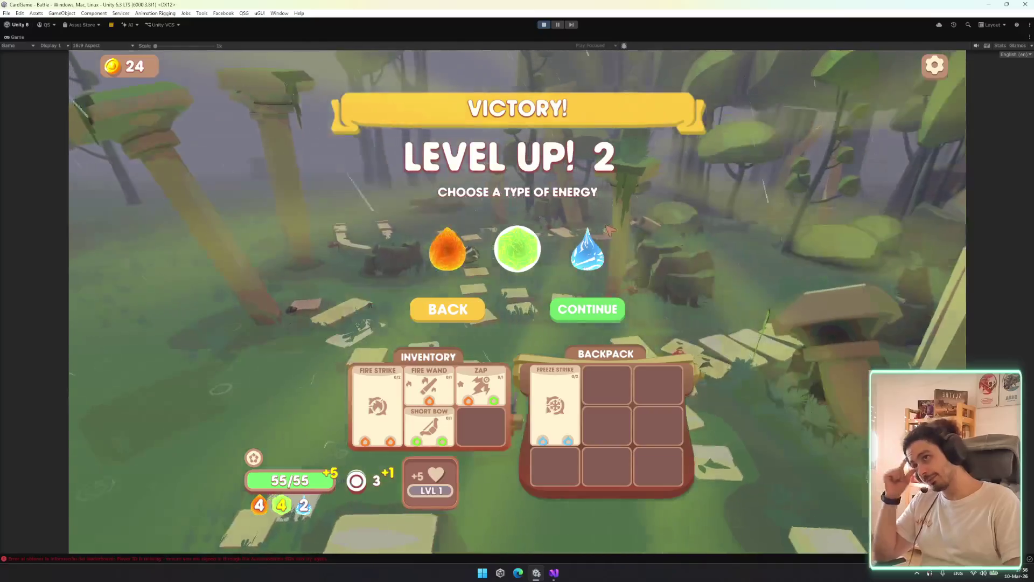
Choose fire instead of water as the new energy type and continue to perks
click(586, 249)
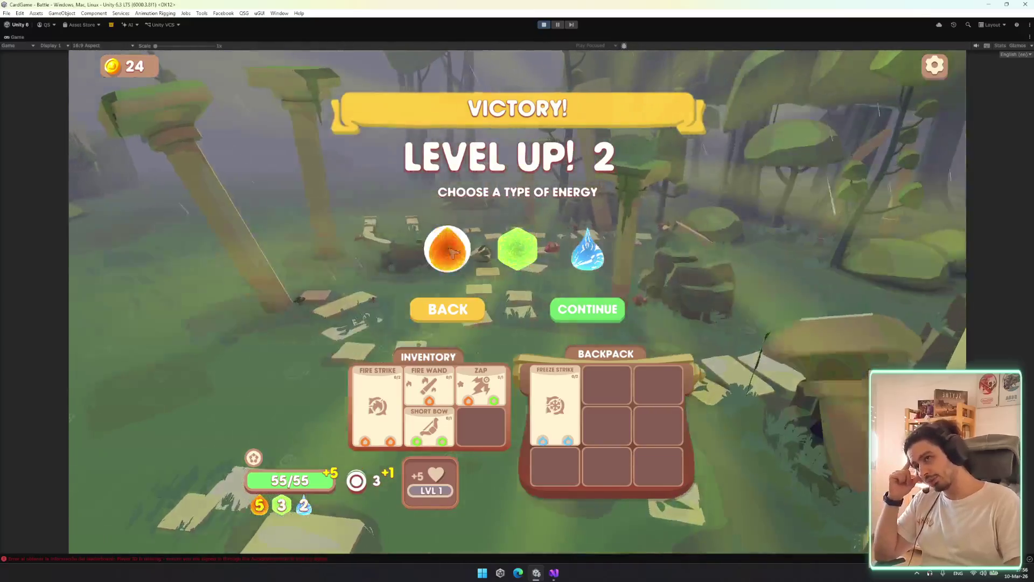
click(446, 253)
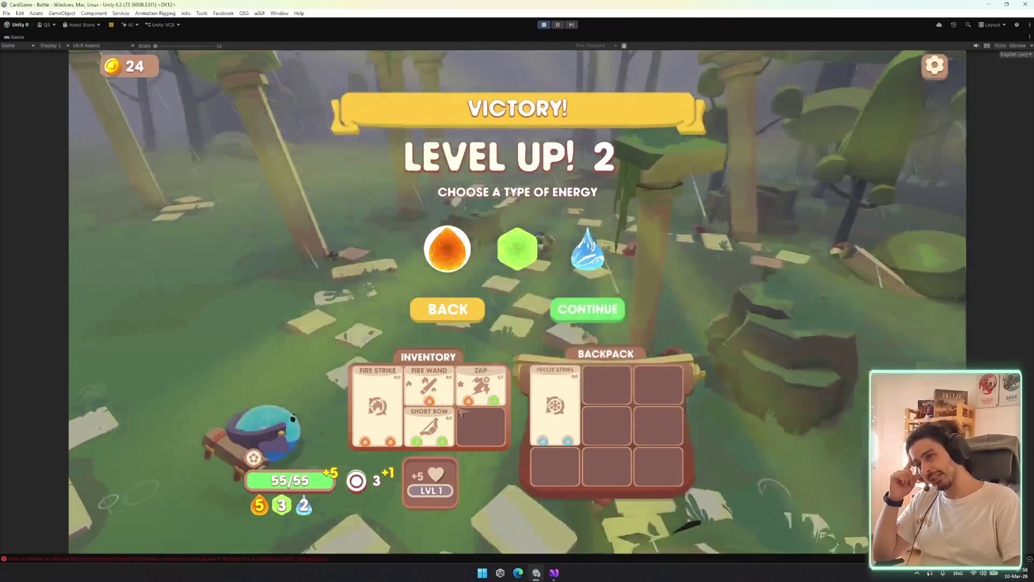
mouse_move(474, 407)
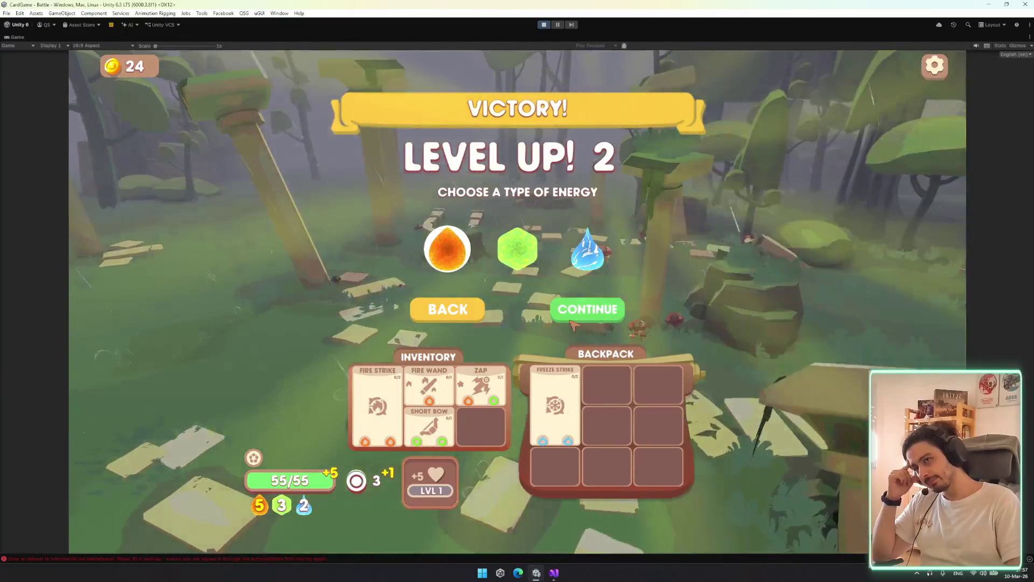
click(578, 316)
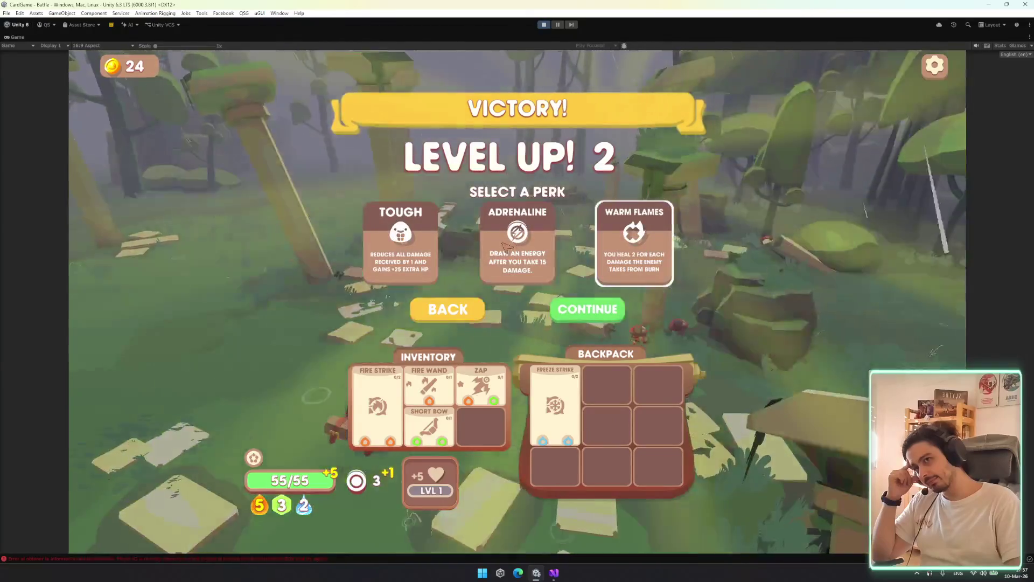
Compare the Adrenaline, Tough and Warm Flames perk cards
click(517, 232)
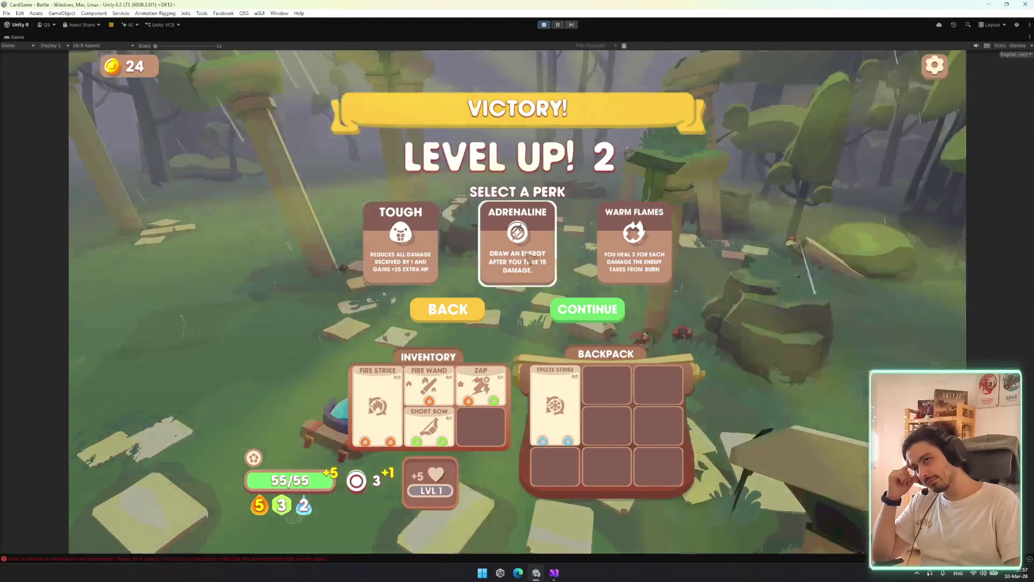
key(Left)
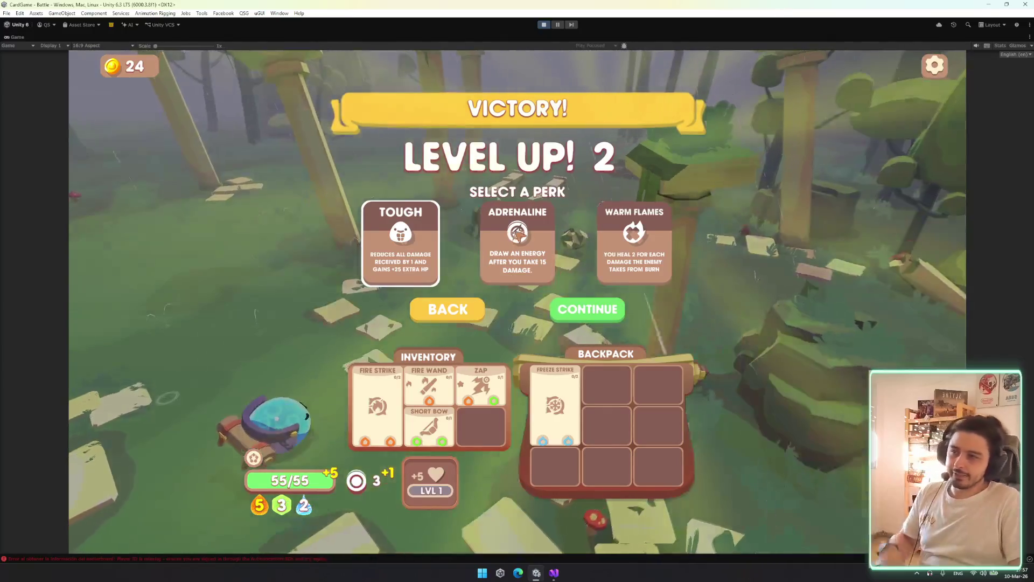
click(518, 232)
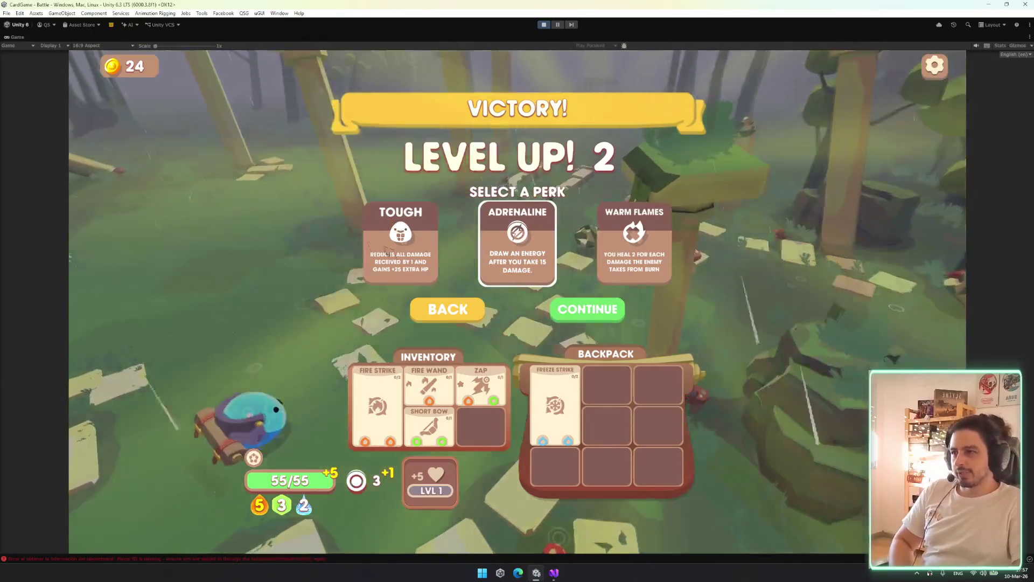
click(389, 252)
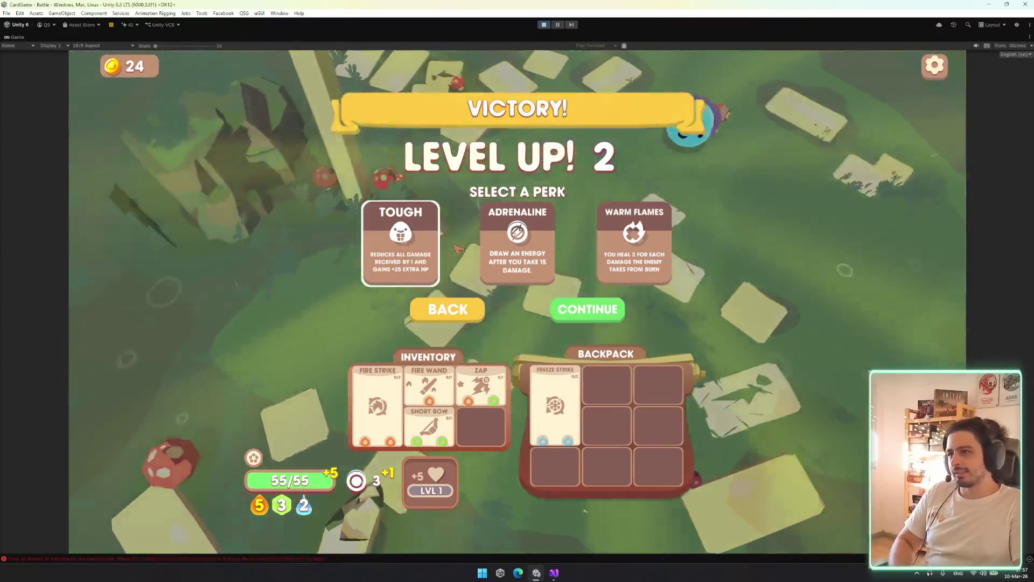
click(518, 242)
click(642, 260)
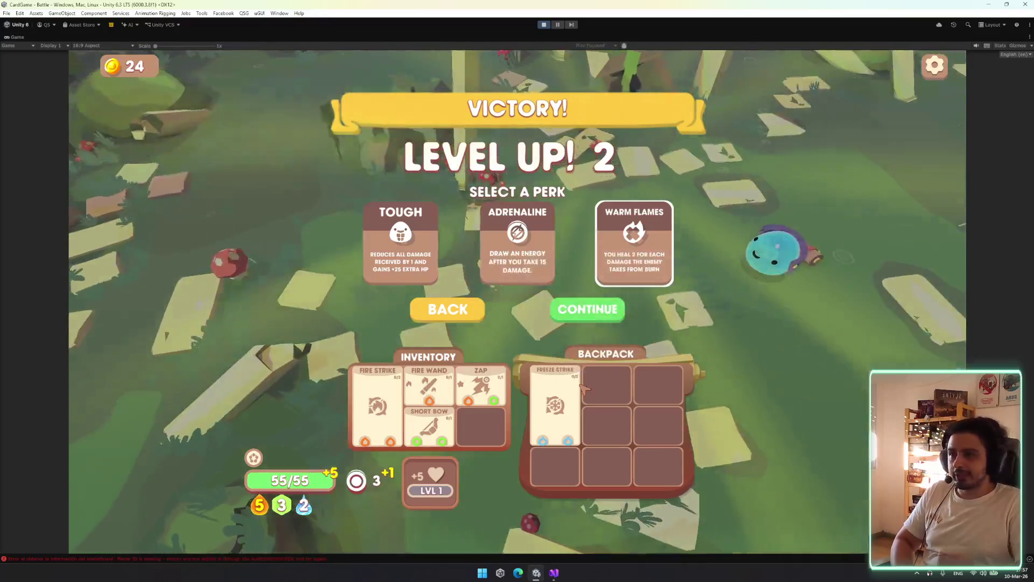
mouse_move(584, 387)
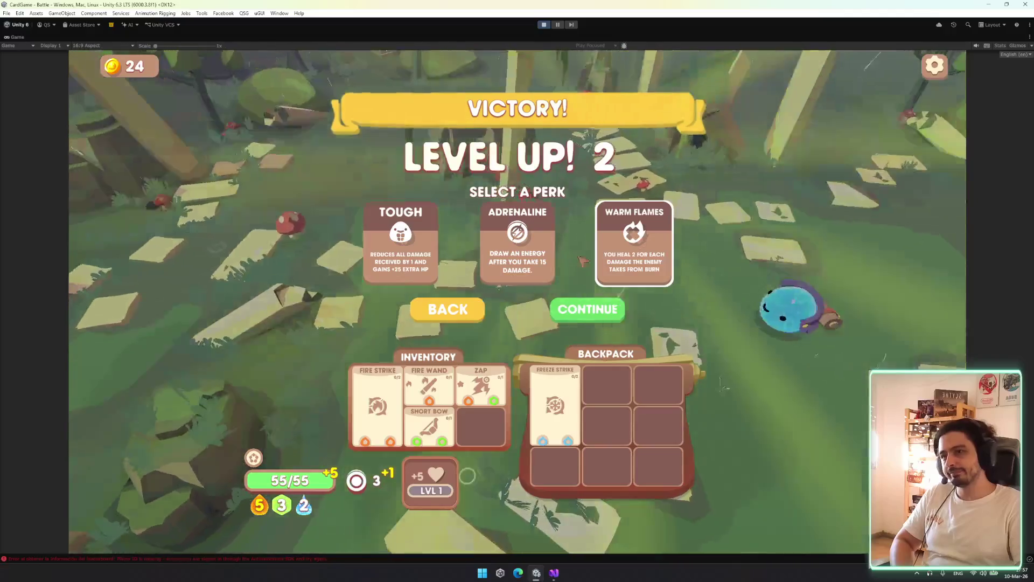
Settle on Warm Flames and confirm it to leave the victory screen
click(517, 259)
key(Right)
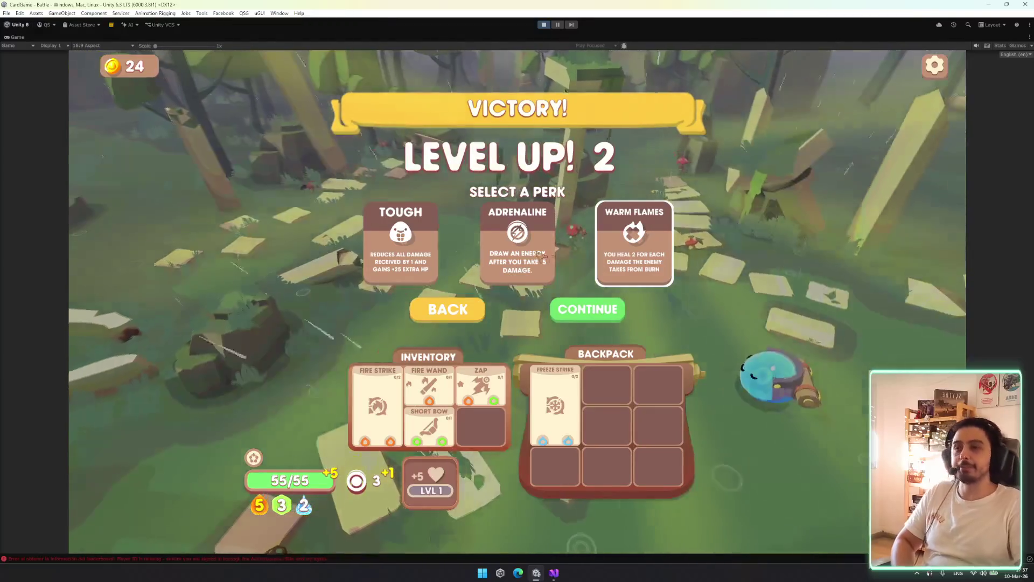
click(547, 254)
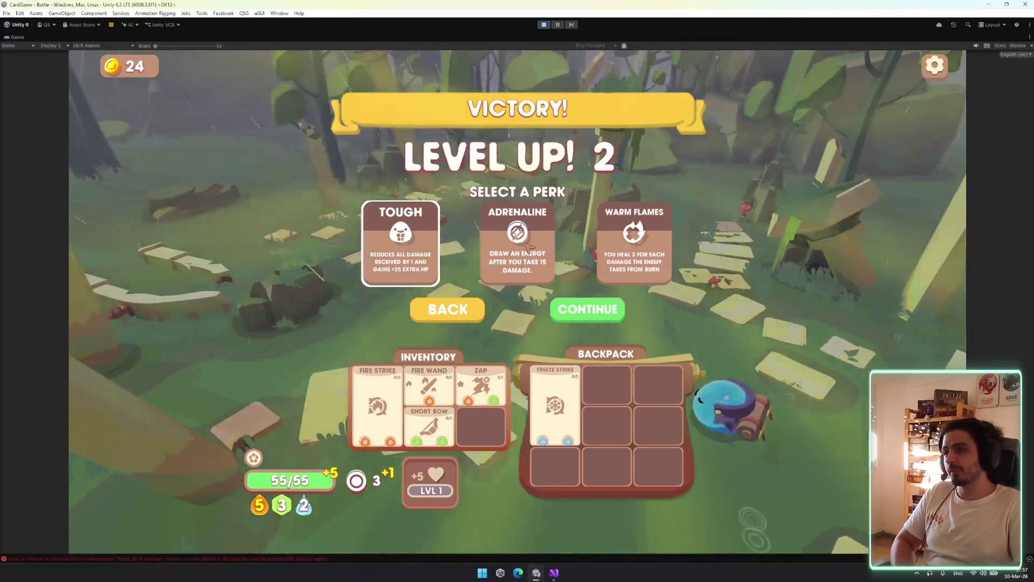
key(Left)
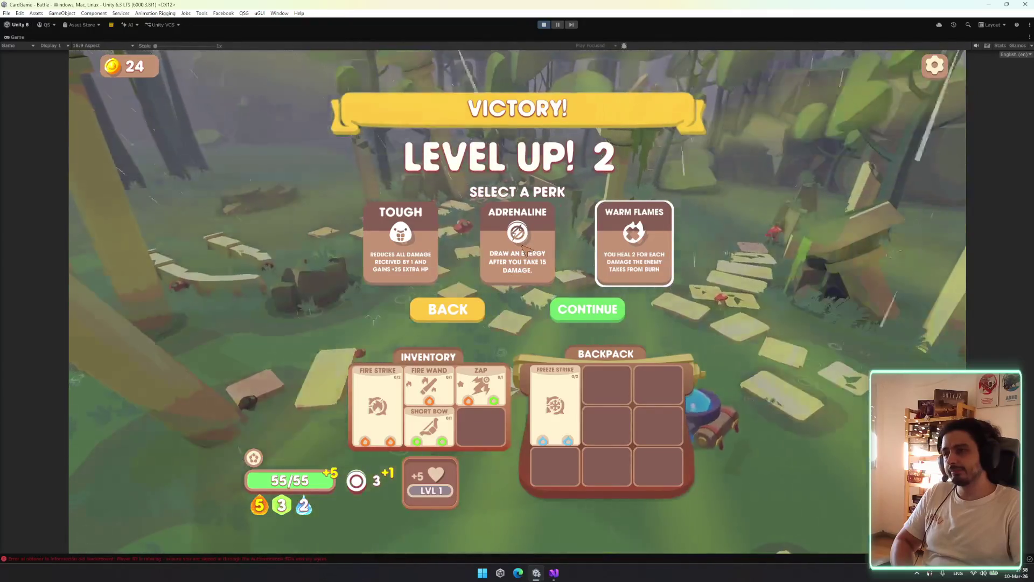
key(Left)
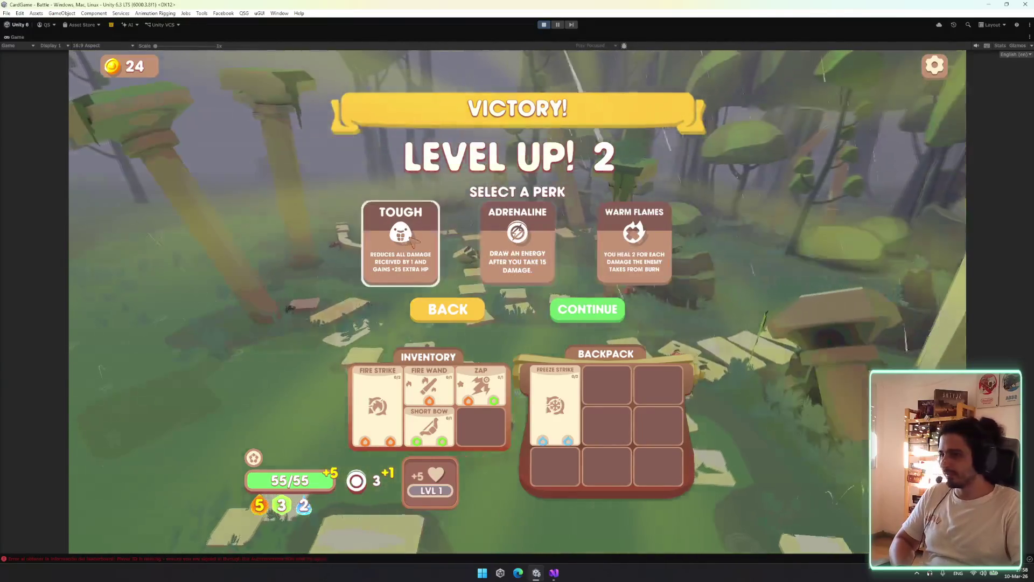
key(Right)
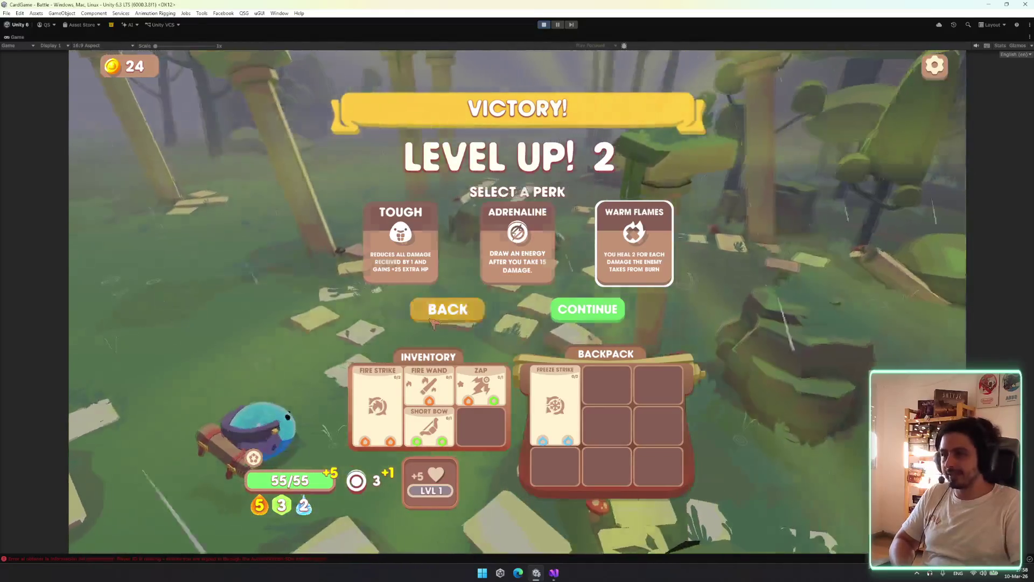
click(450, 311)
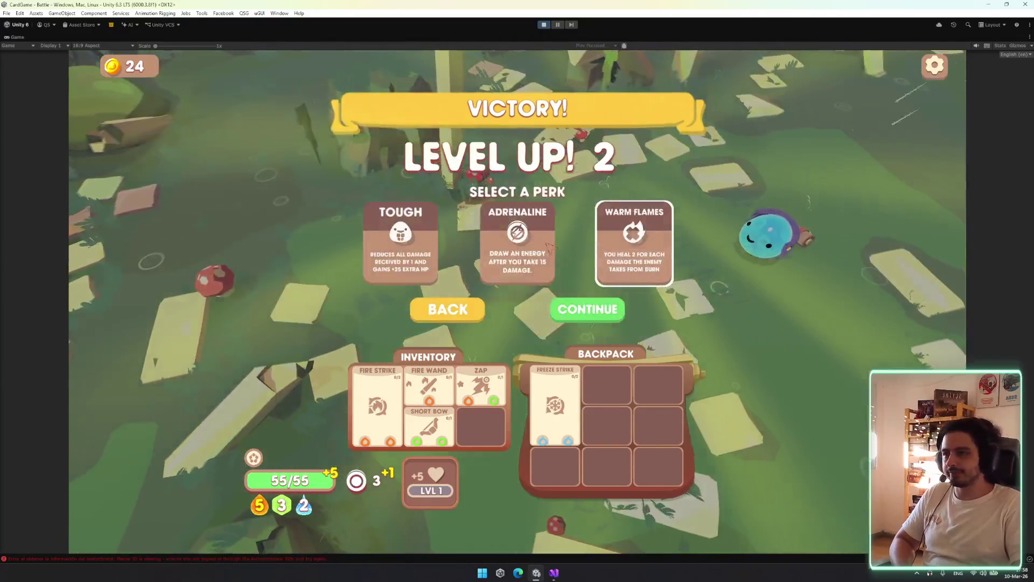
click(587, 308)
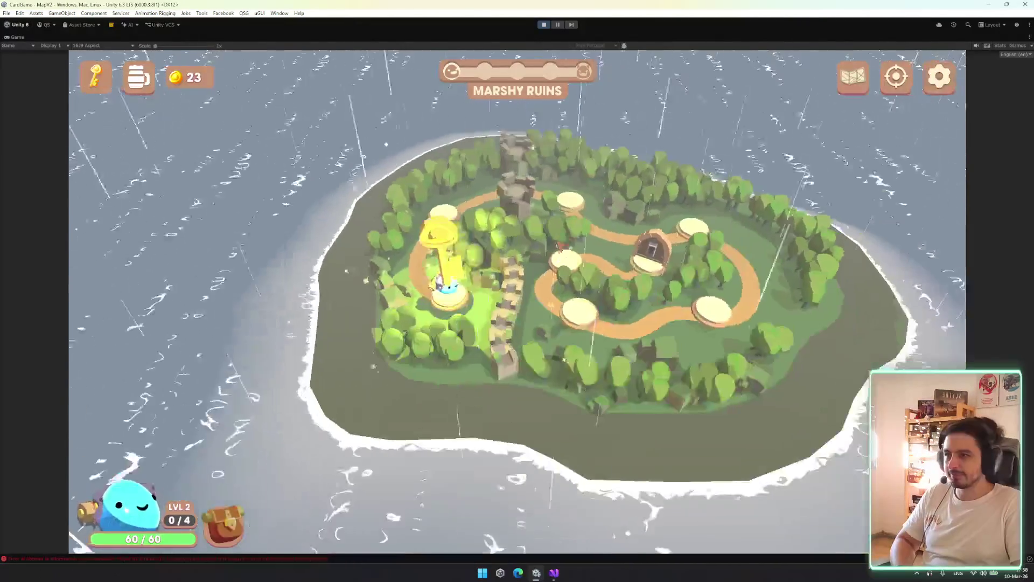
Quit the game from the map's settings via EXIT and confirm YES
click(949, 92)
click(517, 492)
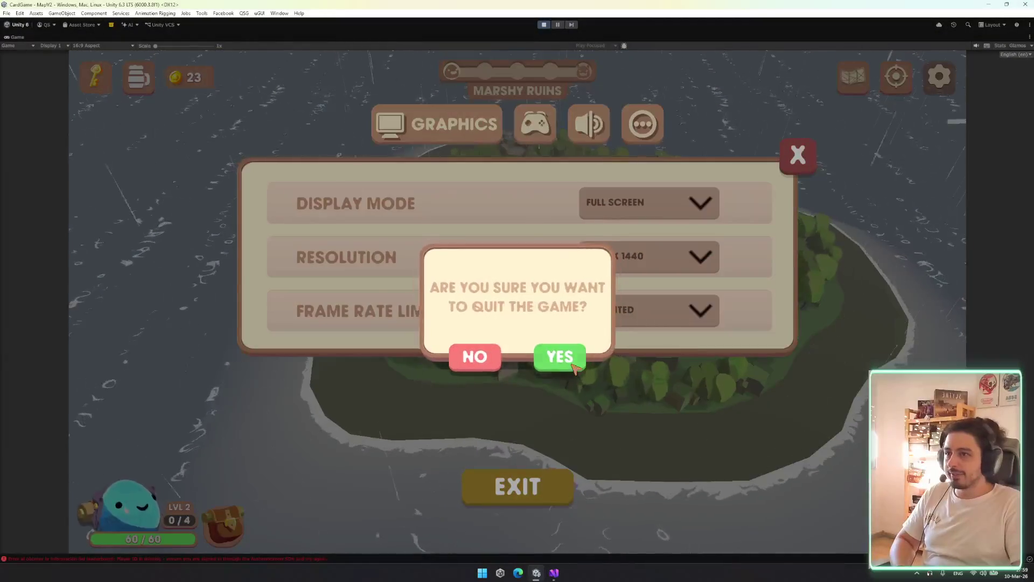
click(565, 354)
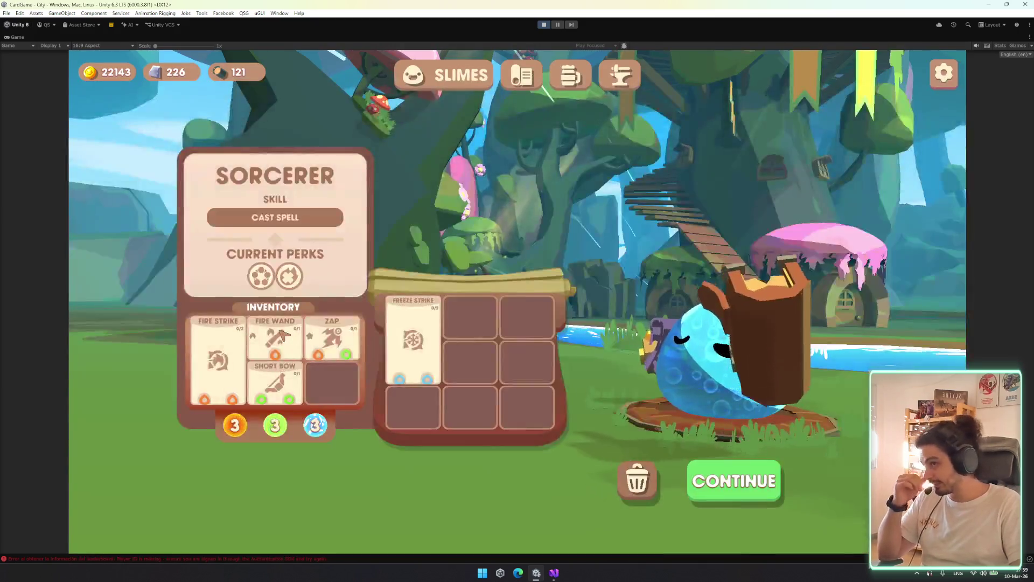
Switch between the Warrior and Sorcerer several times, ending on the Sorcerer with its Blank perk
mouse_move(281, 335)
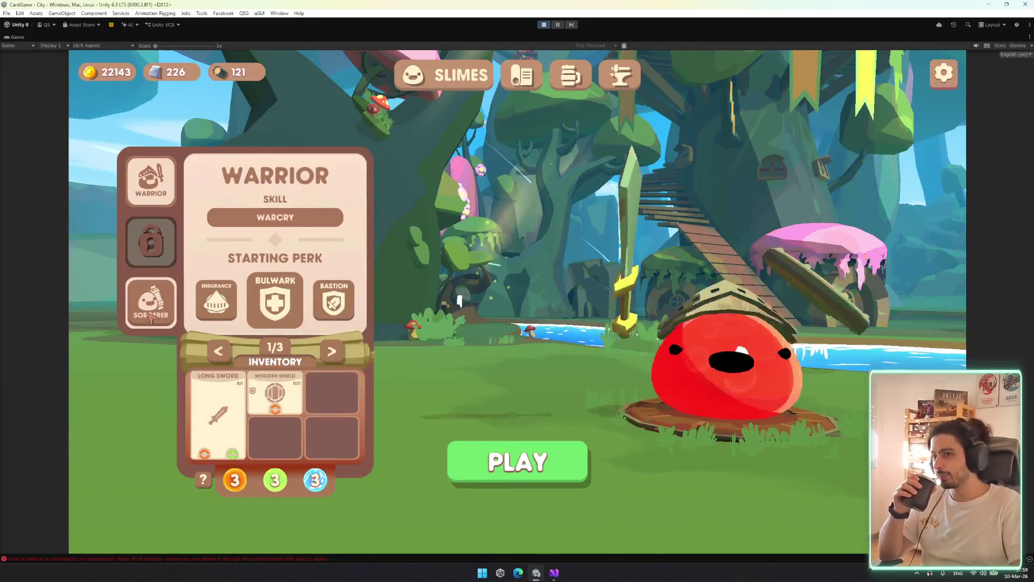
click(149, 318)
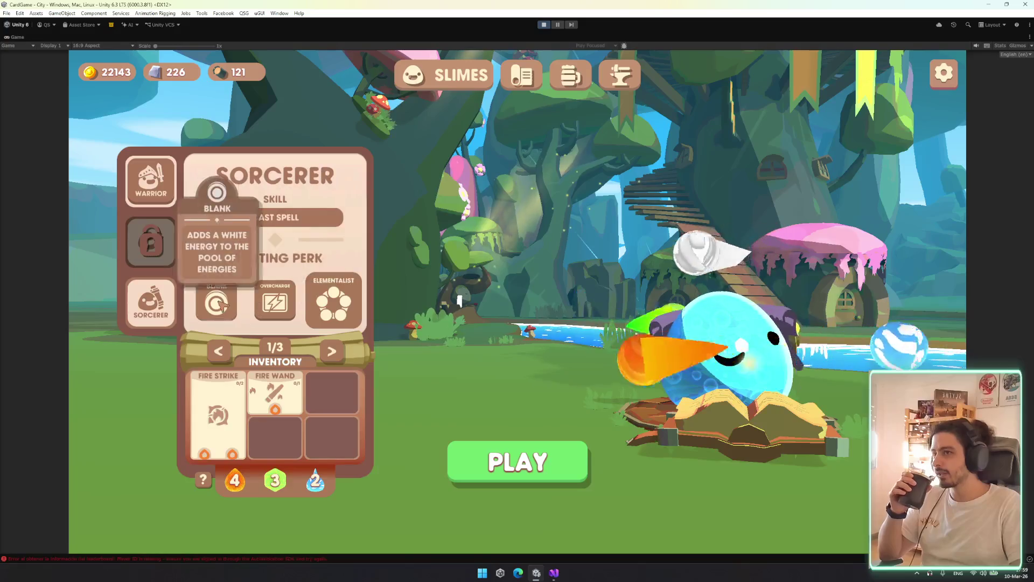
click(161, 304)
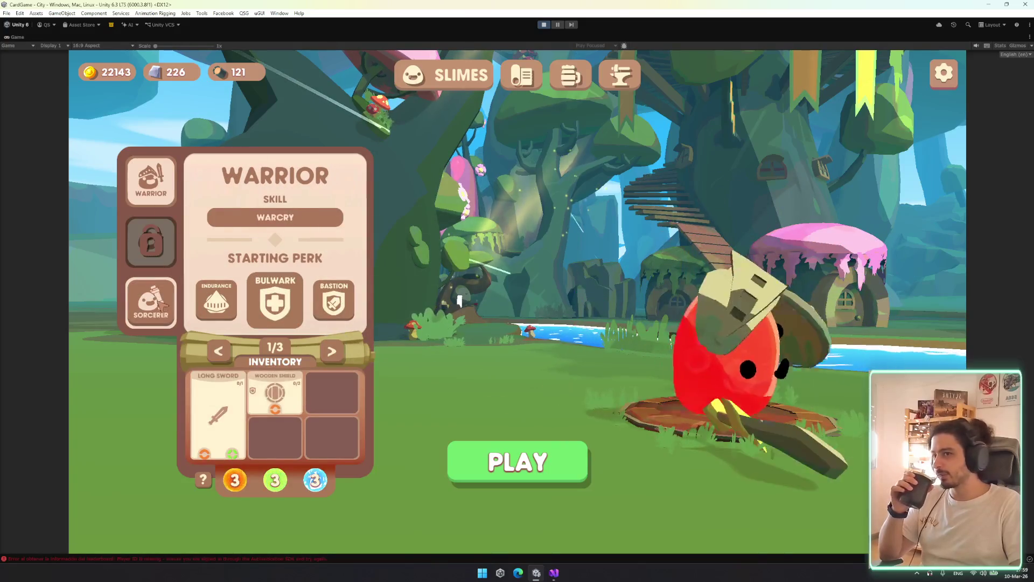
click(161, 304)
click(167, 178)
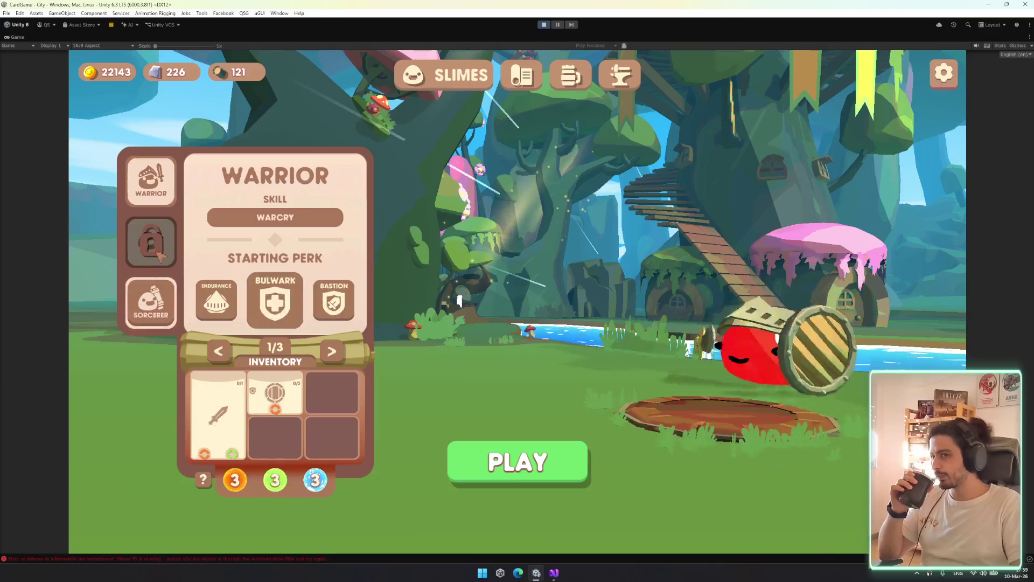
click(151, 302)
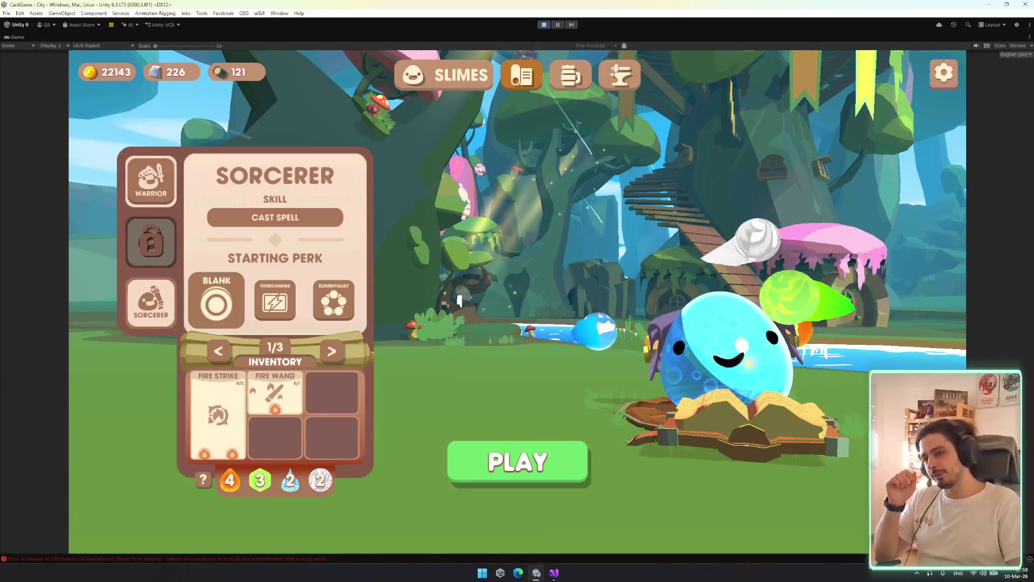
click(151, 183)
click(162, 321)
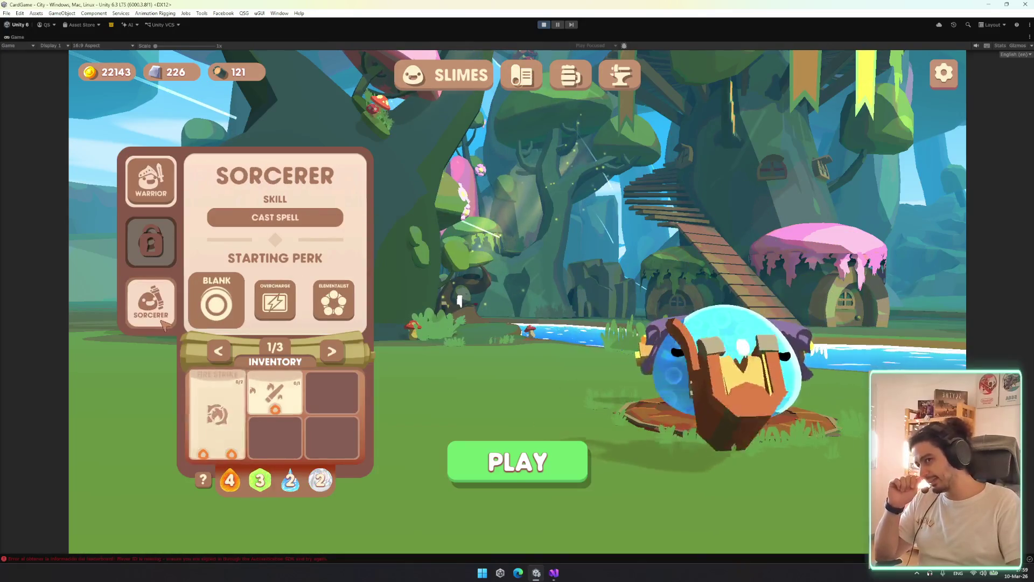
click(943, 72)
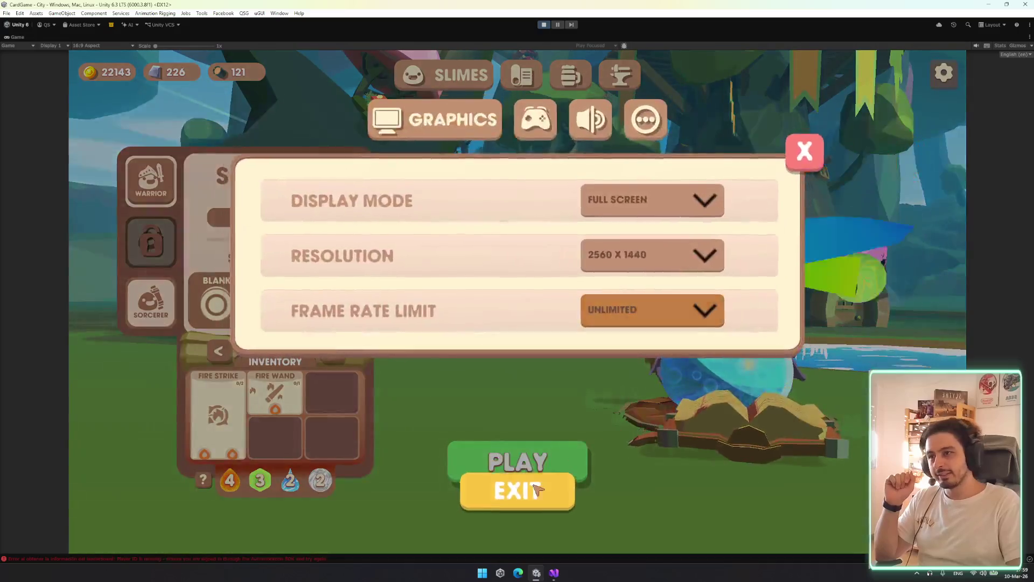
click(551, 482)
click(485, 358)
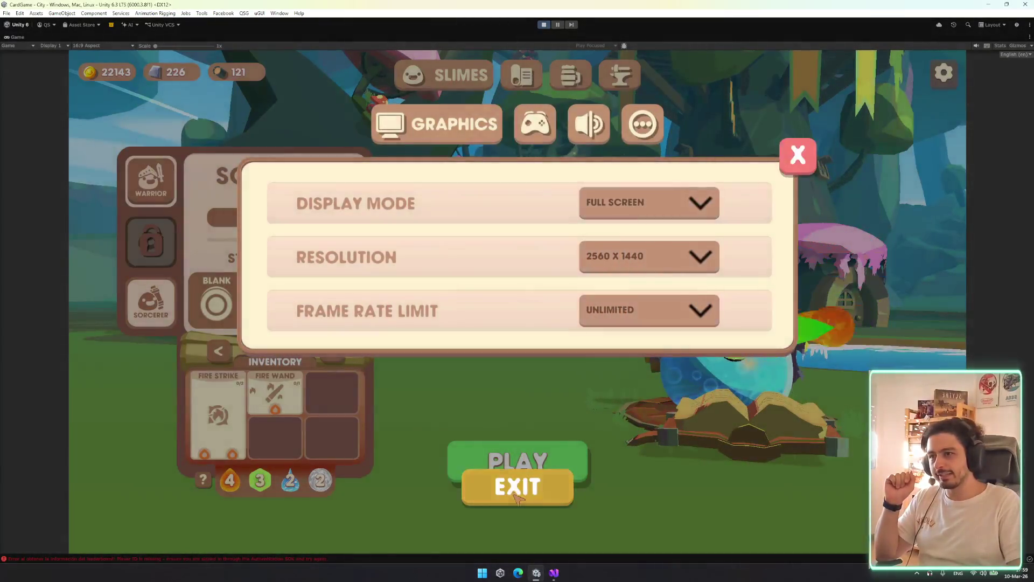
click(517, 499)
click(468, 360)
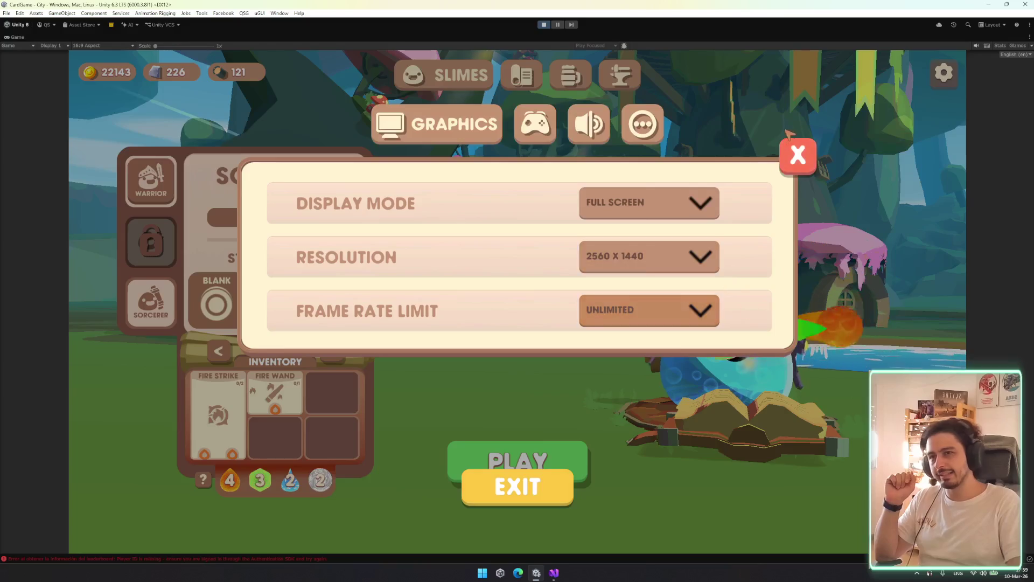
click(798, 155)
click(151, 183)
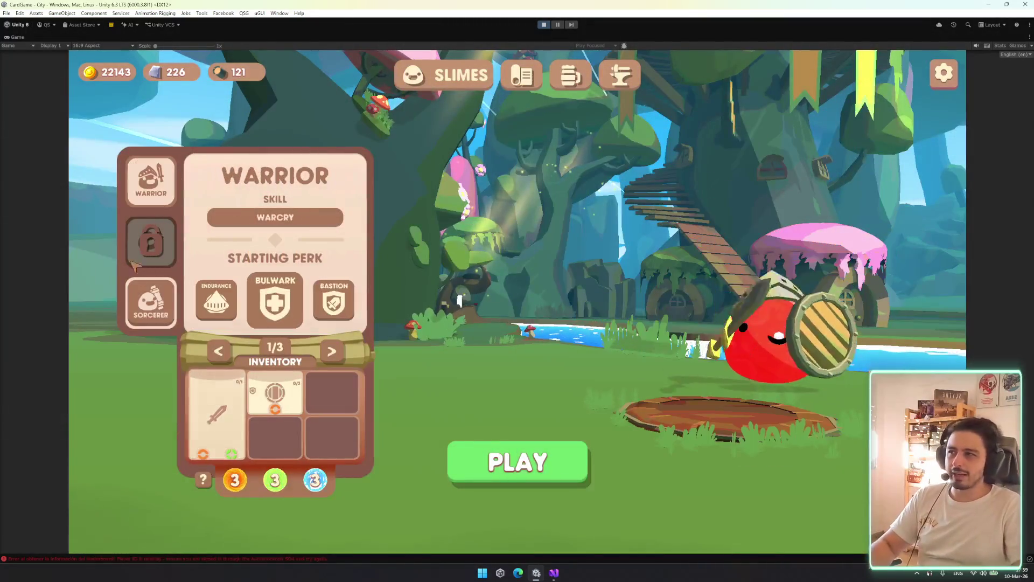
click(151, 300)
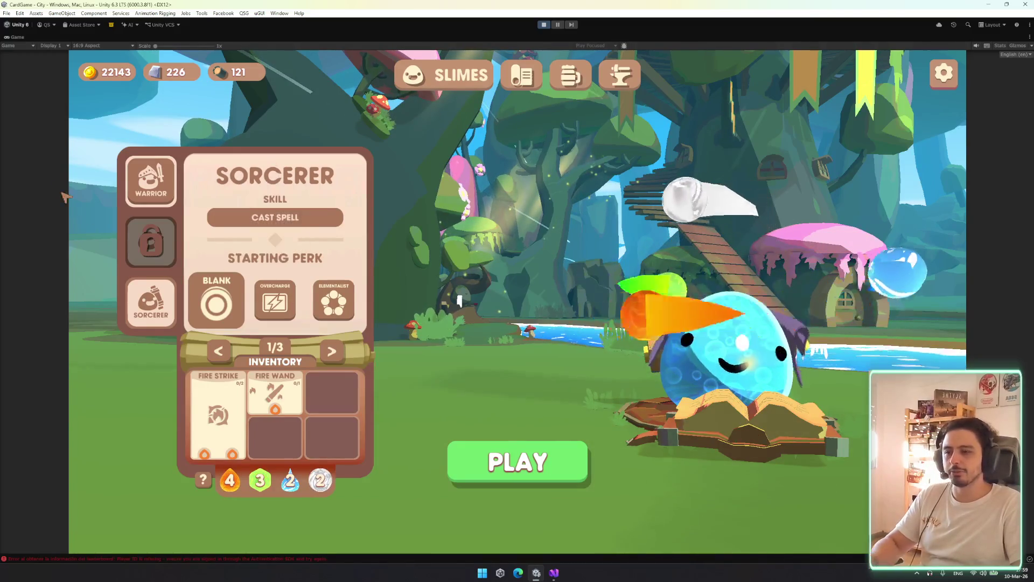
Switch back to the Sorcerer and choose Overcharge as its starting perk
click(150, 181)
click(155, 304)
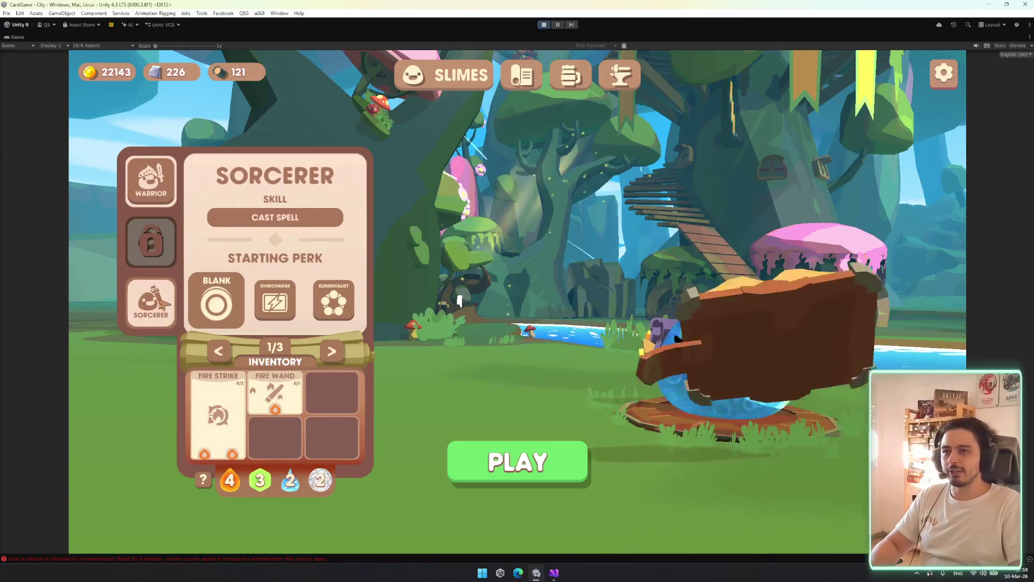
click(151, 181)
click(151, 301)
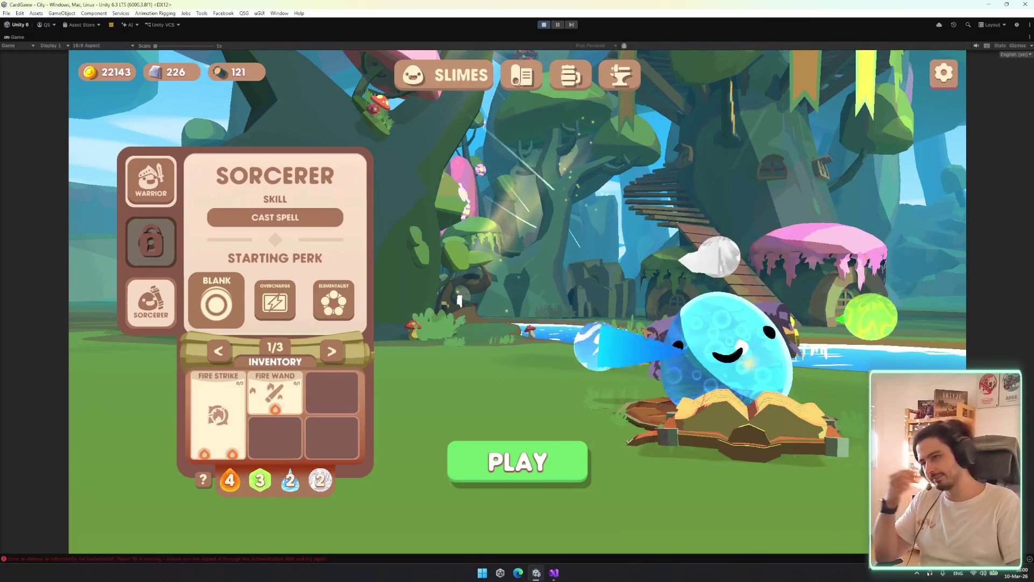
click(275, 302)
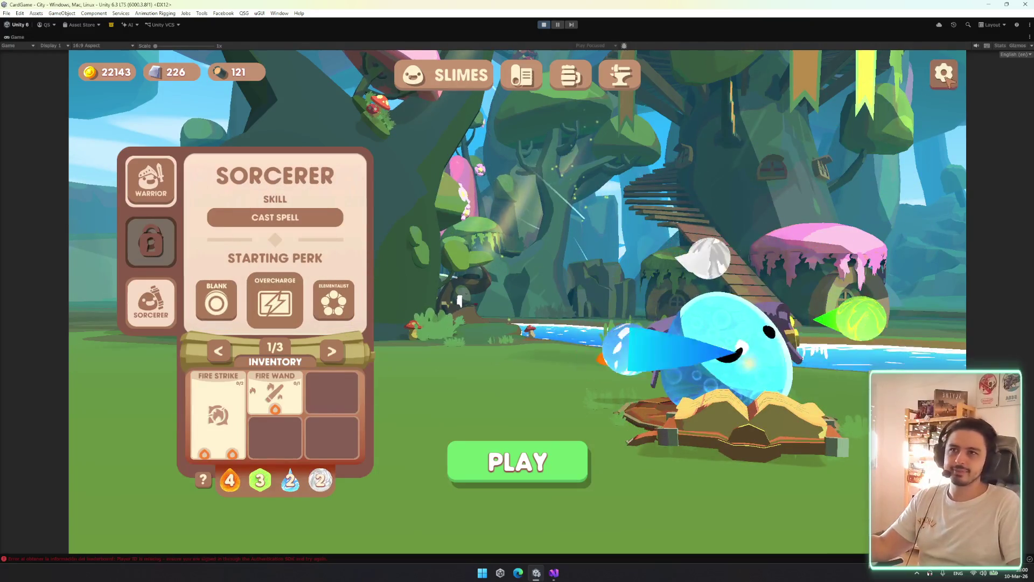
Quit the game from the settings menu, confirming with YES
click(944, 74)
click(517, 486)
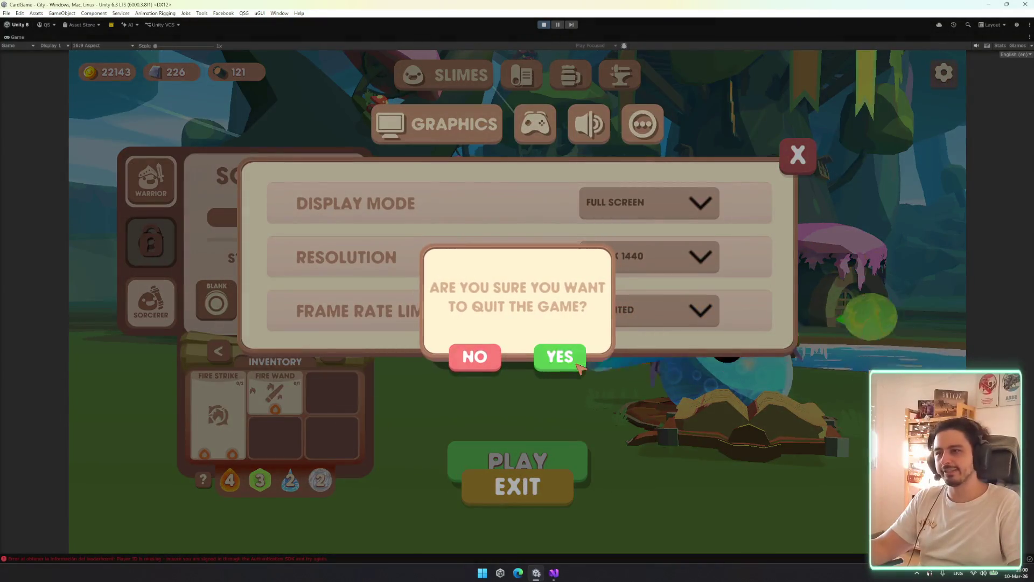
click(560, 358)
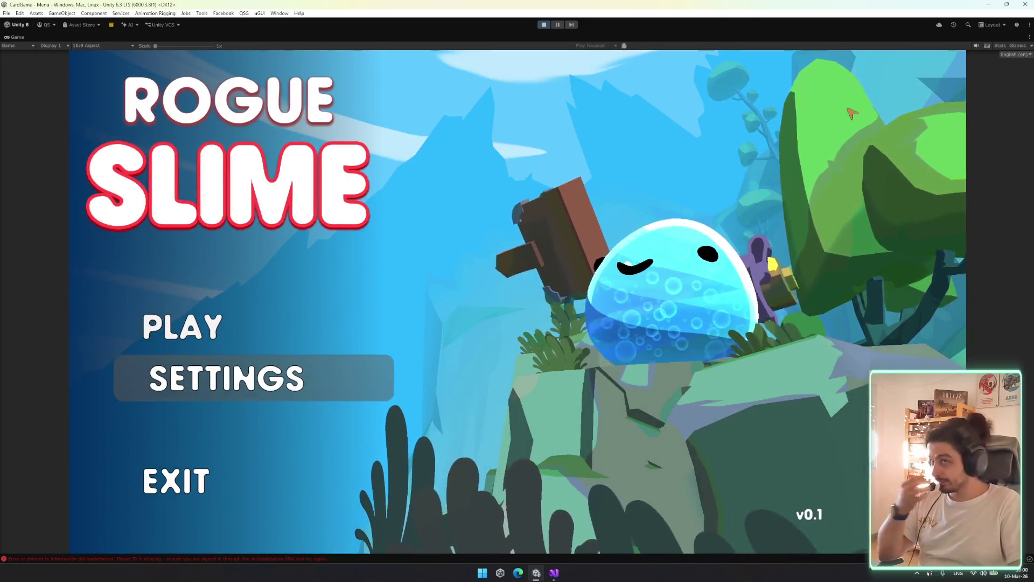
Restore the editor panels around the game view and exit Play mode with Ctrl+P
right_click(60, 40)
click(60, 42)
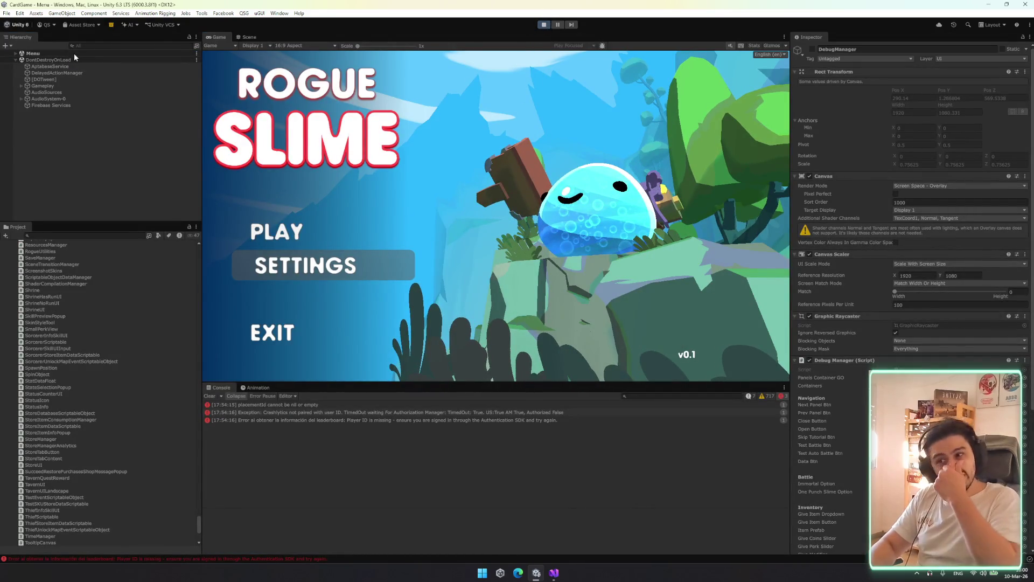
key(ctrl+p)
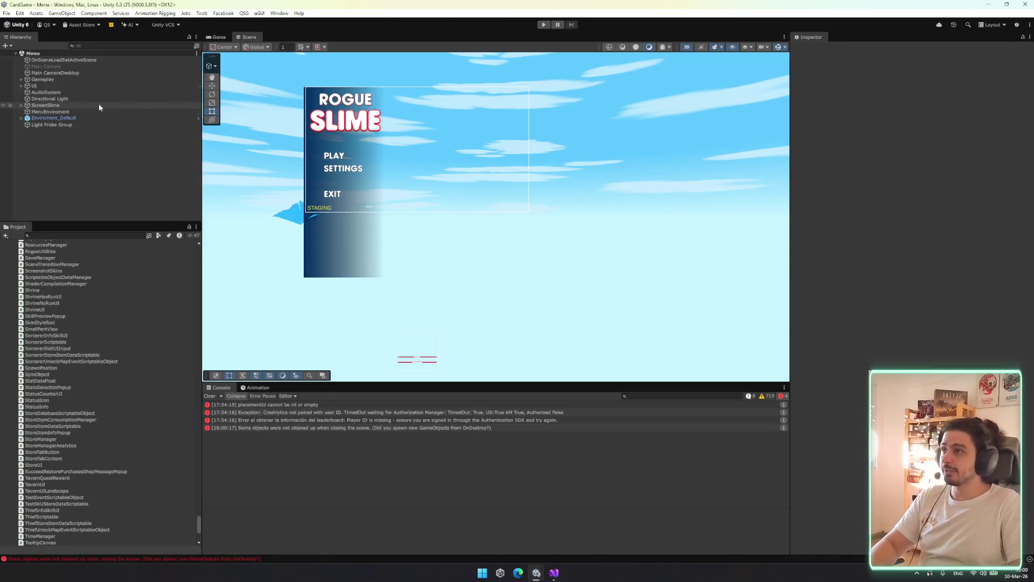
Browse the Menu scene Hierarchy from MenuEnviroment through UI and TopViewDesktop to AudioSystem
click(75, 112)
key(Up)
key(Up)
key(Up)
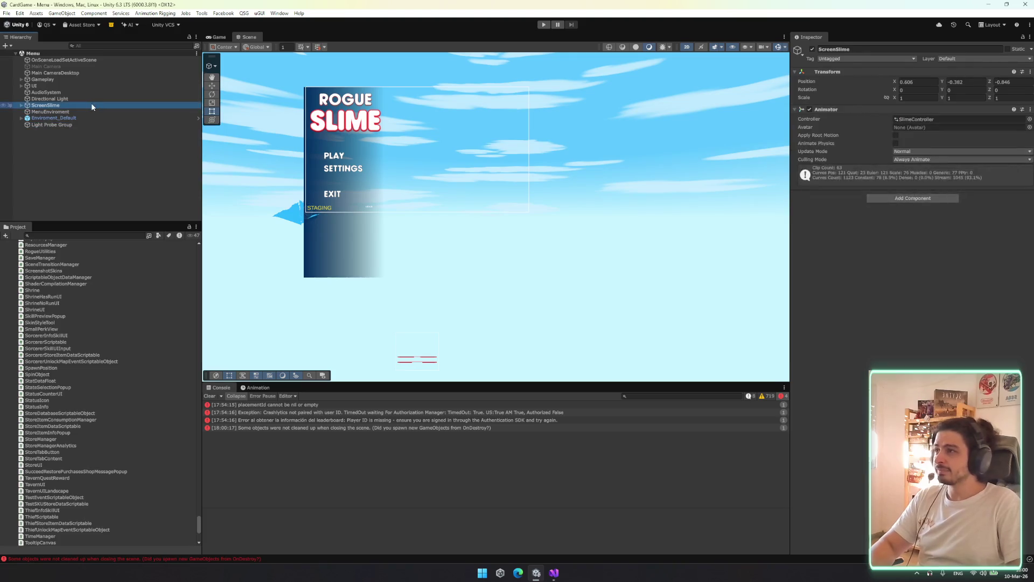
key(Up)
key(Right)
key(Down)
key(Down)
key(Down)
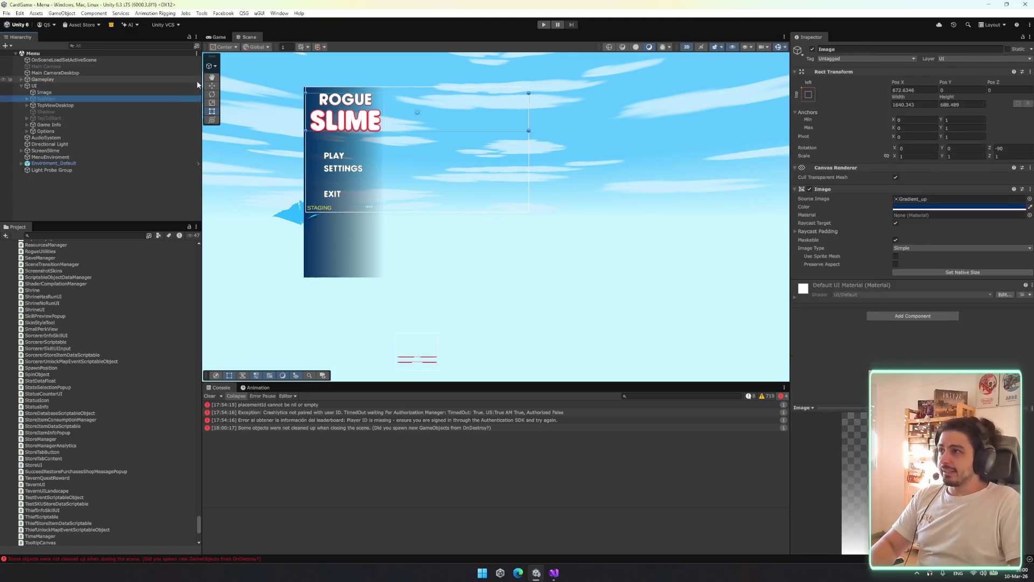
key(Up)
key(Up)
key(Up)
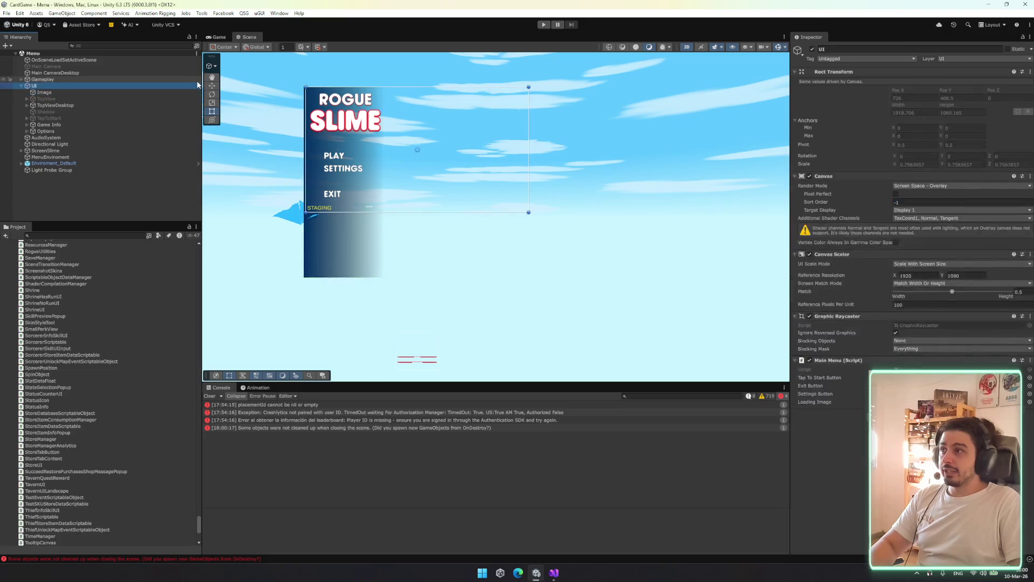
key(Down)
key(Down)
key(Down)
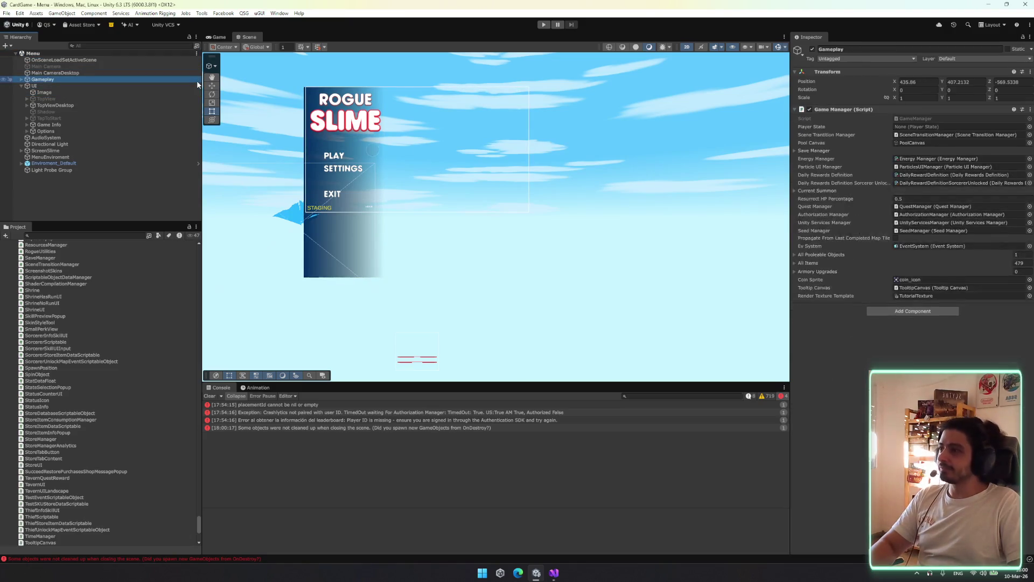
Expand Gameplay and TooltipCanvas in the Hierarchy to select ItemStatsTooltip
key(Left)
key(Down)
key(Up)
key(Up)
key(Right)
key(Down)
scroll(158, 167, down, 4)
click(101, 167)
key(Down)
key(Right)
key(Down)
Set ItemStatsTooltip's Canvas Group alpha to 1 so the card shows
click(916, 289)
text(1f)
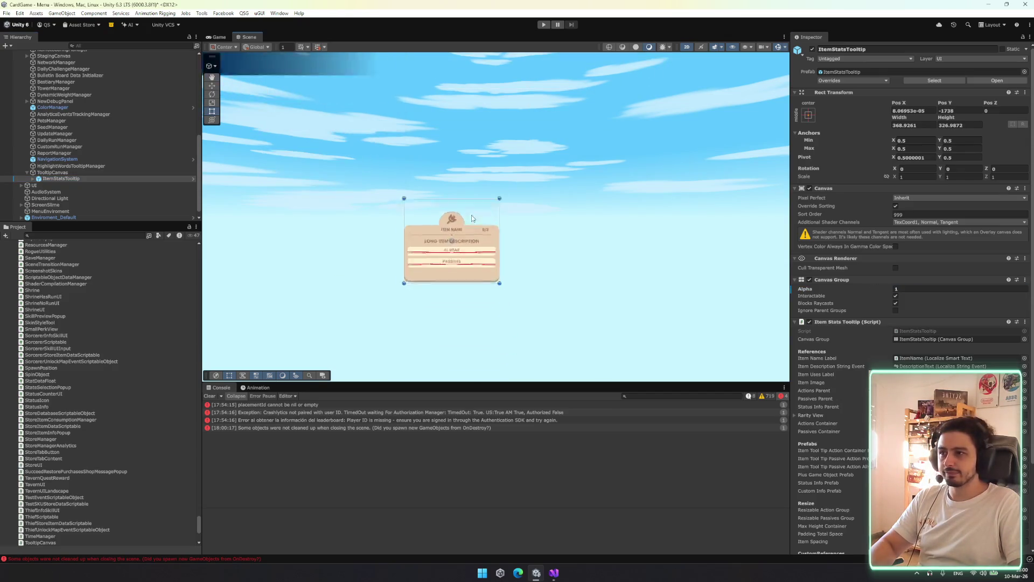
scroll(474, 216, up, 10)
scroll(491, 215, down, 10)
scroll(462, 100, up, 3)
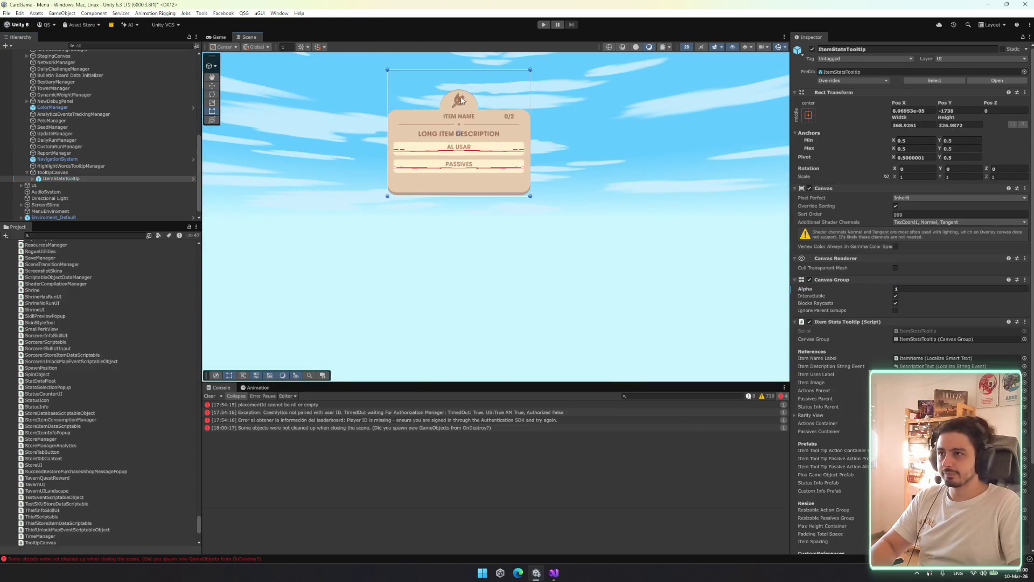
scroll(461, 100, up, 4)
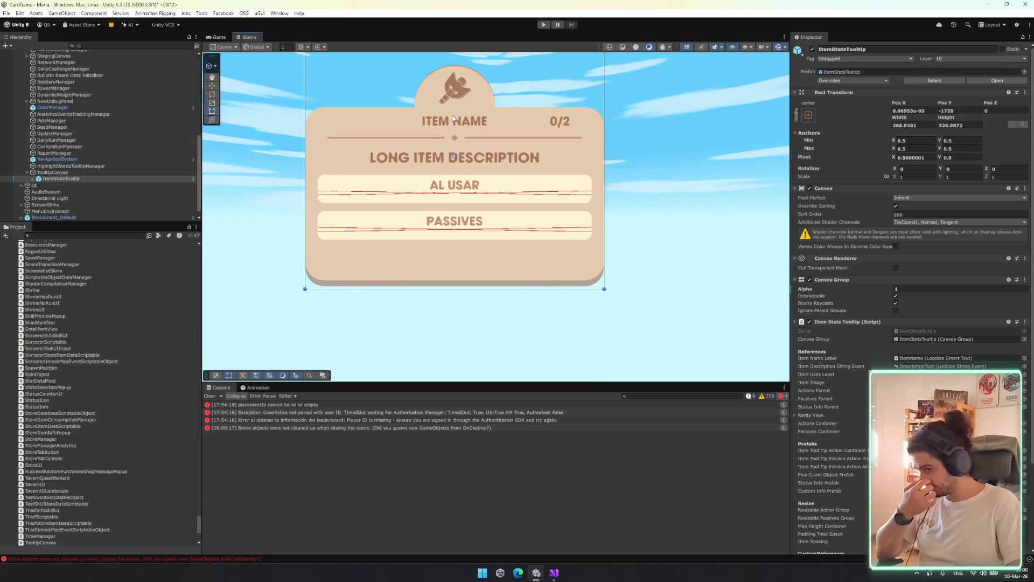
click(93, 172)
Expand ItemStatsTooltip and Base Content to select the Background / Content object
click(93, 178)
key(Right)
key(Down)
key(Right)
key(Down)
key(Down)
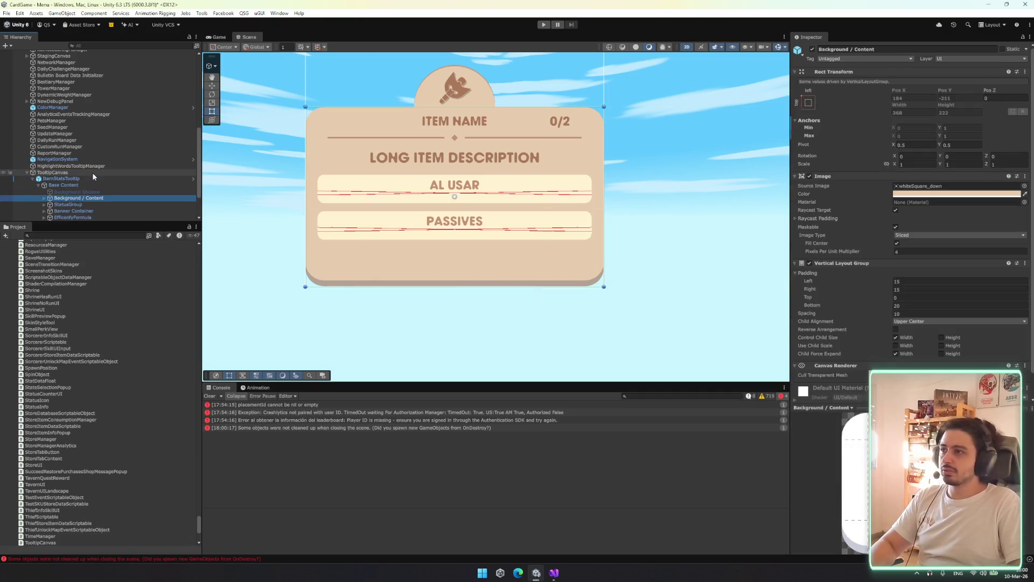
key(Down)
key(Up)
key(Down)
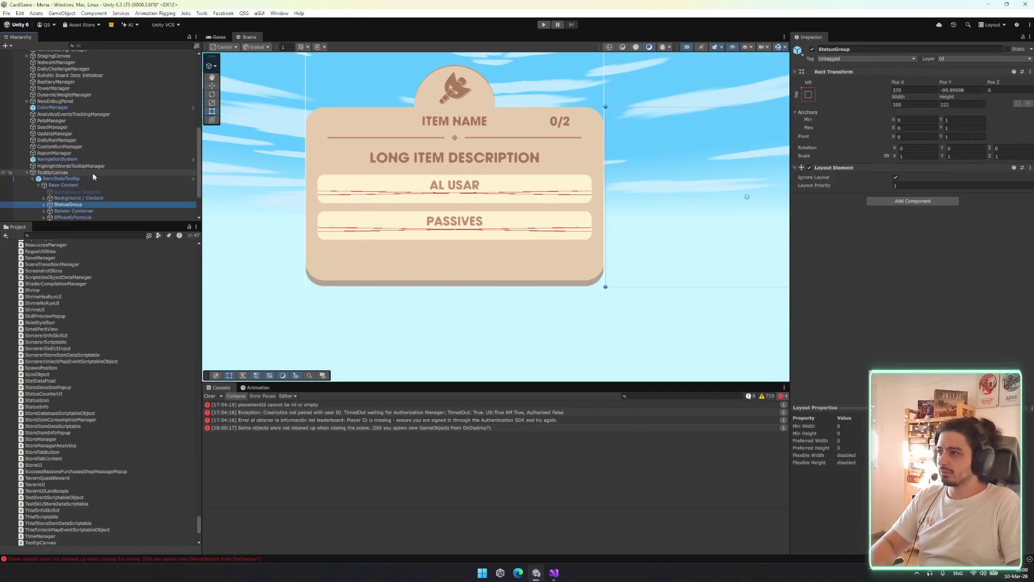
key(Up)
scroll(899, 323, down, 1)
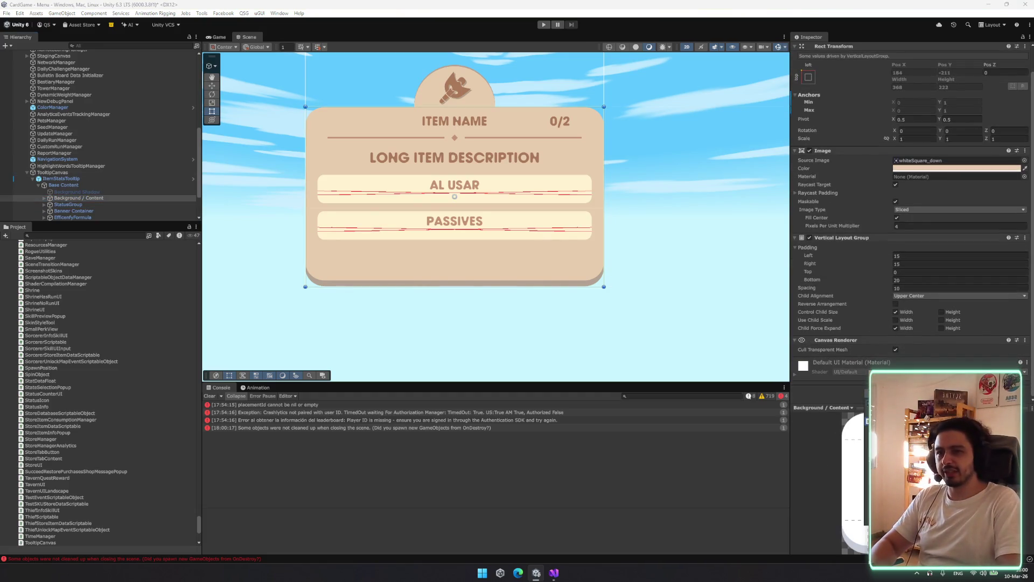
Add an Outline effect to the card background and make its colour orange
key(Return)
click(959, 378)
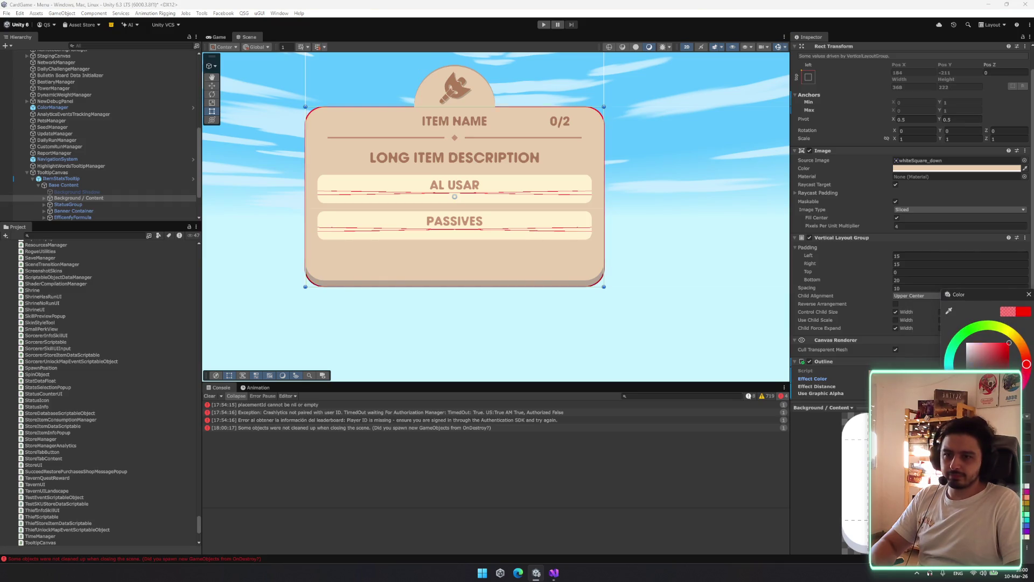
drag(1027, 364, 968, 398)
drag(817, 386, 560, 309)
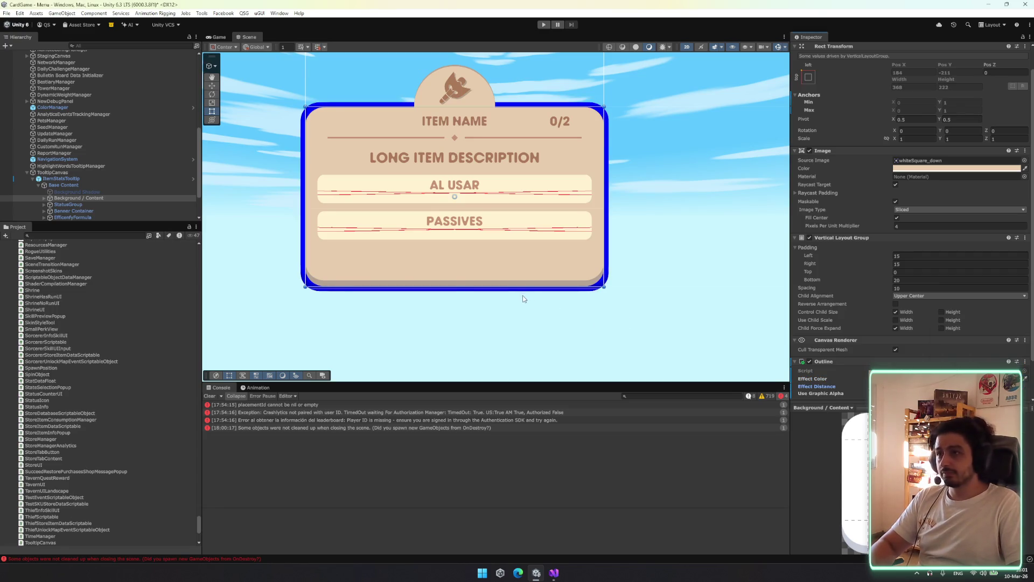
drag(897, 386, 964, 386)
key(ctrl+z)
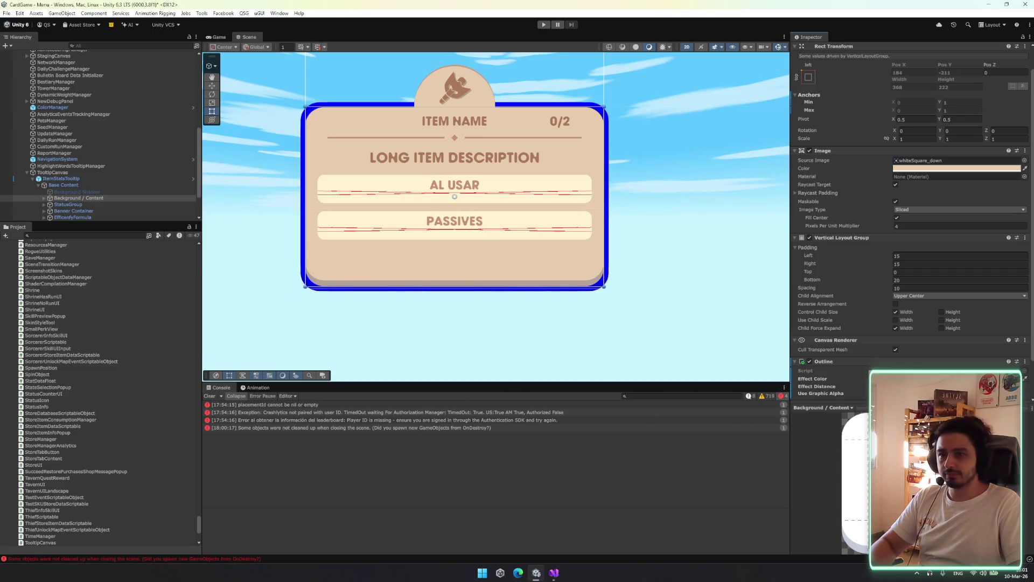
click(916, 378)
mouse_move(1020, 357)
mouse_down()
mouse_move(1015, 372)
mouse_move(1018, 343)
mouse_up()
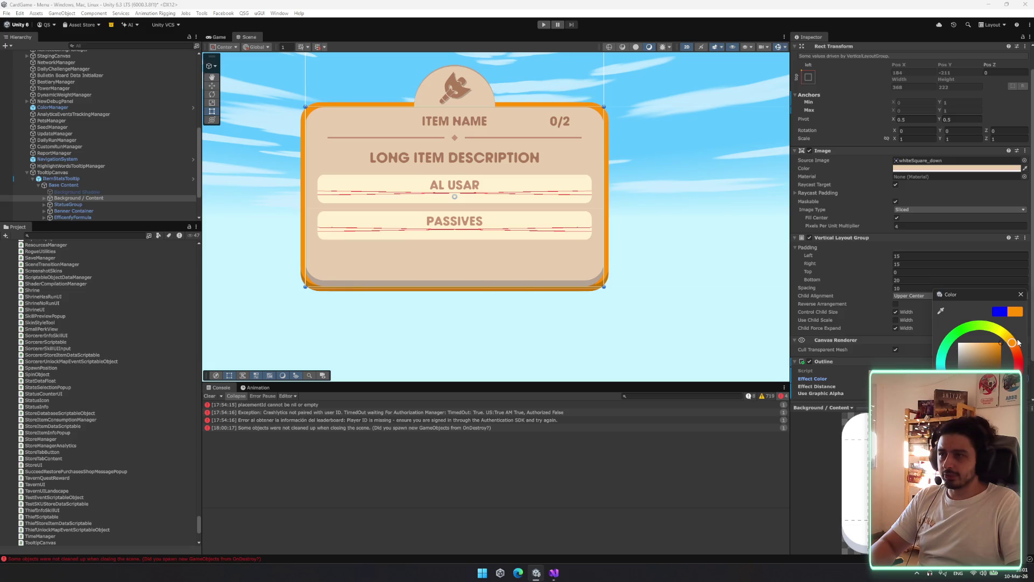
click(716, 318)
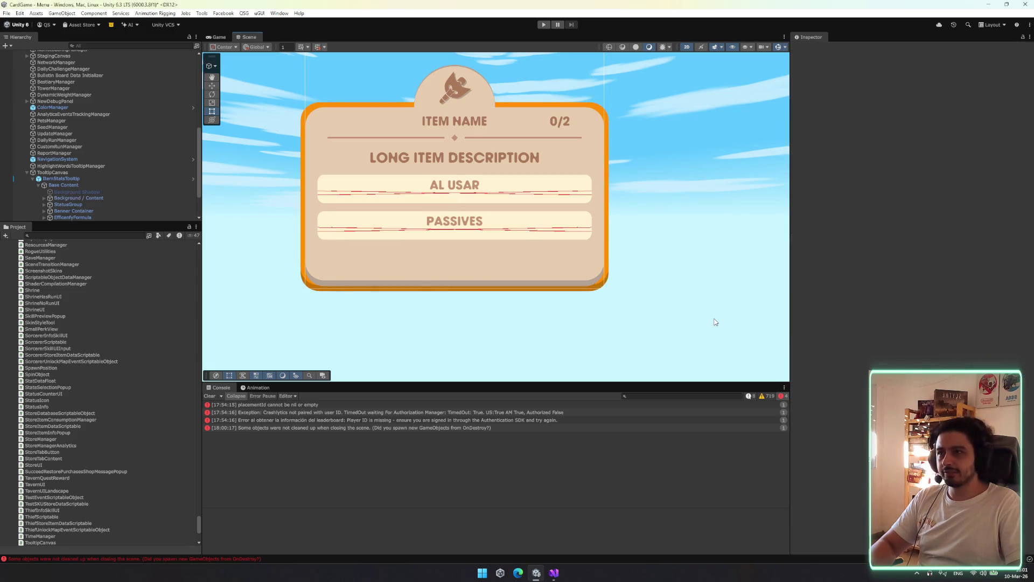
Reselect Background / Content and review its Outline component in the Inspector
click(99, 173)
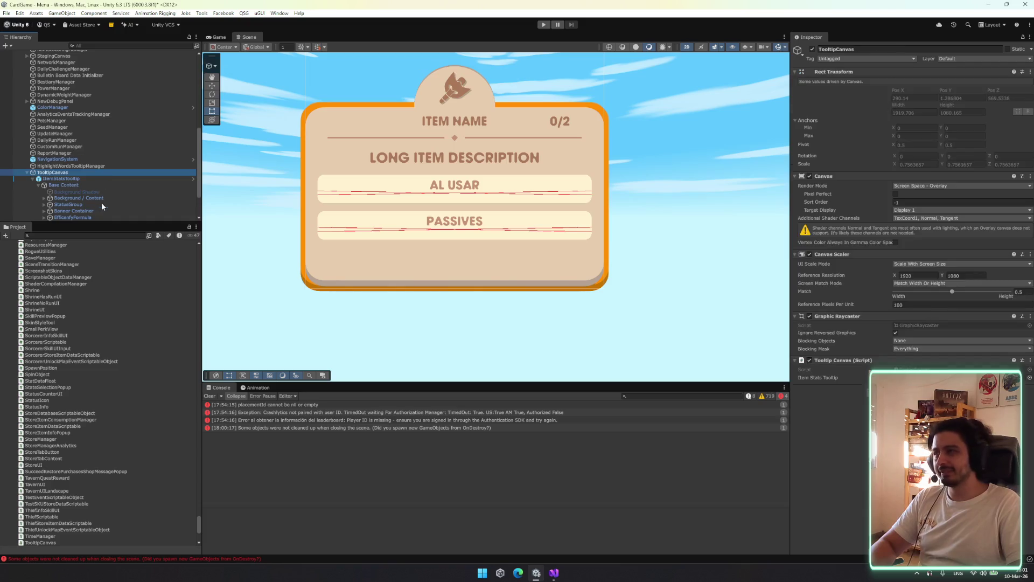
click(101, 202)
click(101, 198)
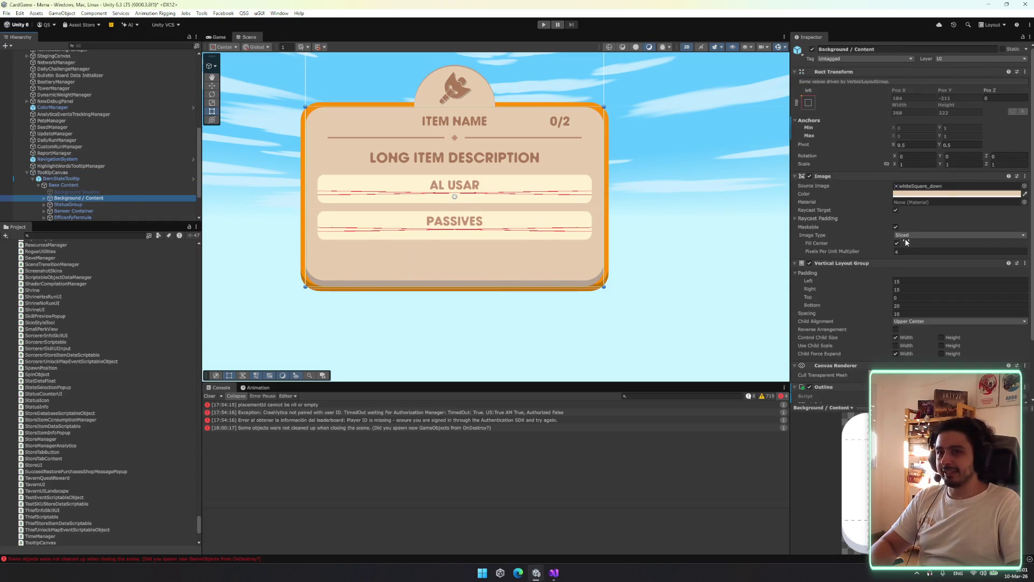
scroll(902, 241, down, 2)
right_click(898, 343)
key(Escape)
scroll(910, 243, up, 1)
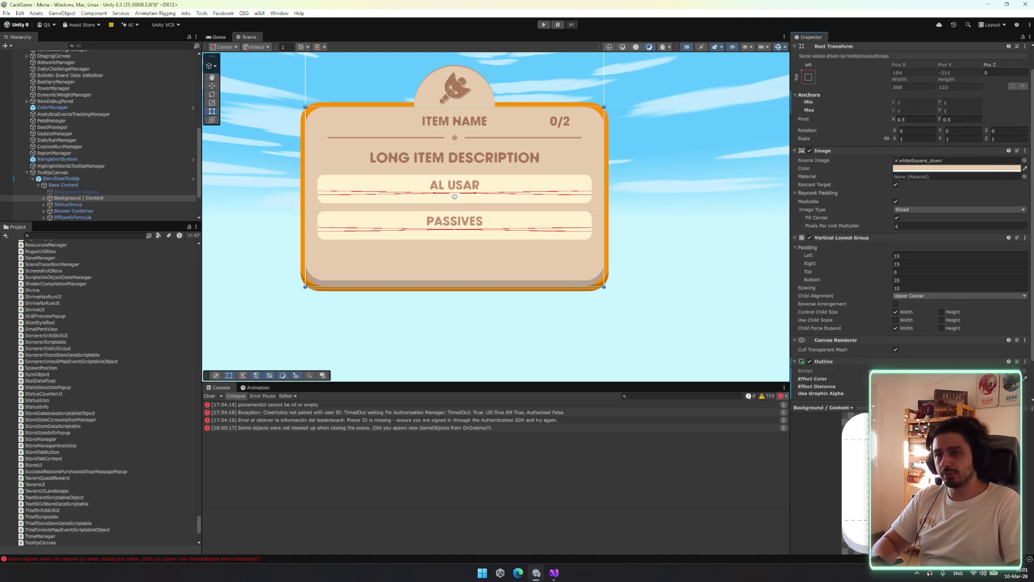
scroll(910, 242, down, 2)
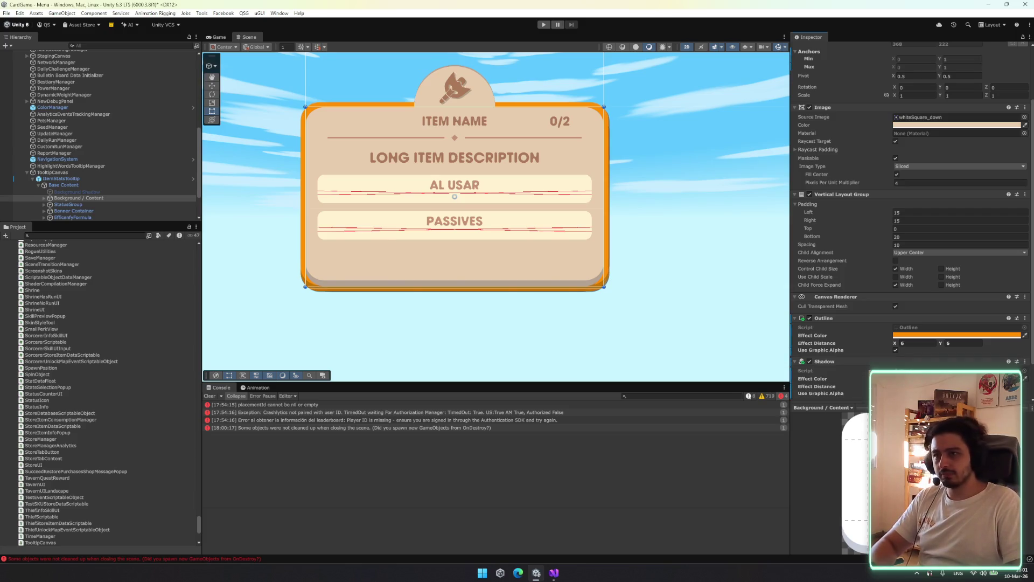
Move the Shadow above the Outline and set its offsets to about 5 and -10
drag(849, 314, 850, 314)
mouse_move(896, 345)
mouse_down()
mouse_move(948, 345)
mouse_move(918, 343)
mouse_up()
click(919, 344)
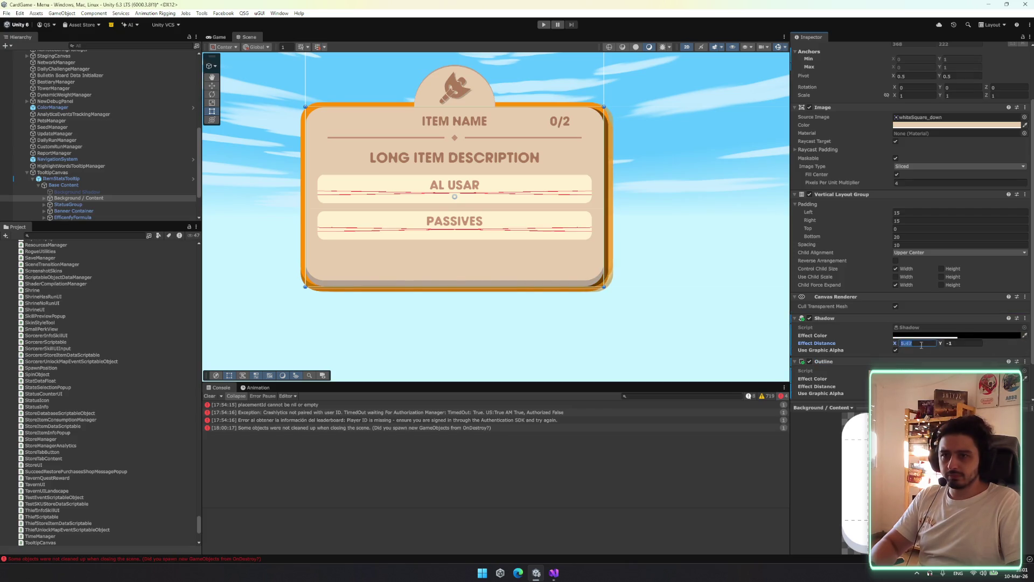
key(BackSpace)
key(BackSpace)
key(BackSpace)
click(960, 340)
click(965, 336)
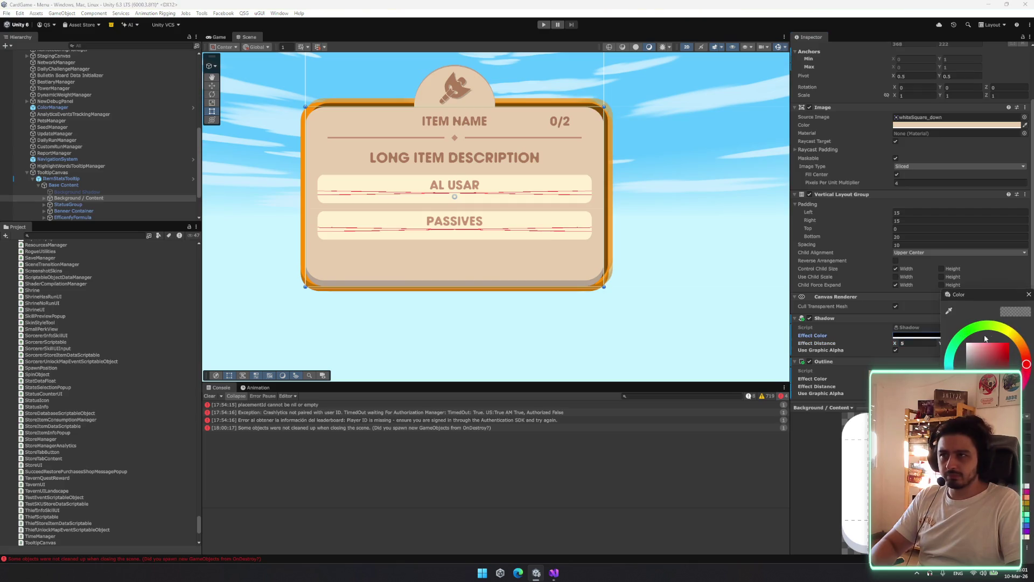
click(1029, 294)
click(917, 342)
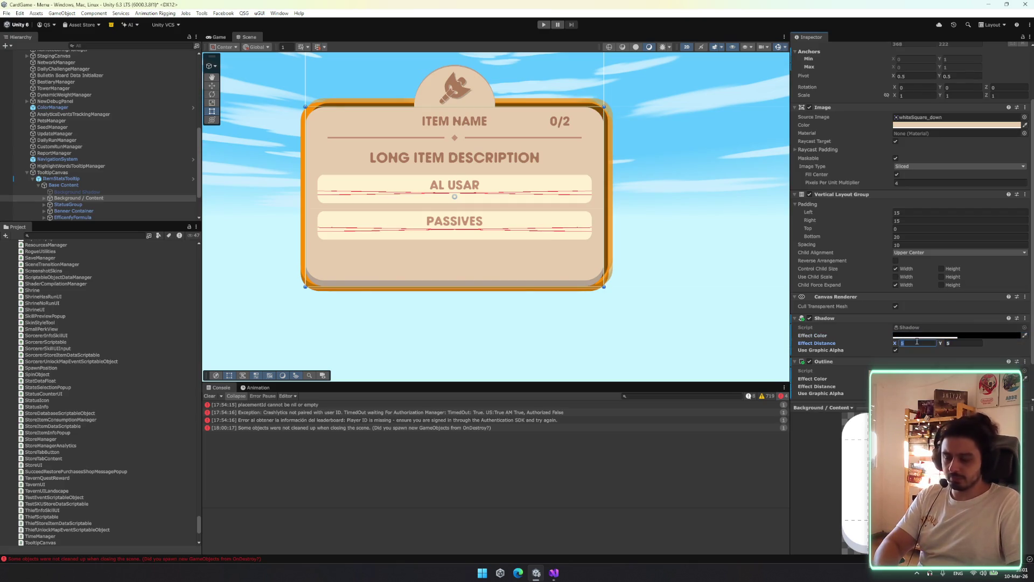
text(0)
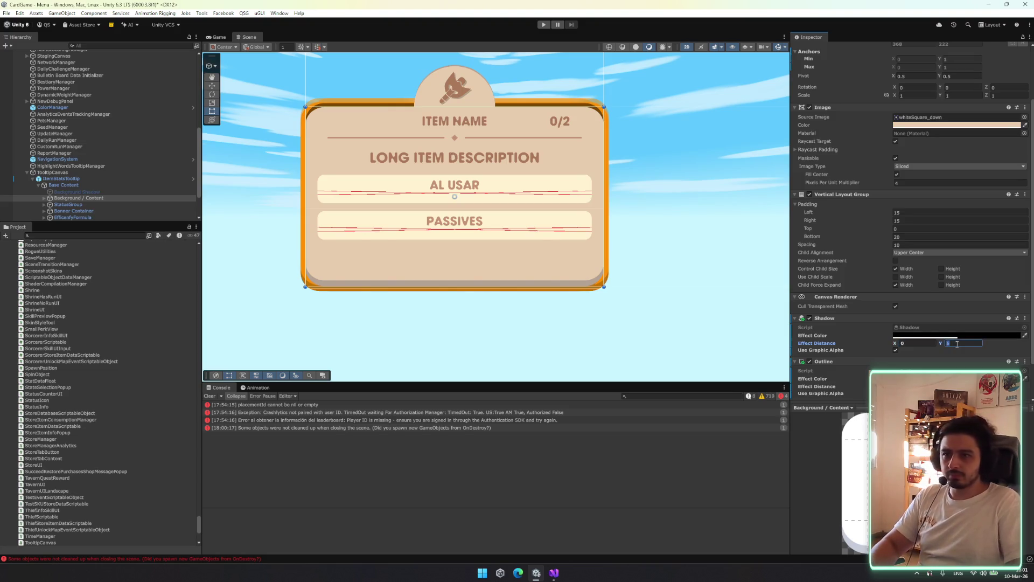
text(-55)
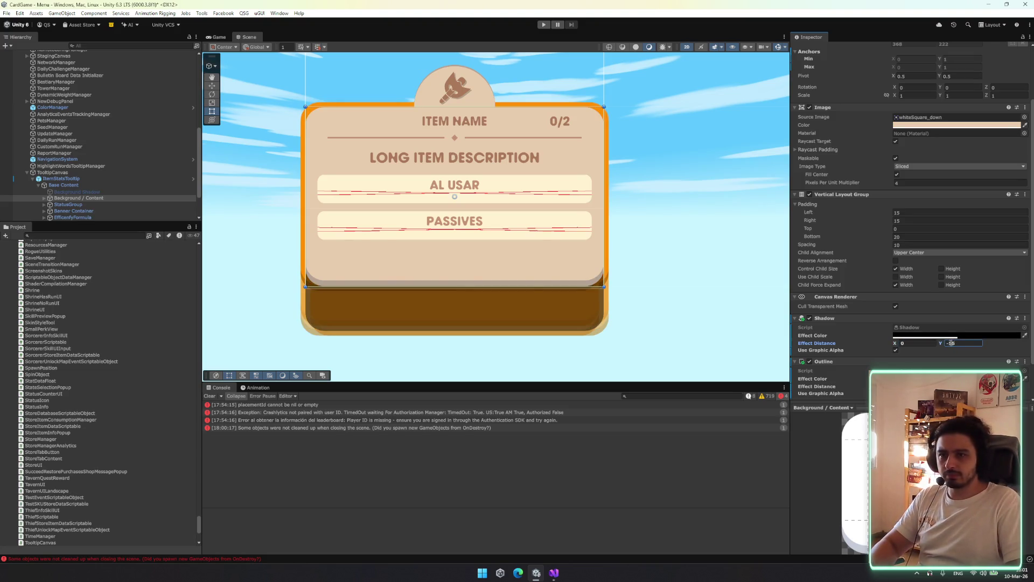
key(BackSpace)
text(0)
key(BackSpace)
key(BackSpace)
text(10)
Make the card's shadow bright orange and compare it with the Outline off and on
click(940, 335)
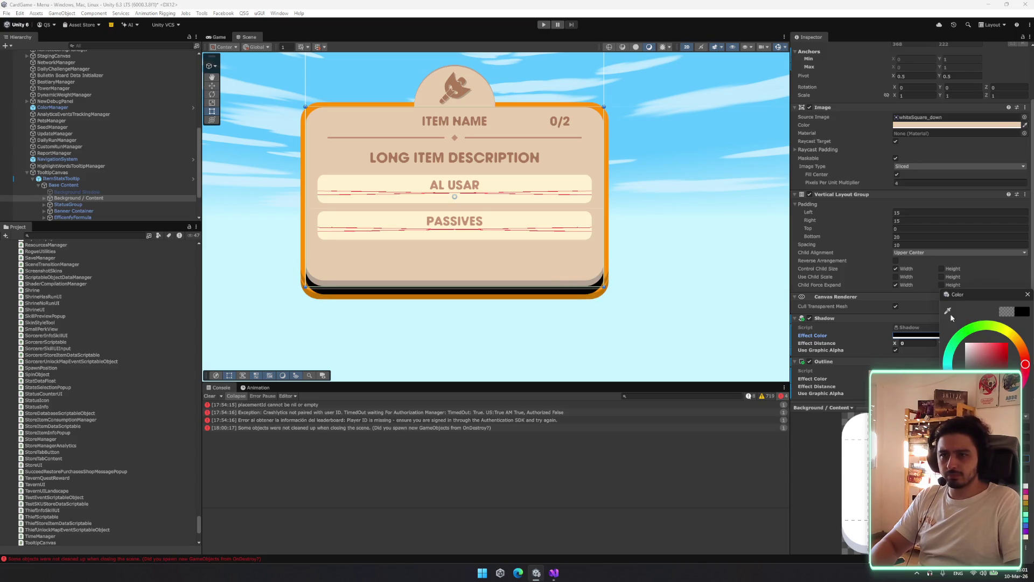
drag(995, 350, 1007, 342)
click(1018, 343)
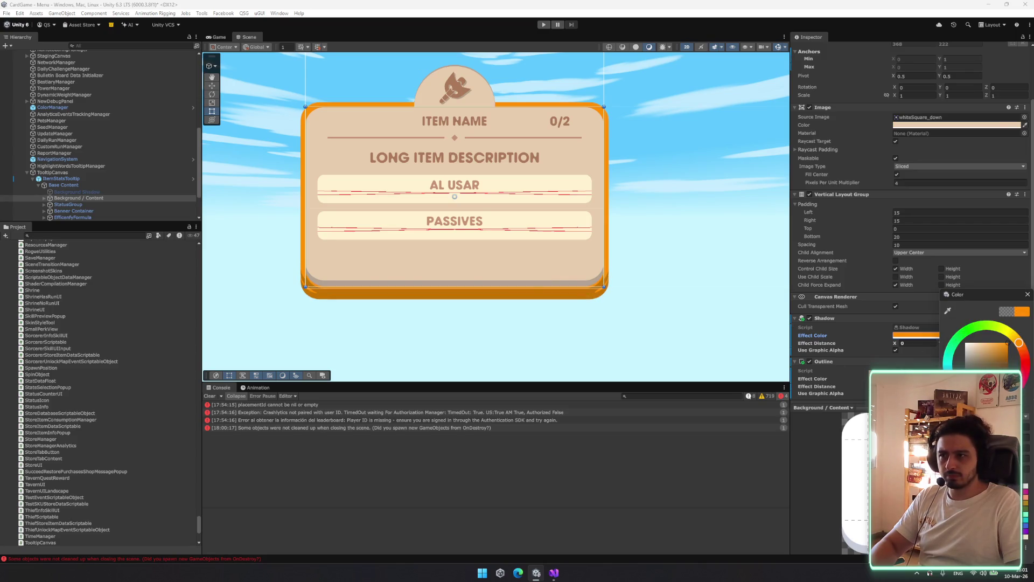
click(815, 364)
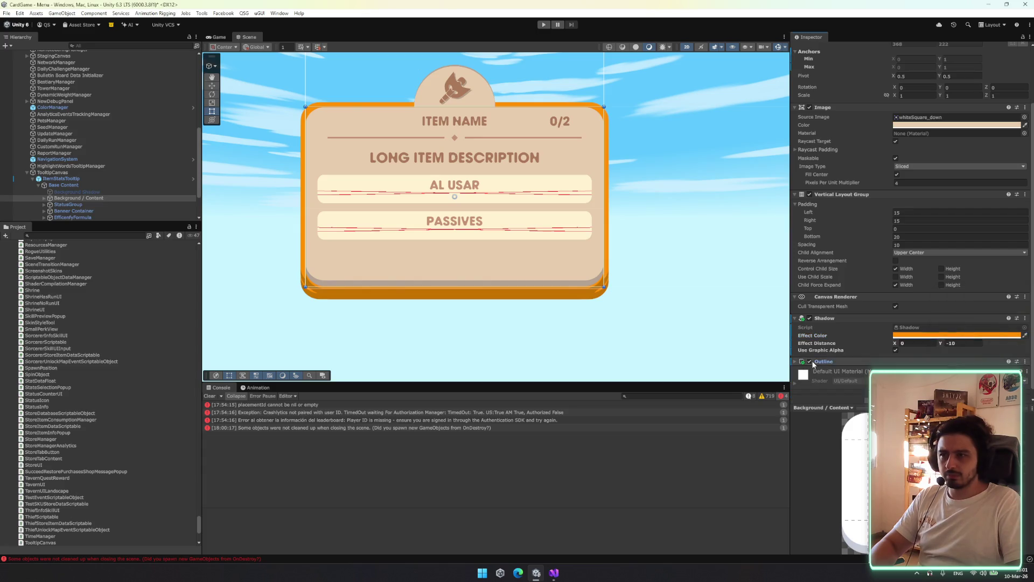
click(810, 361)
drag(895, 344, 916, 345)
drag(994, 354, 979, 351)
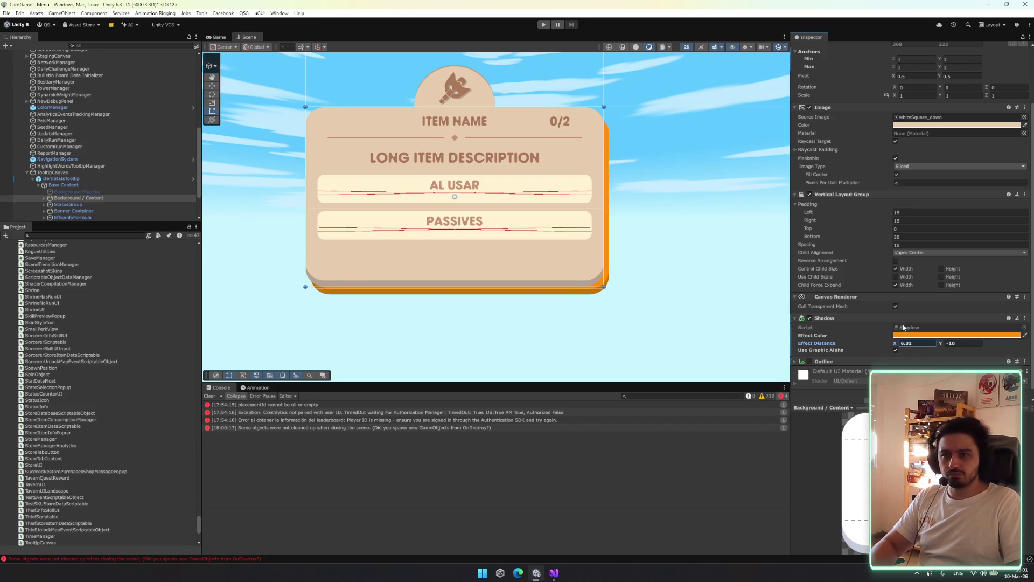
click(810, 361)
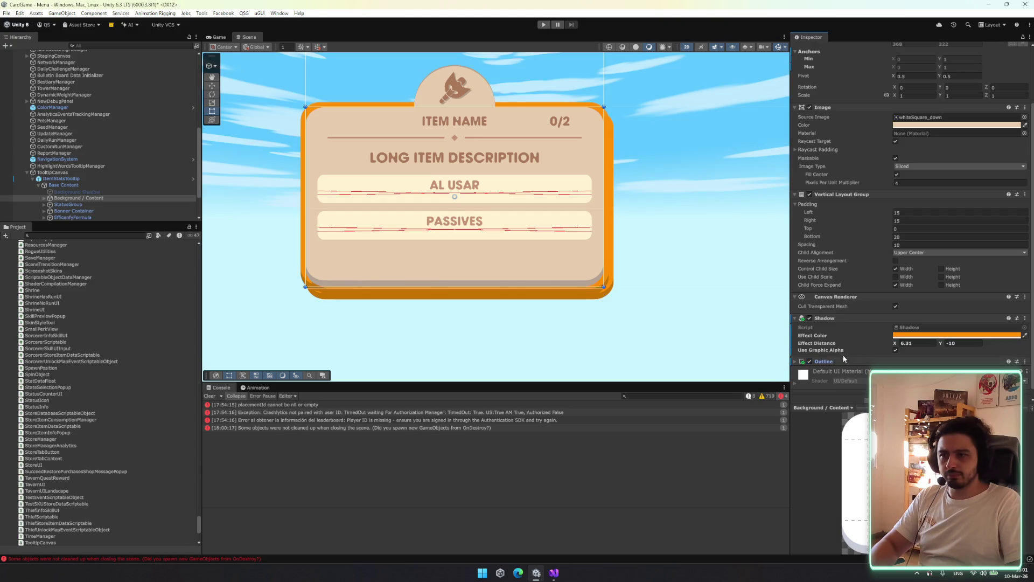
Remove both the Shadow and Outline components from Background / Content
right_click(864, 320)
click(889, 363)
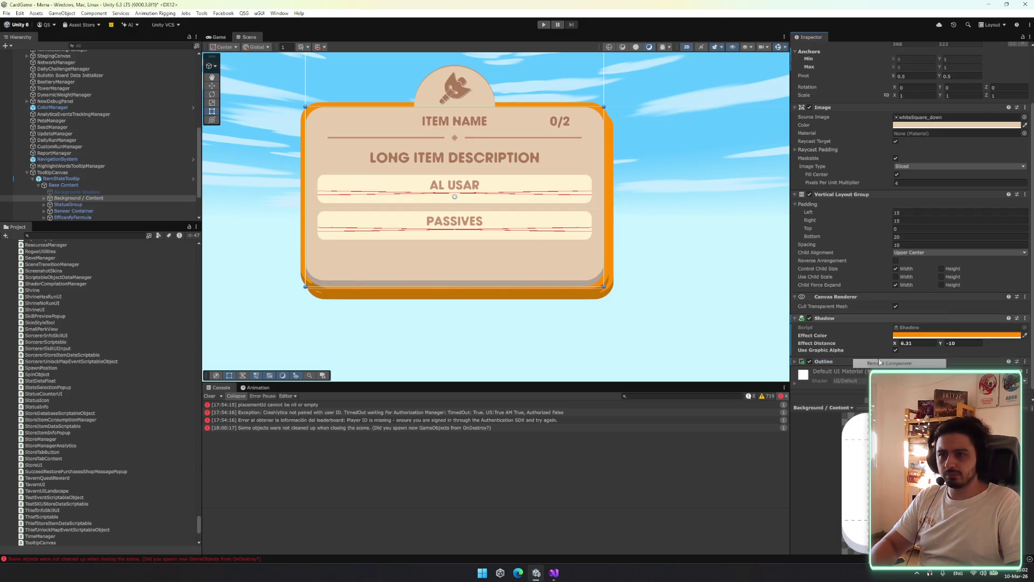
right_click(841, 352)
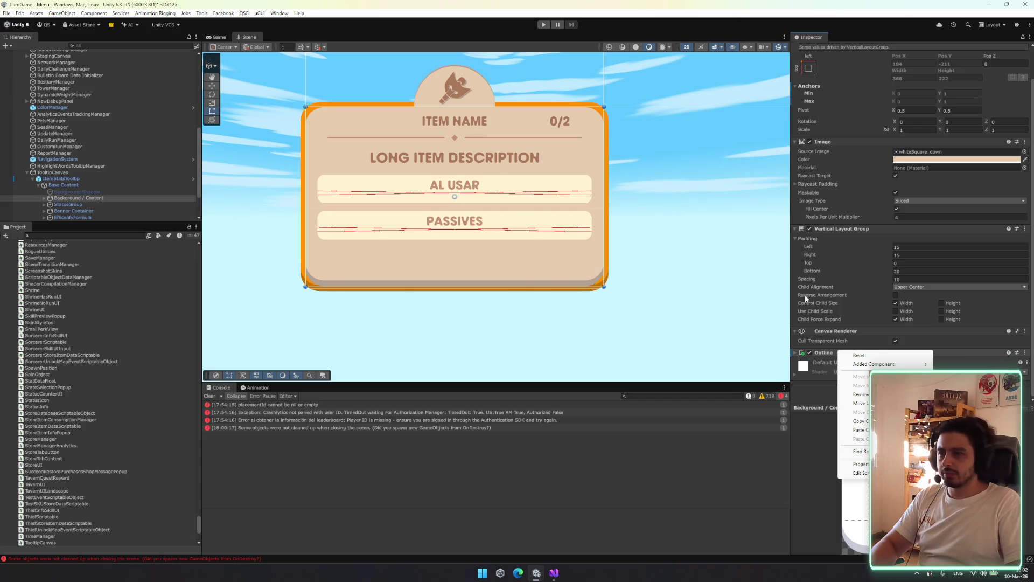
click(847, 395)
click(86, 193)
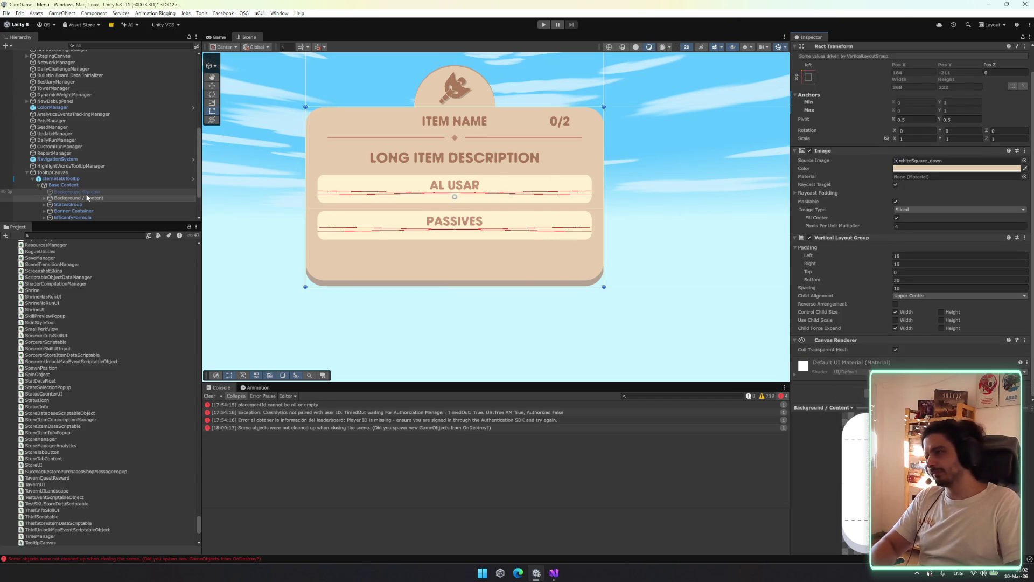
Deactivate Background Shadow and step through StatusGroup, Banner Container and EfficenfyFormula
key(alt+shift+a)
key(Down)
key(Down)
key(Right)
key(Down)
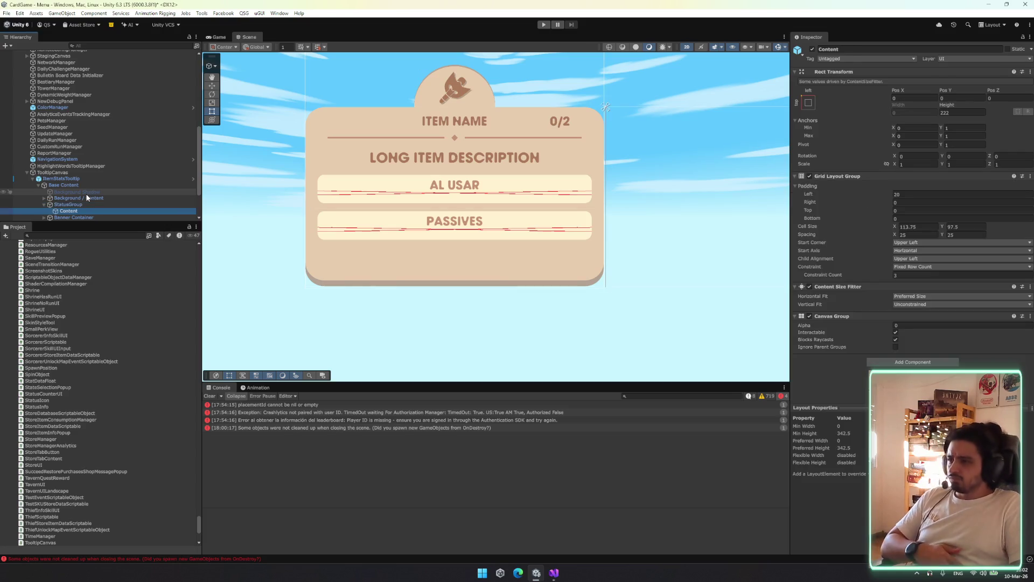
key(Left)
key(Left)
key(Down)
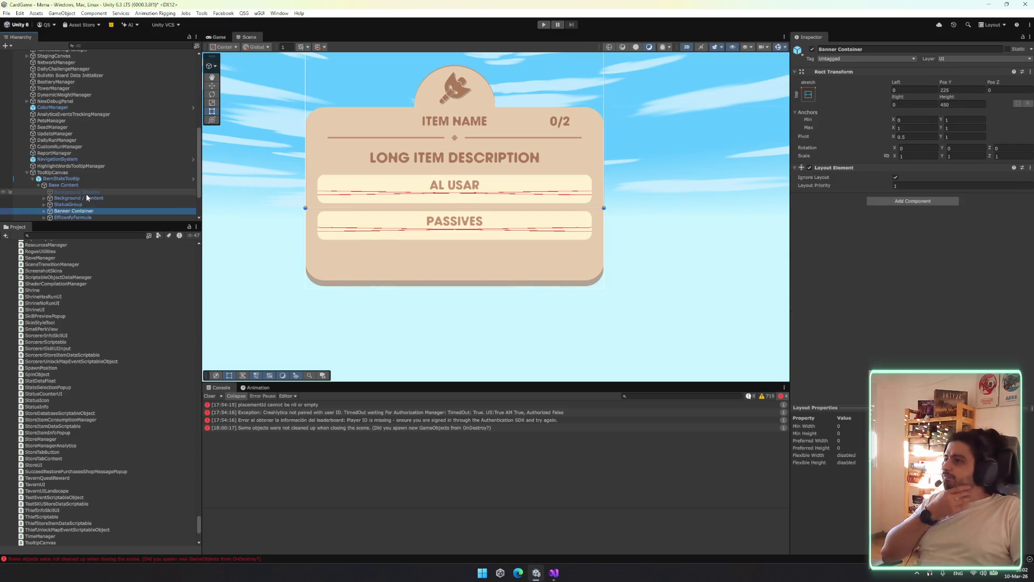
key(Down)
scroll(95, 178, down, 2)
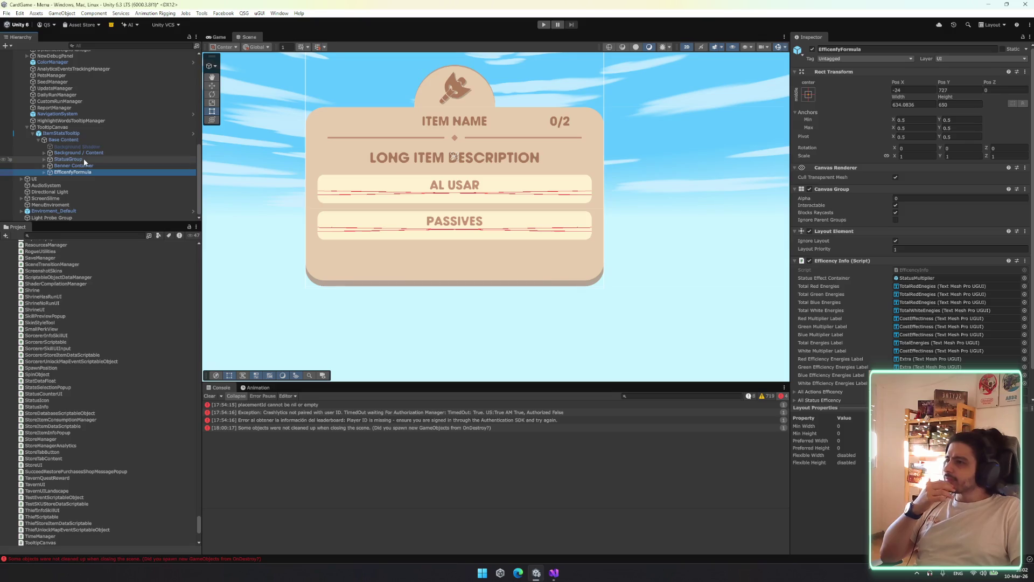
scroll(84, 158, up, 2)
Check Background / Content's Background Shadow child, then edit the card background's Image colour
click(83, 194)
click(97, 181)
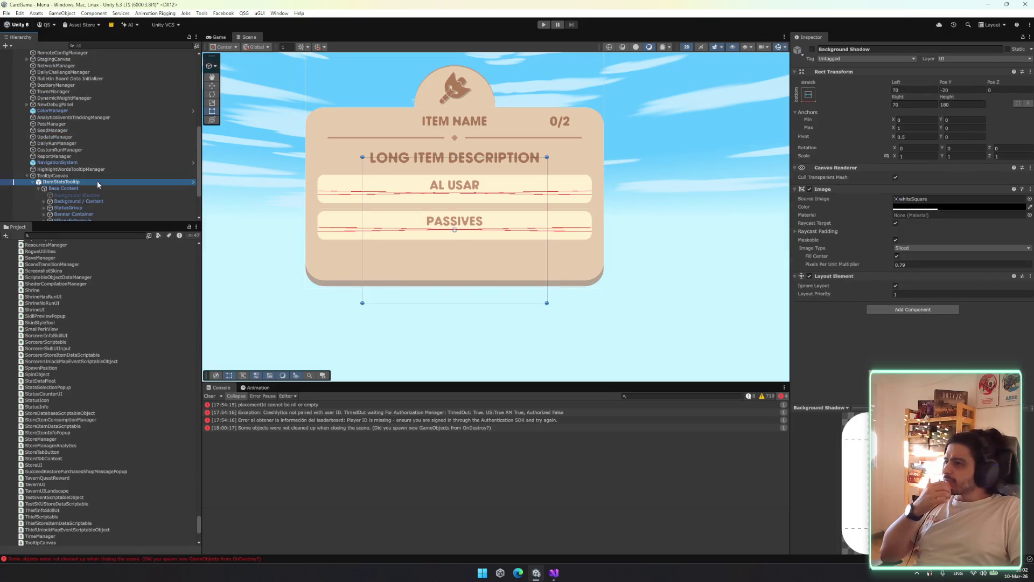
click(96, 201)
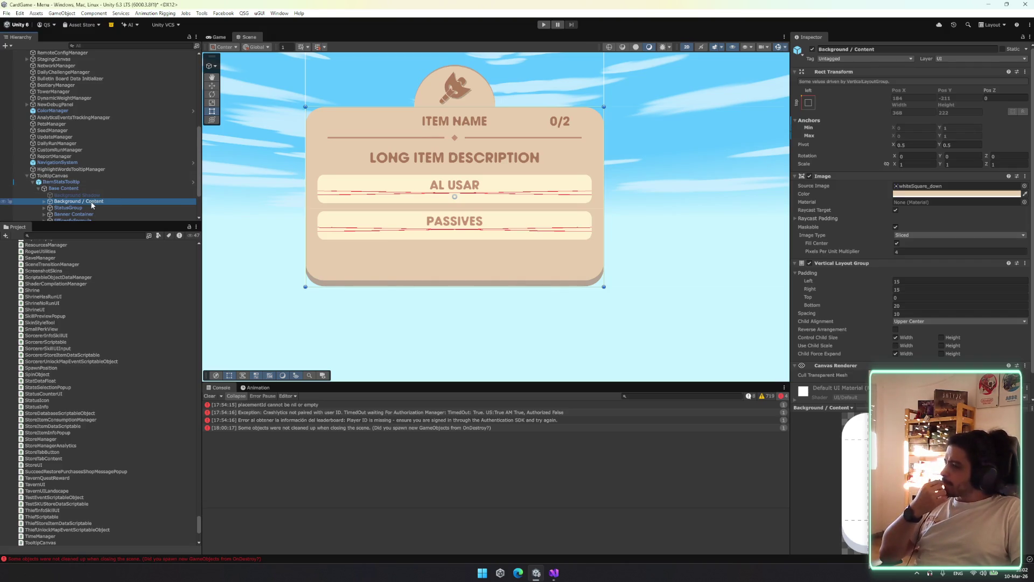
key(Right)
key(Up)
key(Down)
key(Left)
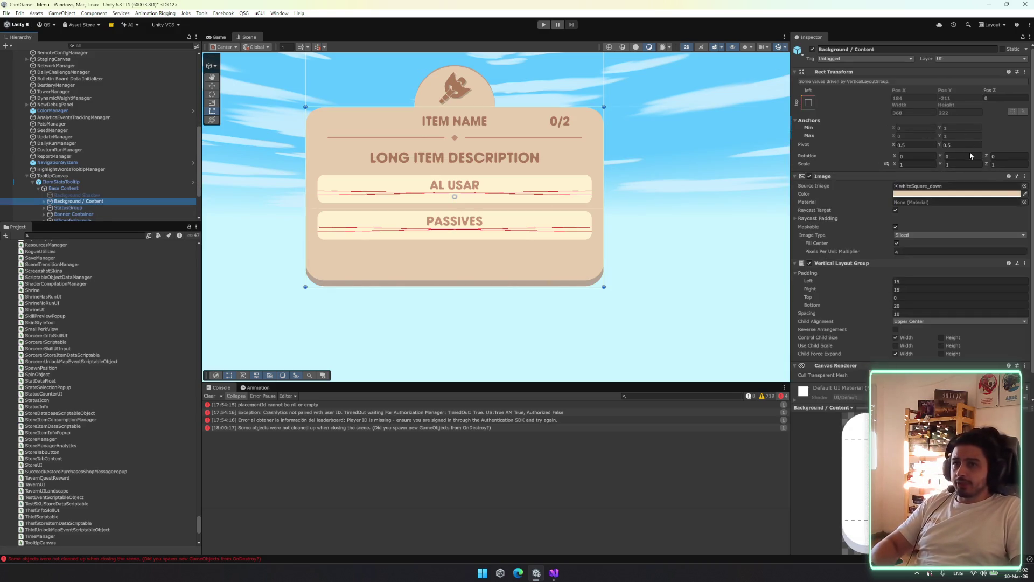
click(932, 195)
mouse_move(969, 254)
mouse_down()
mouse_move(969, 237)
mouse_move(1008, 234)
mouse_move(961, 238)
mouse_move(969, 266)
mouse_move(1002, 216)
mouse_up()
mouse_move(1015, 283)
mouse_down()
mouse_move(975, 296)
mouse_move(999, 292)
mouse_move(961, 278)
mouse_up()
click(951, 233)
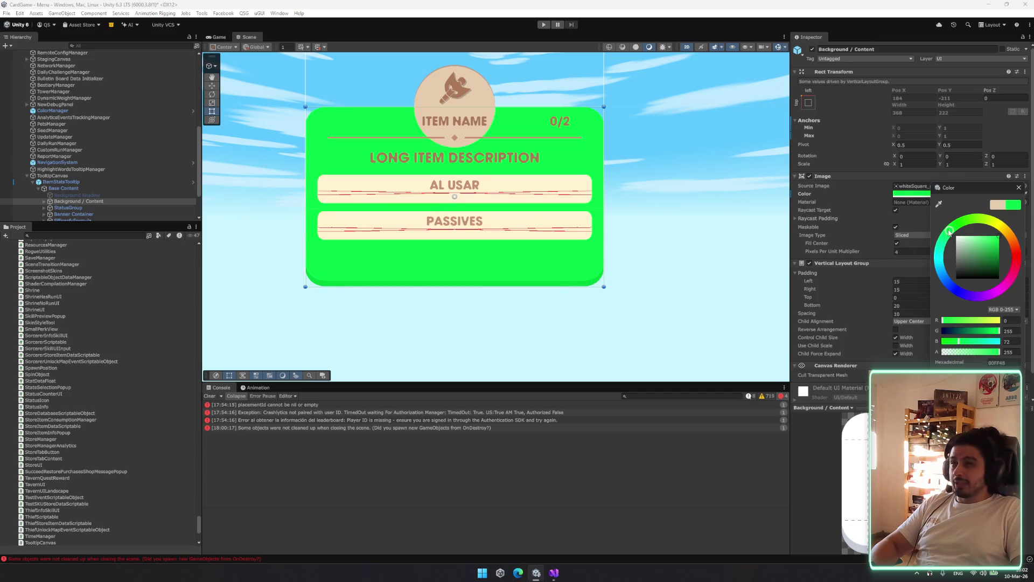
click(985, 244)
click(1009, 258)
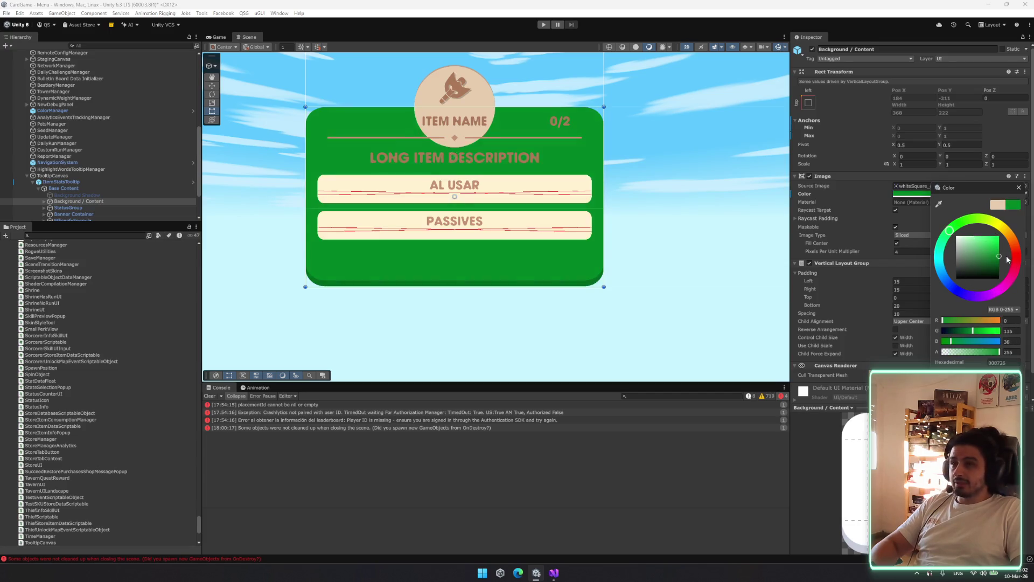
click(995, 238)
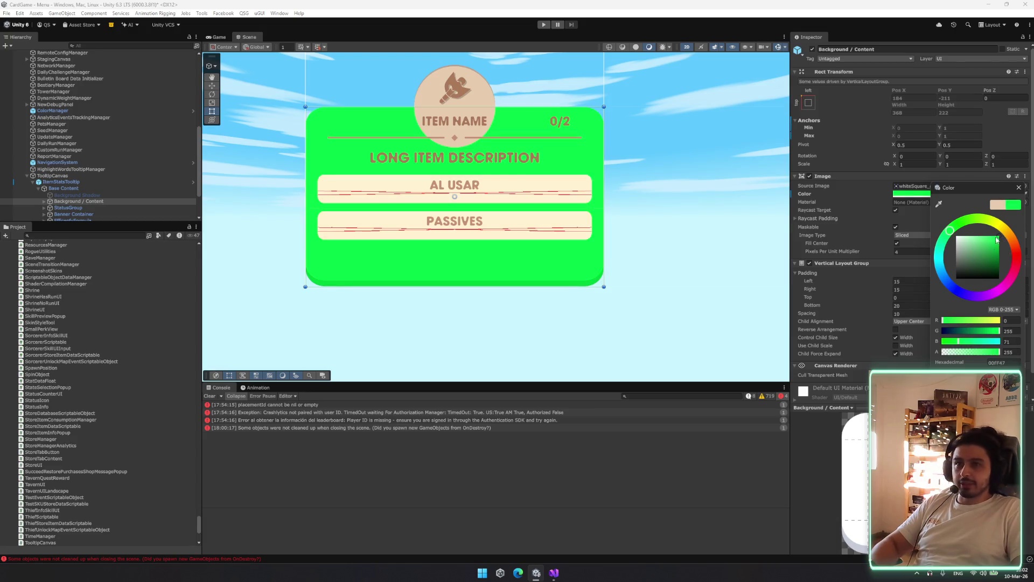
click(979, 241)
click(998, 236)
click(970, 295)
key(ctrl+z)
key(ctrl+z)
key(ctrl+z)
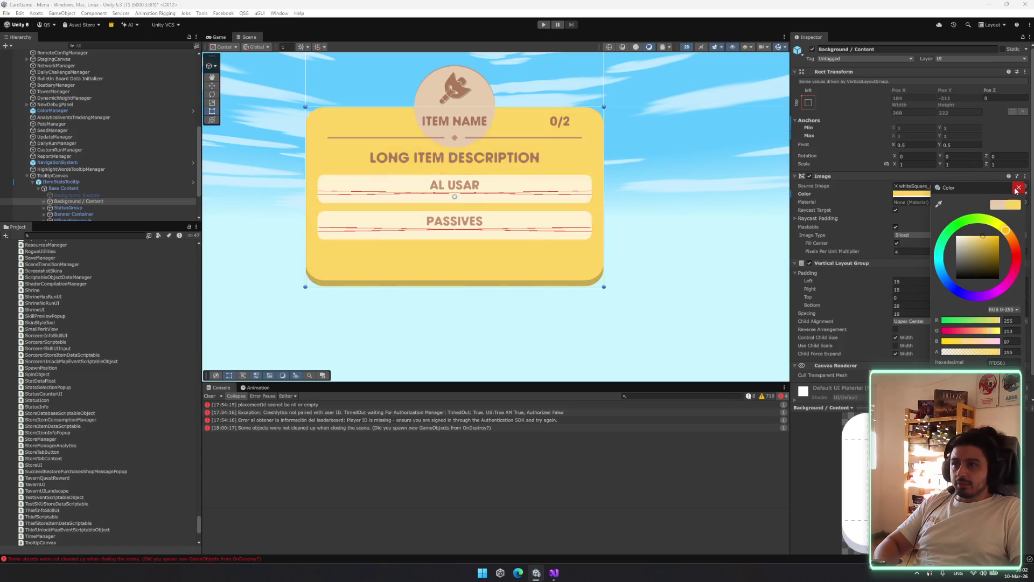
key(ctrl+z)
click(1017, 188)
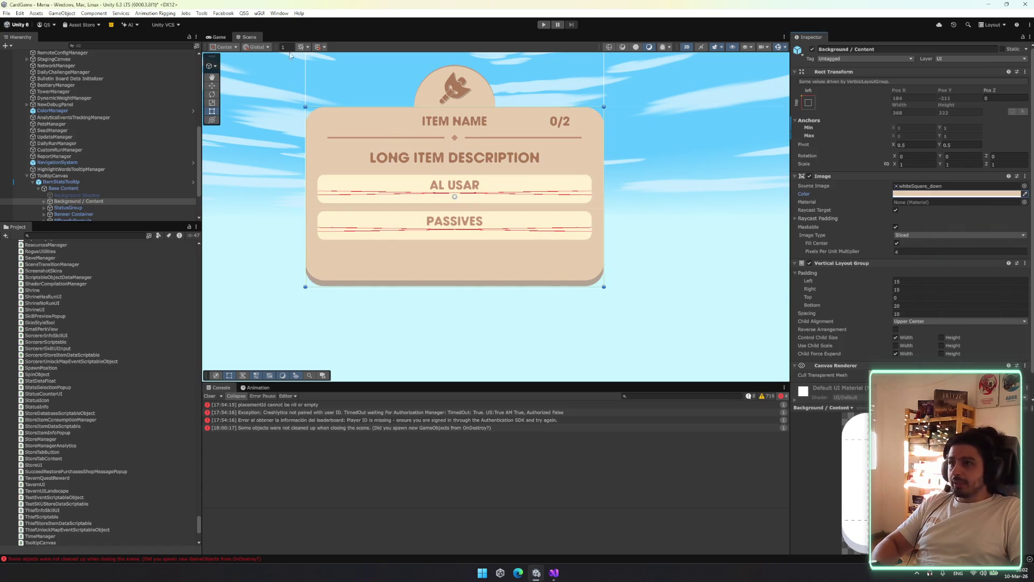
scroll(89, 192, down, 3)
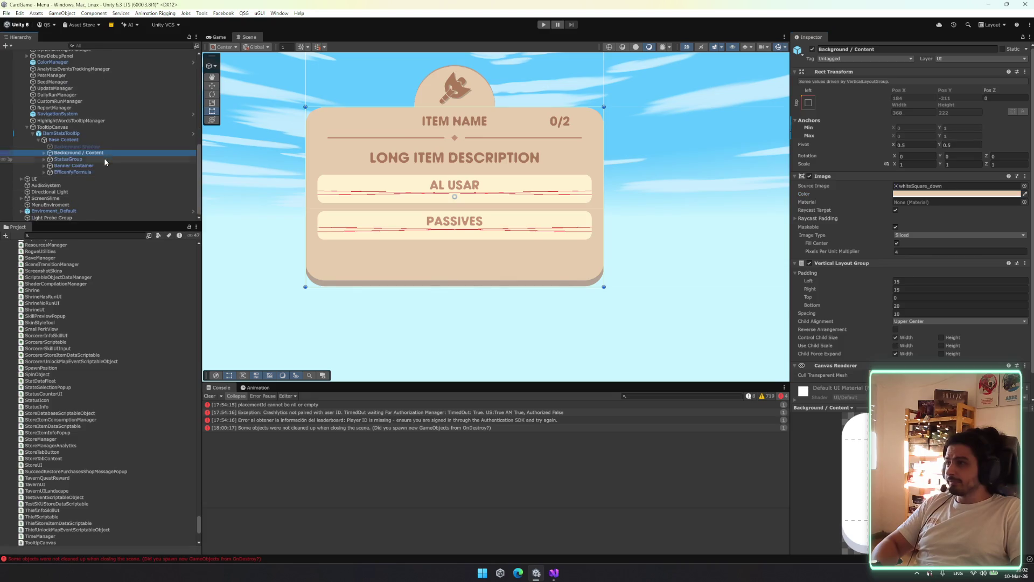
Try red and orange on the Icon circle's Image colour, then undo the change
click(103, 166)
key(Up)
key(Up)
key(Right)
key(Down)
key(Down)
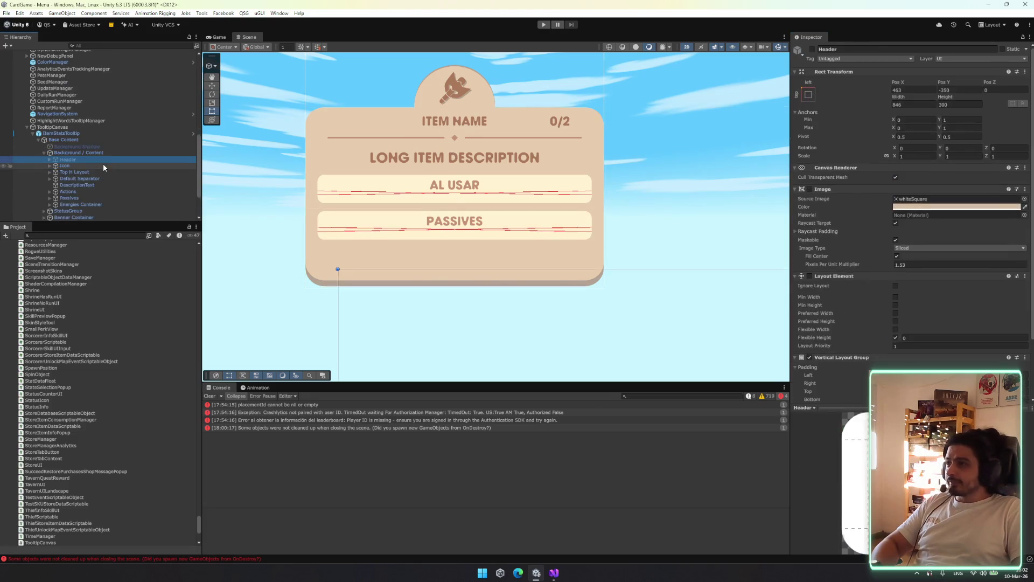
click(904, 246)
click(1003, 293)
drag(1019, 293, 1028, 306)
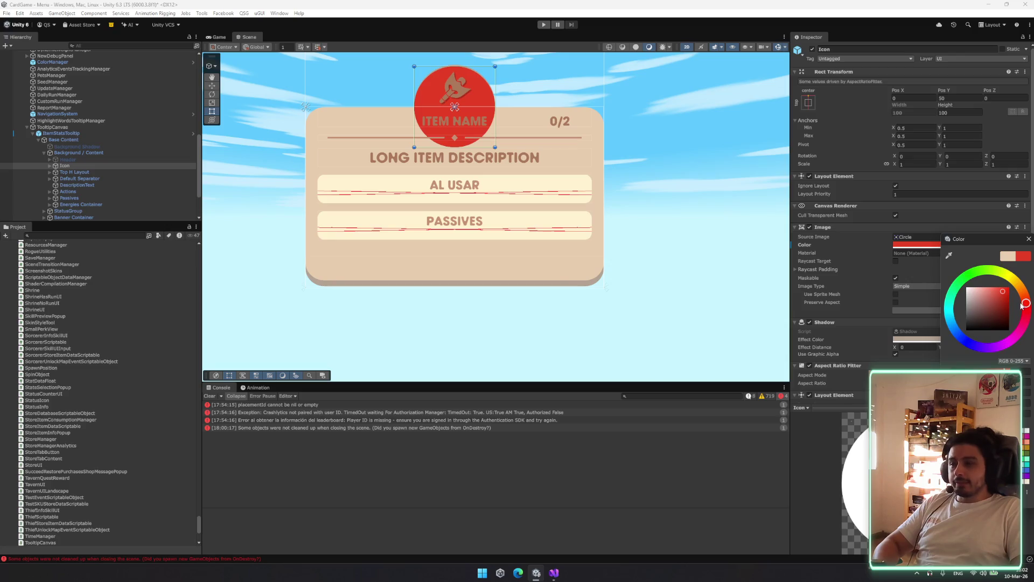
click(1020, 286)
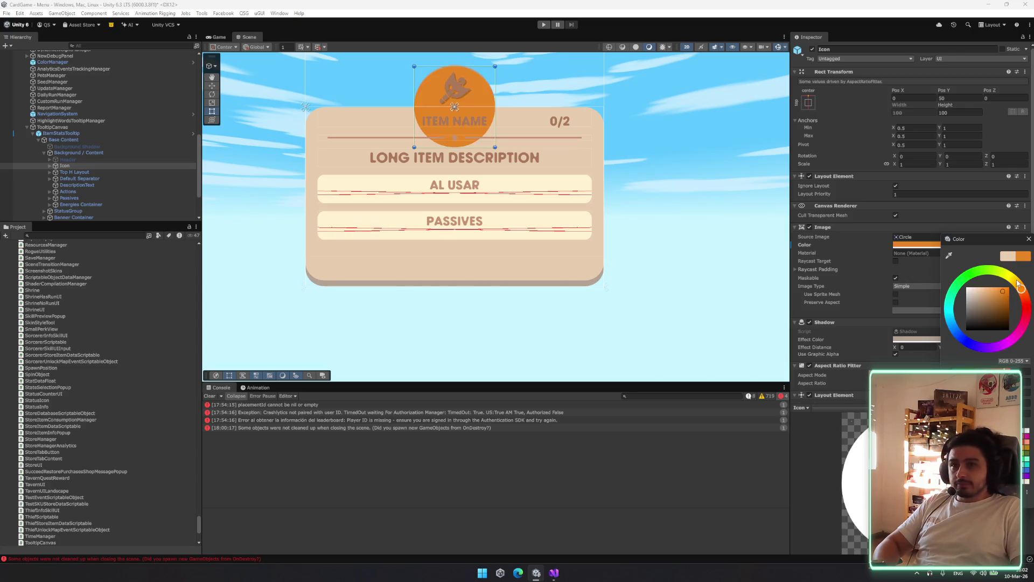
drag(997, 293, 996, 287)
key(ctrl+z)
key(ctrl+z)
key(ctrl+z)
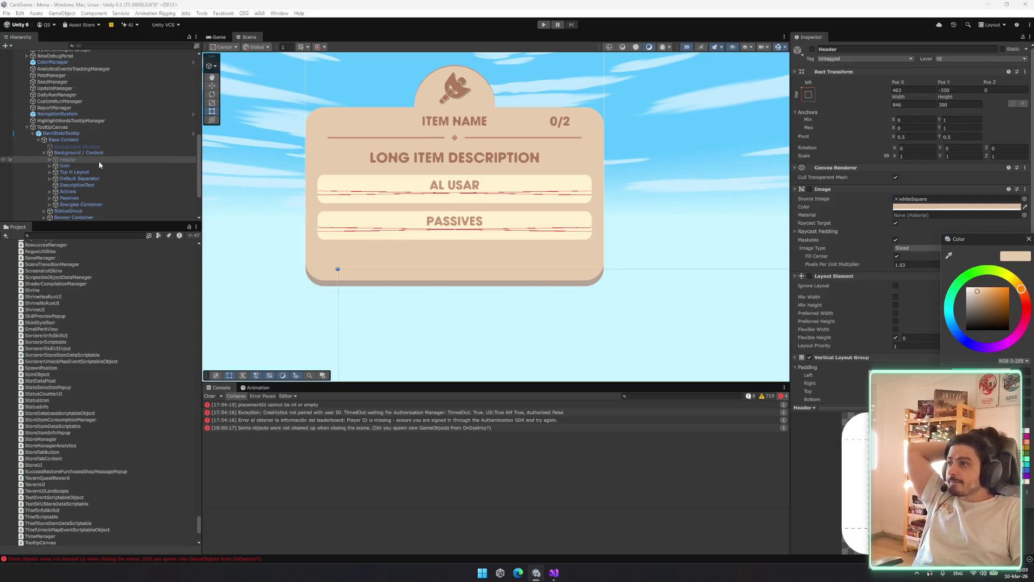
Expand Actions, Top H Layout and Rarity Views, and activate the Uncommon rarity view
click(93, 179)
key(Down)
key(Down)
key(Down)
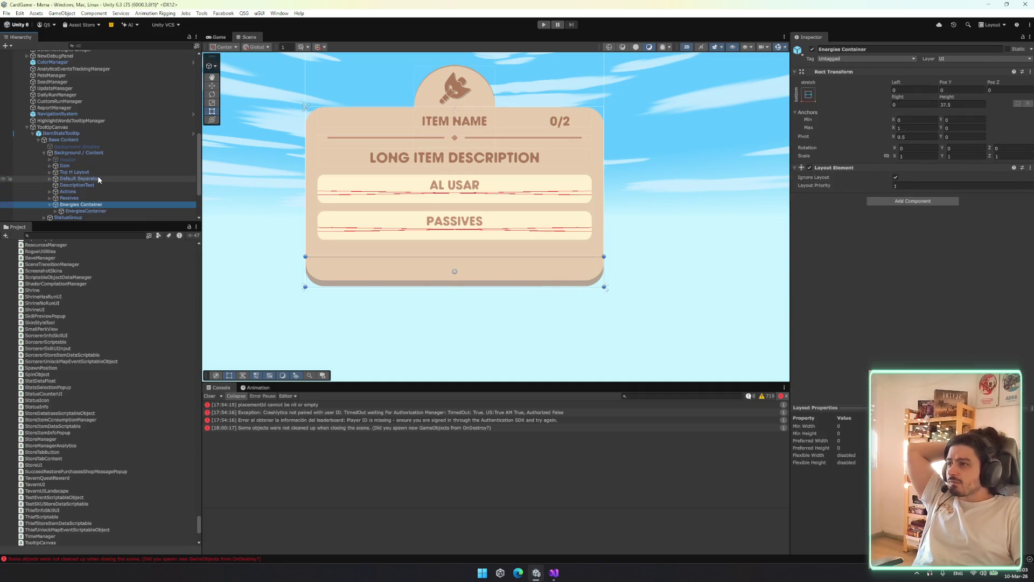
key(Up)
key(Right)
key(Up)
key(Up)
key(Up)
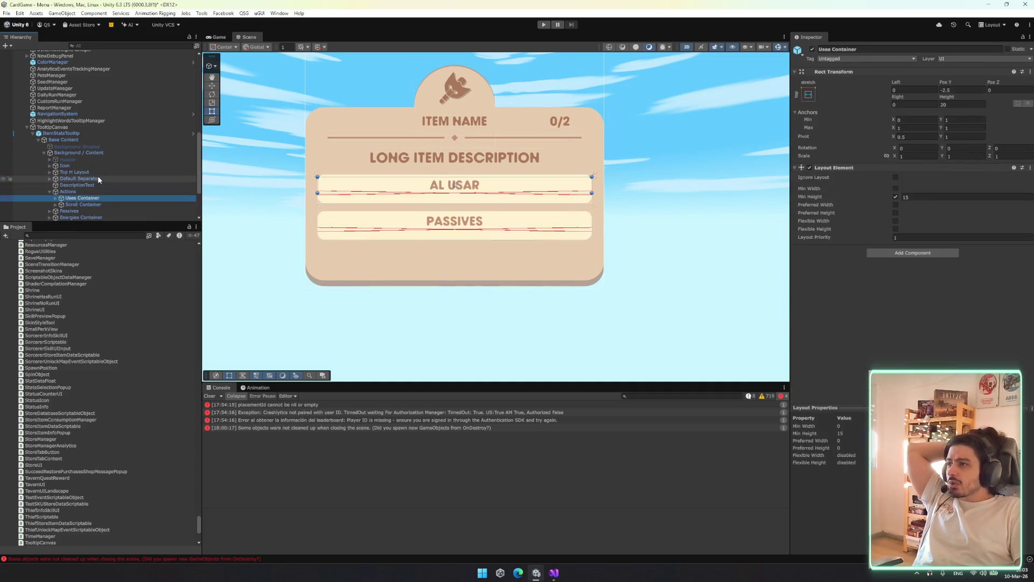
key(Down)
key(Down)
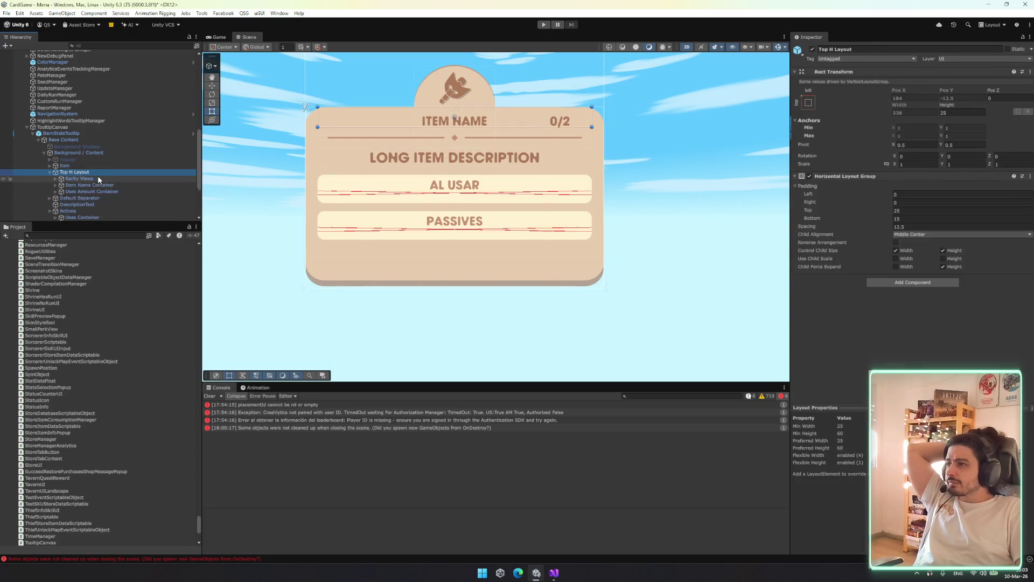
key(Right)
key(Down)
key(Right)
key(Down)
key(Down)
click(811, 49)
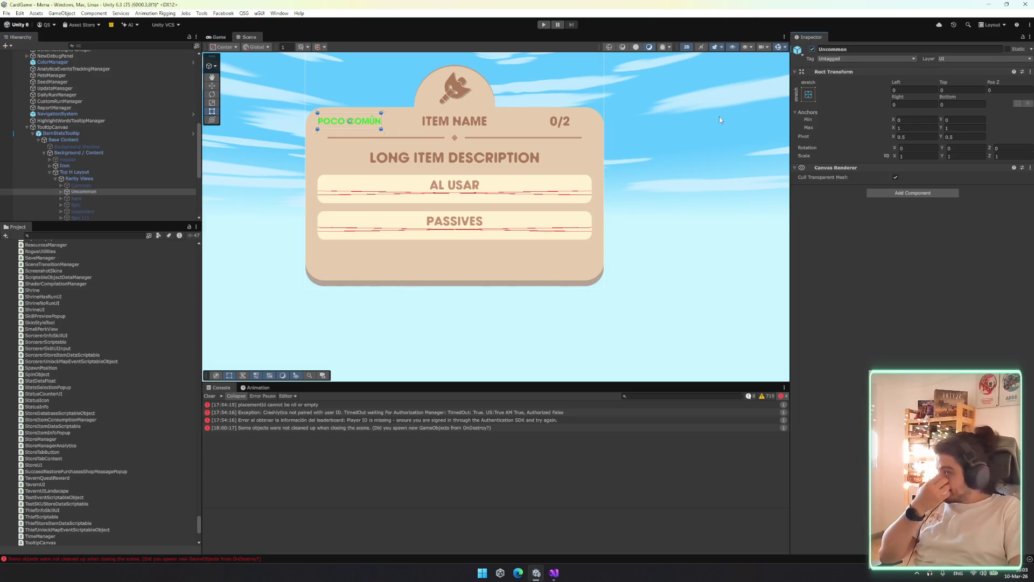
Activate the Uncommon rarity view and zoom in to preview the green POCO COMÚN label
scroll(359, 129, up, 5)
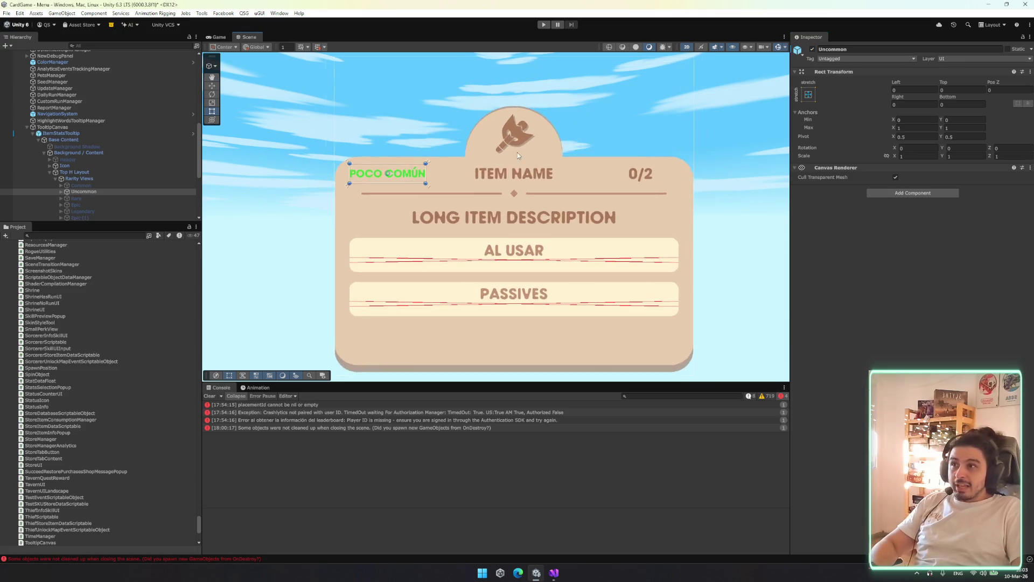
click(73, 192)
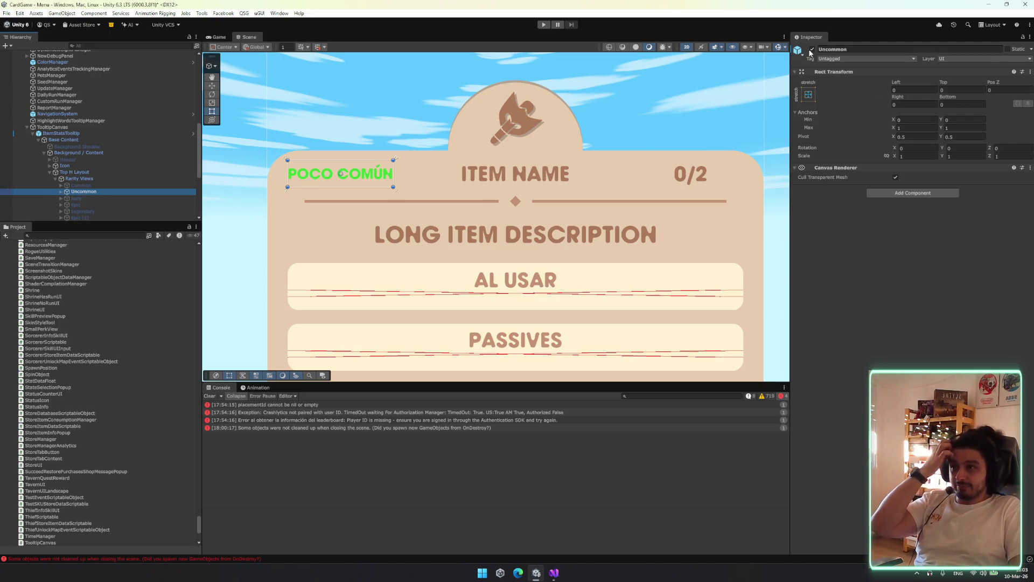
scroll(558, 179, down, 4)
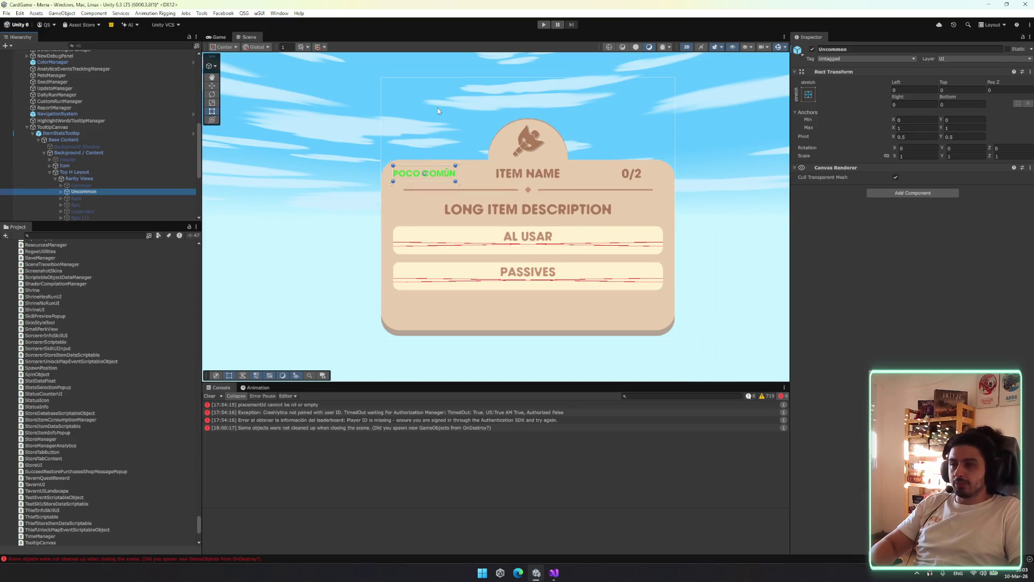
scroll(459, 197, down, 1)
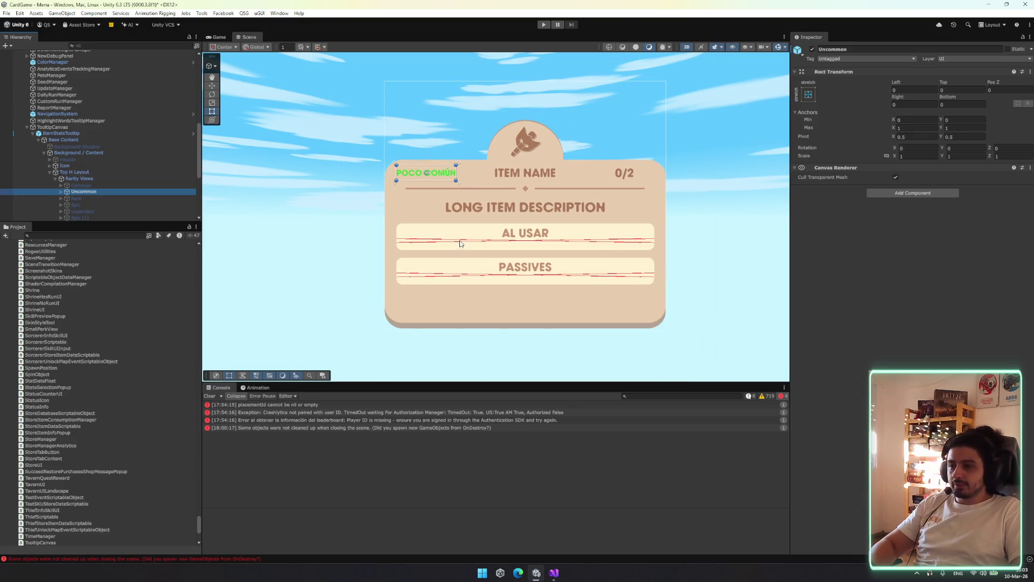
scroll(459, 243, down, 1)
scroll(463, 237, up, 2)
Deactivate Uncommon again and search the project for 'itemprefab'
click(813, 49)
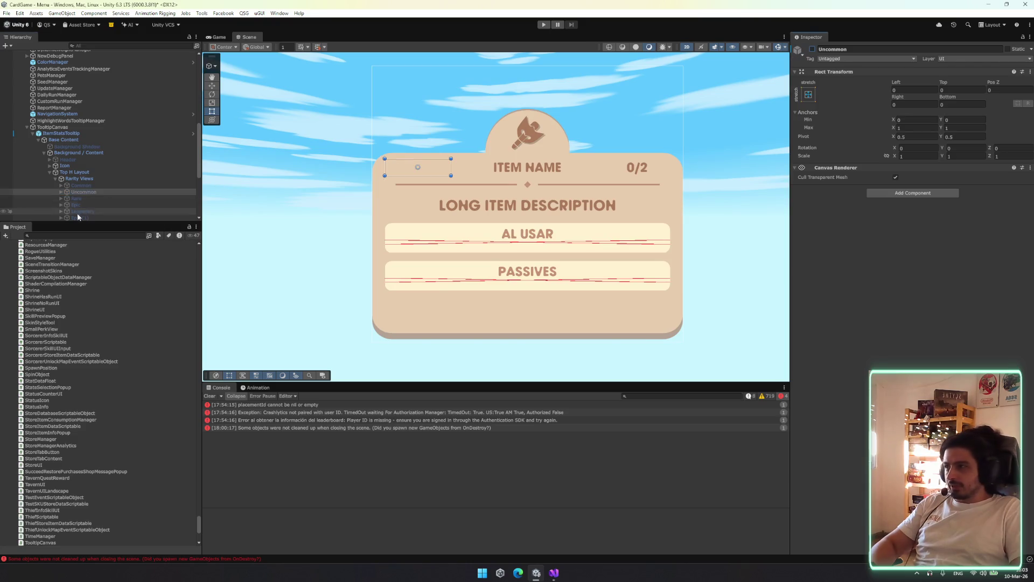
click(75, 235)
text(itemprefa)
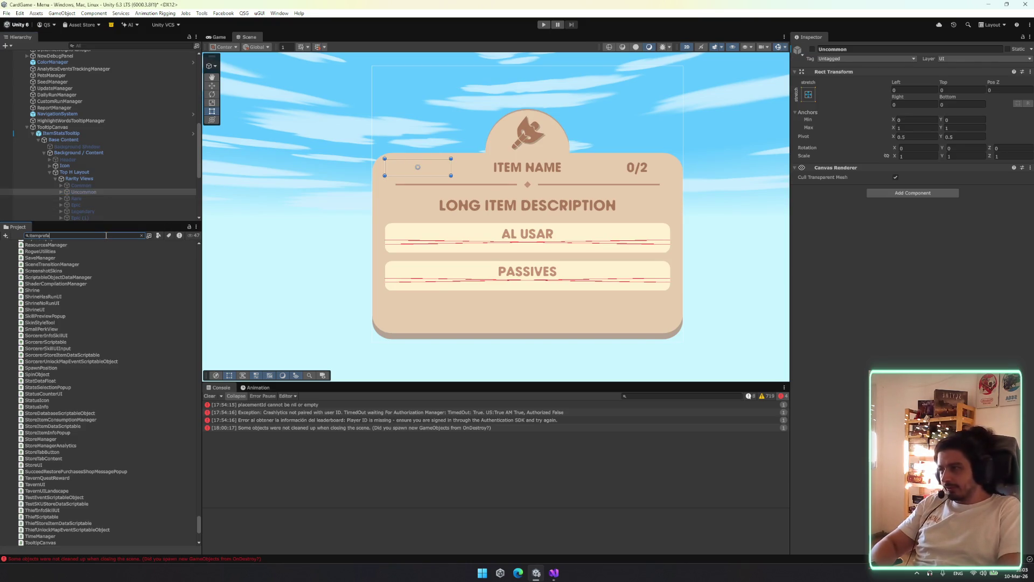
text(b)
Place an ItemPrefab instance in the scene and expand it down to Pivot > RarityViews
mouse_move(80, 258)
mouse_down()
mouse_move(111, 254)
mouse_move(69, 132)
mouse_up()
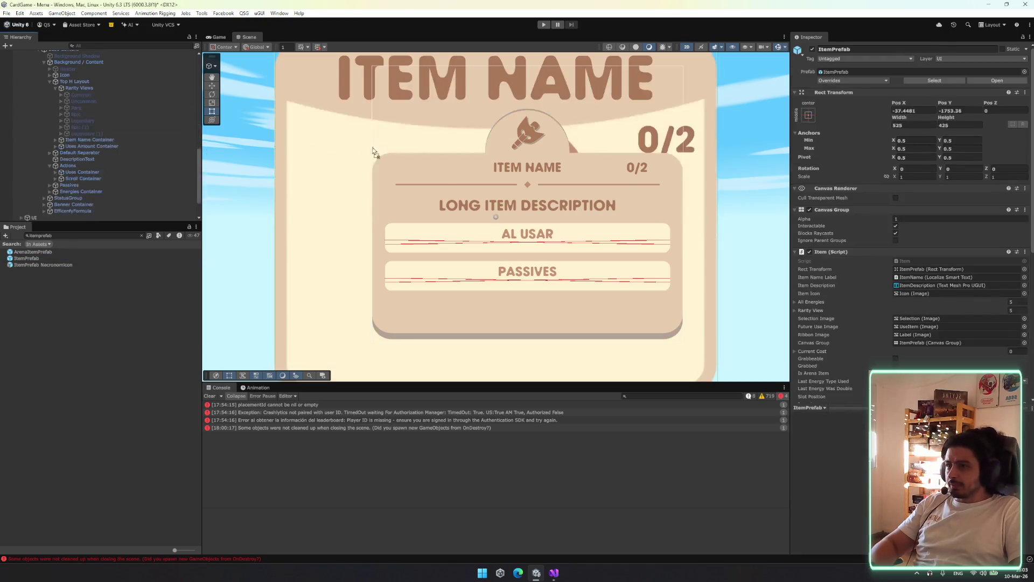
scroll(477, 193, down, 5)
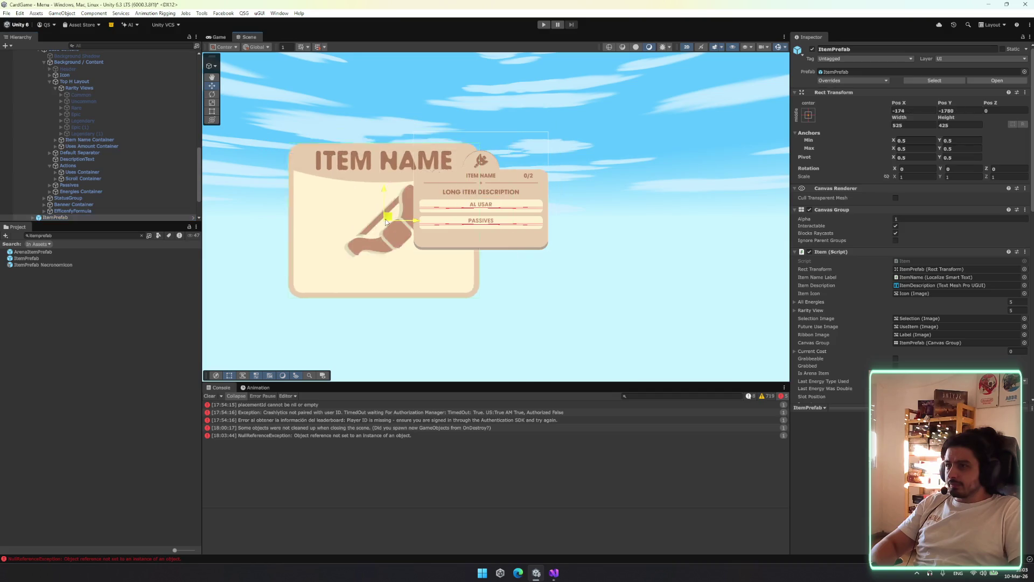
click(100, 210)
click(95, 218)
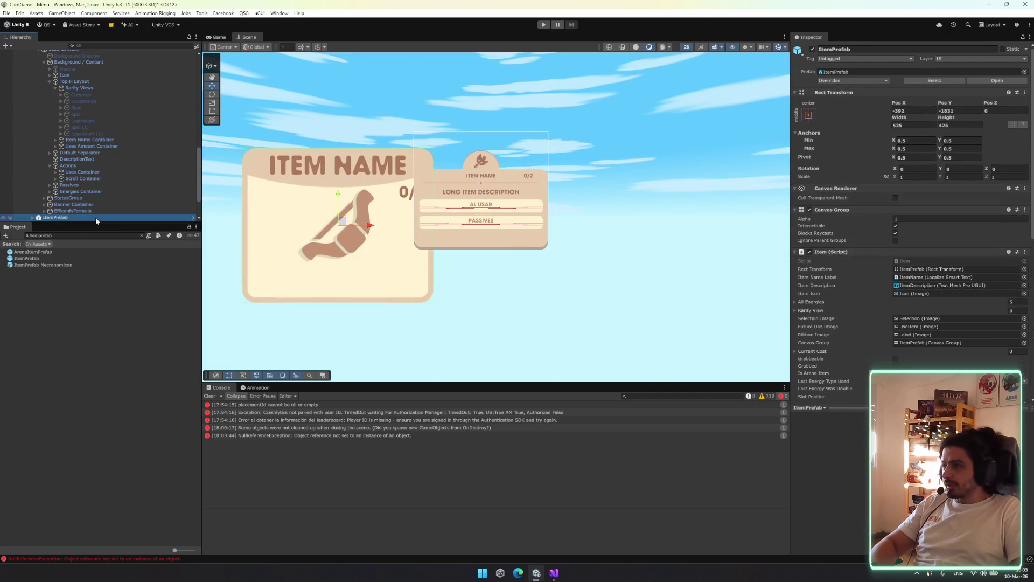
key(Right)
key(Down)
key(Down)
key(Down)
key(Down)
key(Right)
key(Down)
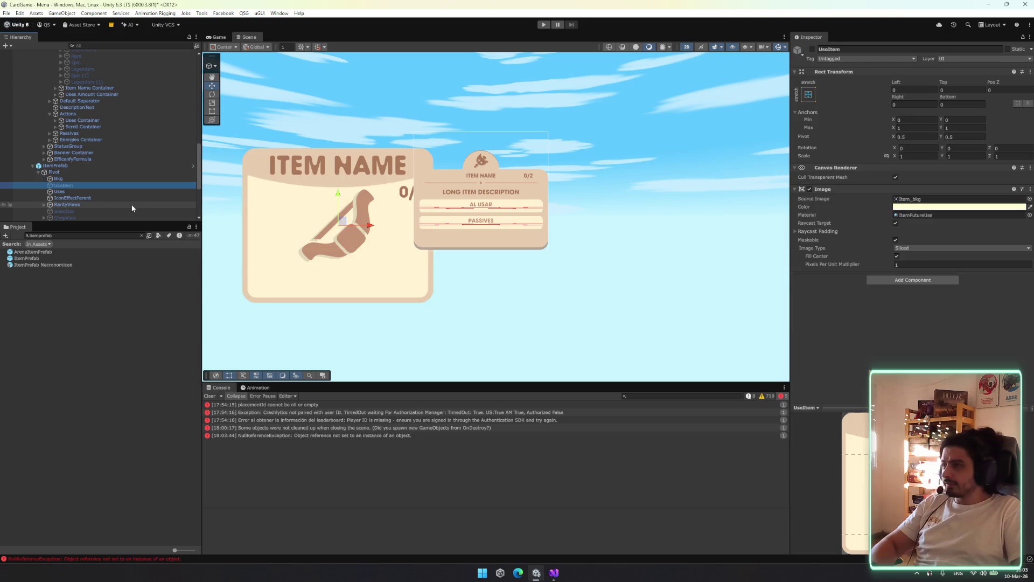
key(Down)
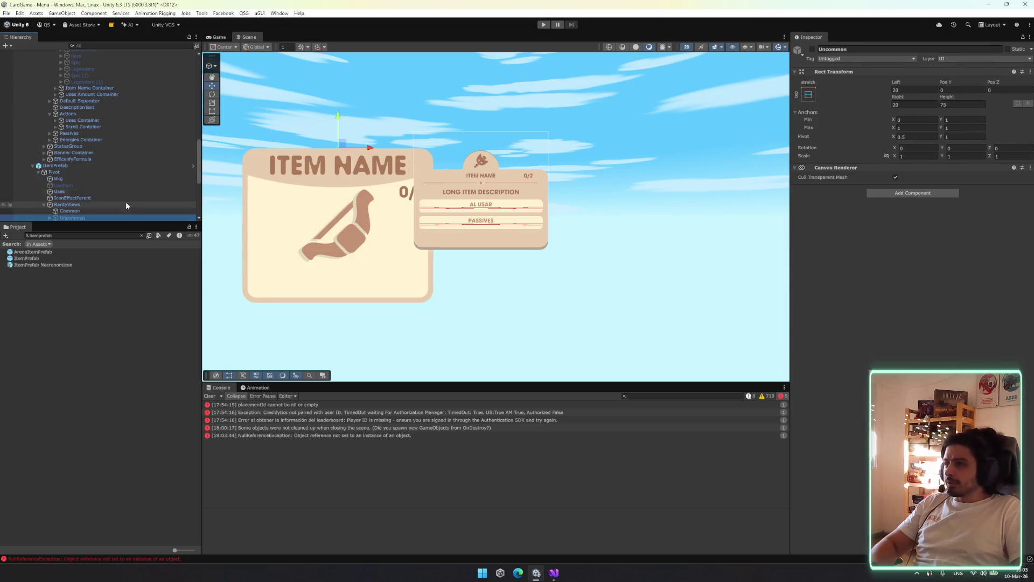
Turn ItemPrefab's Uncommon and Rare rarity views on to preview them, then off again
click(813, 49)
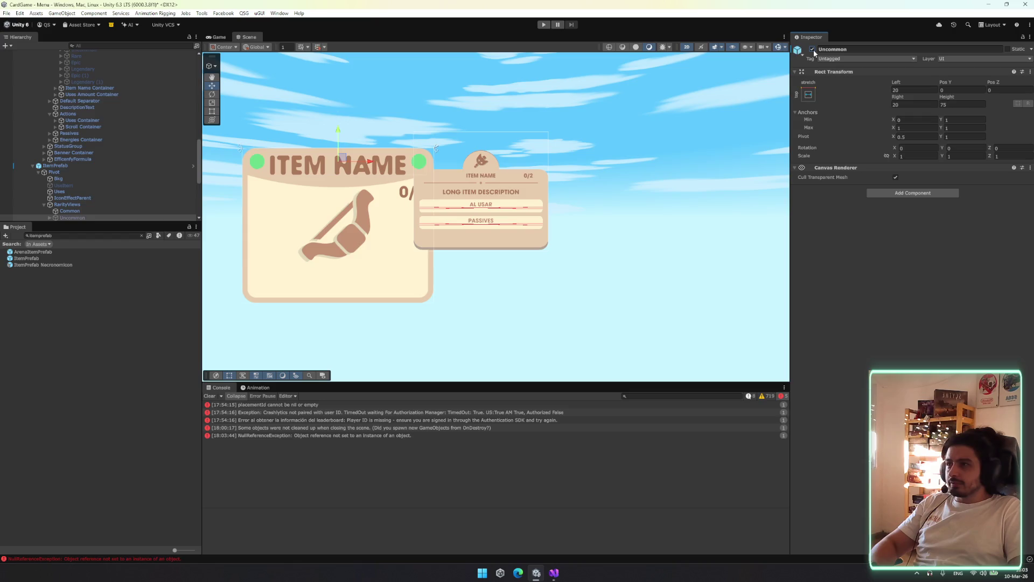
scroll(122, 165, down, 4)
click(105, 104)
click(812, 50)
click(812, 50)
click(92, 96)
click(798, 50)
click(812, 49)
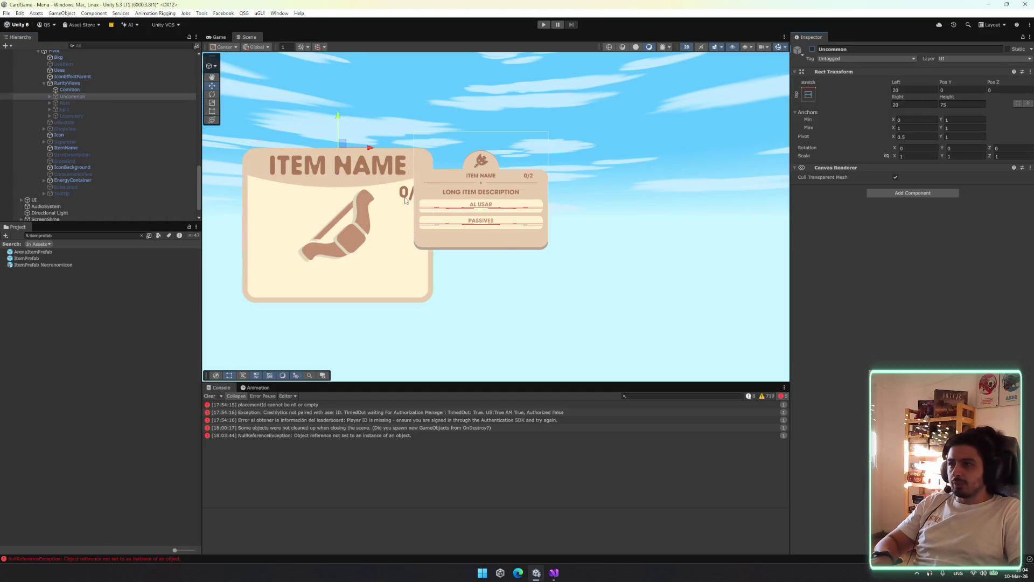
Centre the tooltip card in view and reselect RarityViews, Pivot and the ItemPrefab root
scroll(501, 202, up, 4)
drag(531, 207, 565, 221)
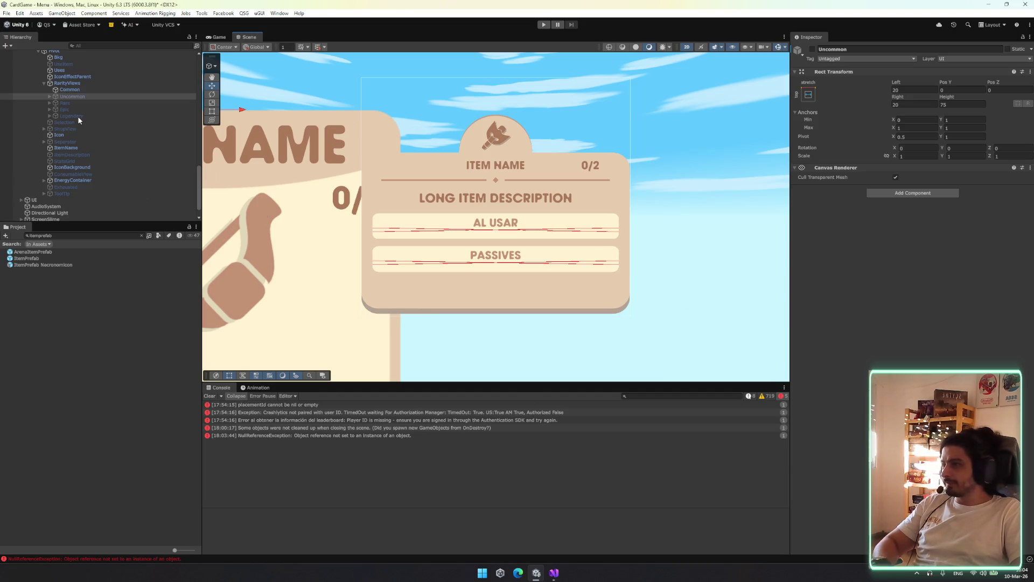
click(78, 83)
scroll(63, 99, up, 3)
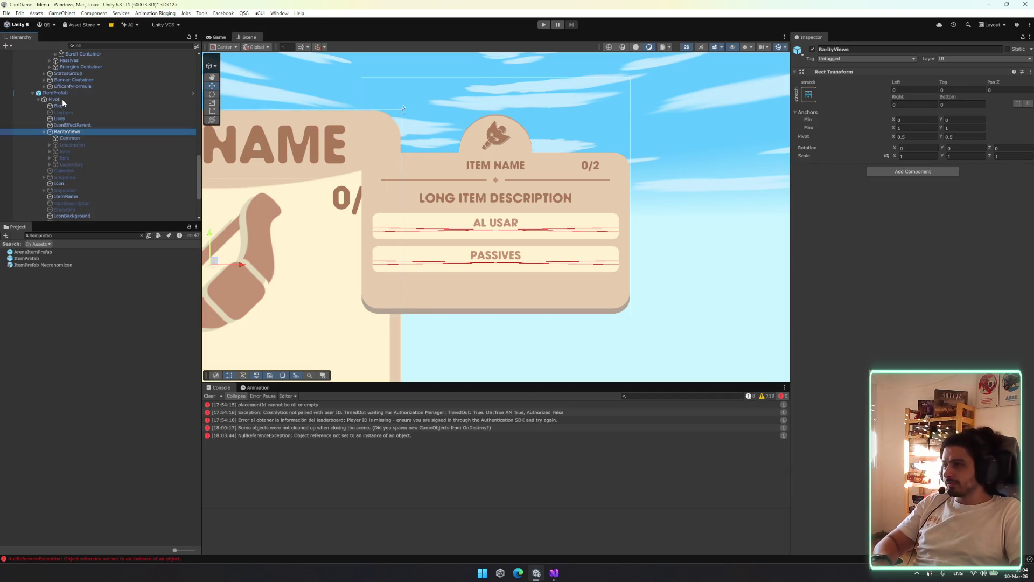
click(62, 99)
click(76, 93)
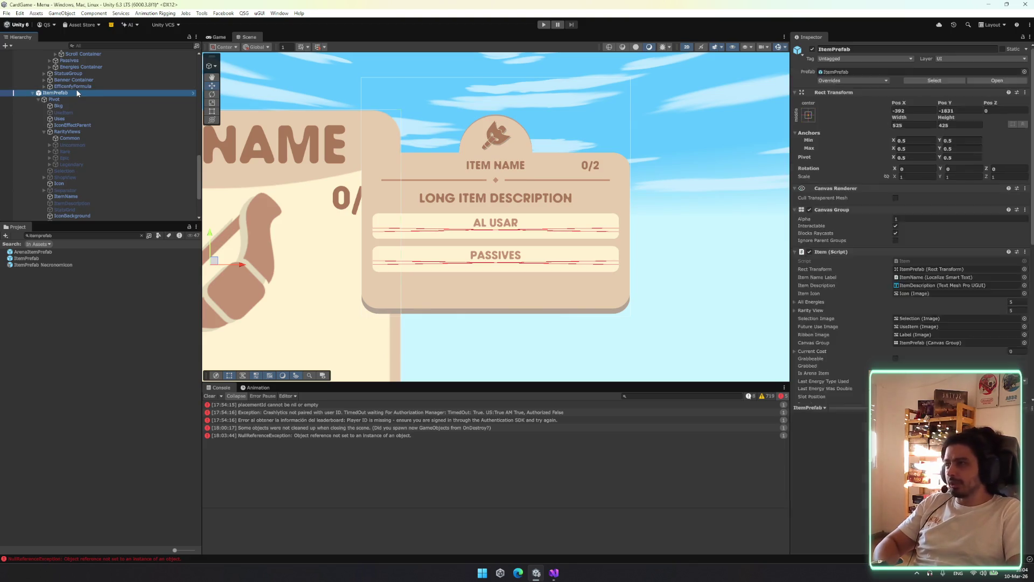
scroll(86, 113, down, 5)
Paste RarityViews as a child of Top H Layout, then undo that paste
right_click(81, 140)
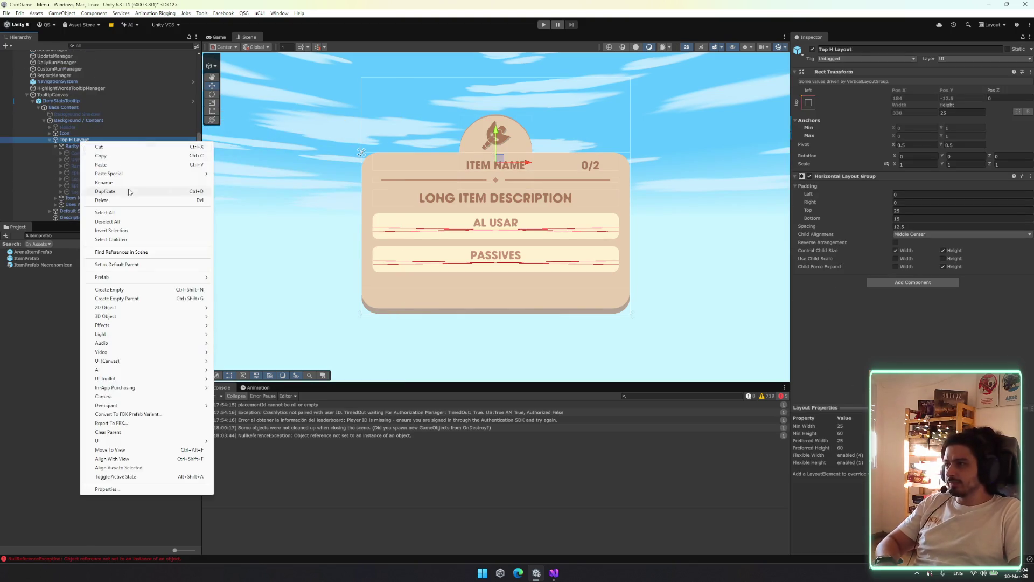
mouse_move(132, 279)
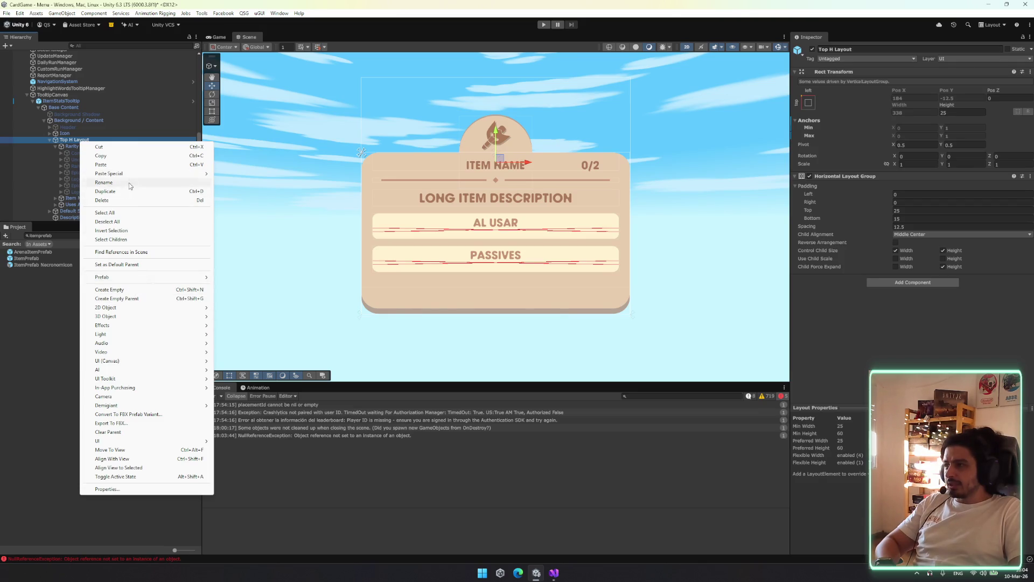
mouse_move(130, 173)
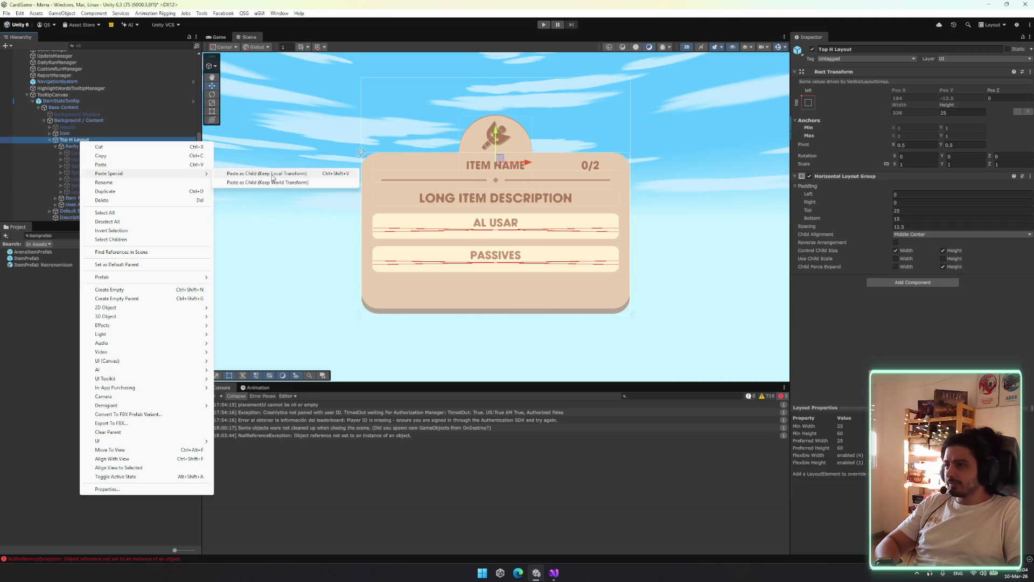
click(272, 173)
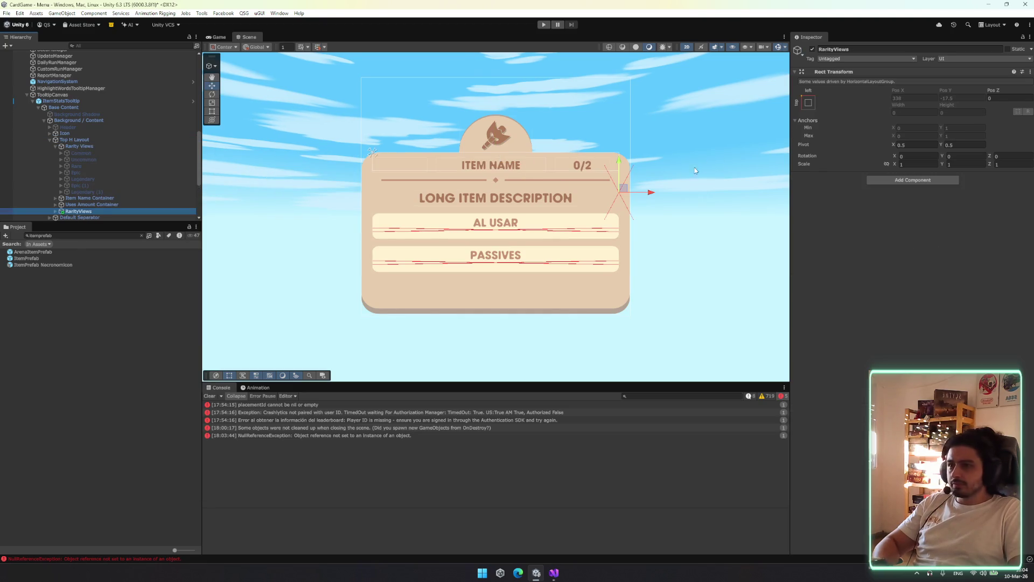
key(ctrl+z)
Paste RarityViews as a child of Rarity Views, keeping local transform, and expand it
click(83, 147)
right_click(84, 148)
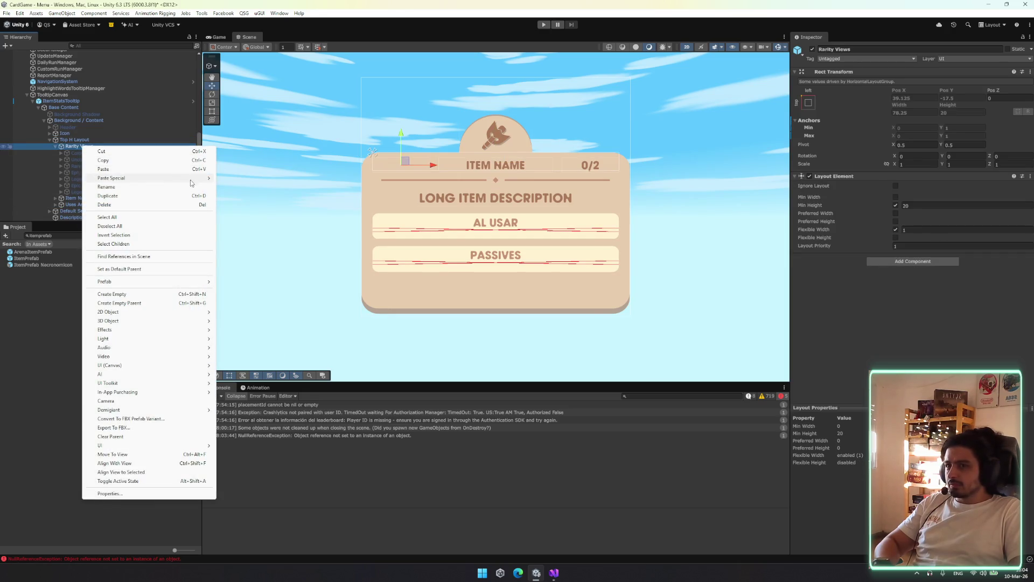
mouse_move(189, 178)
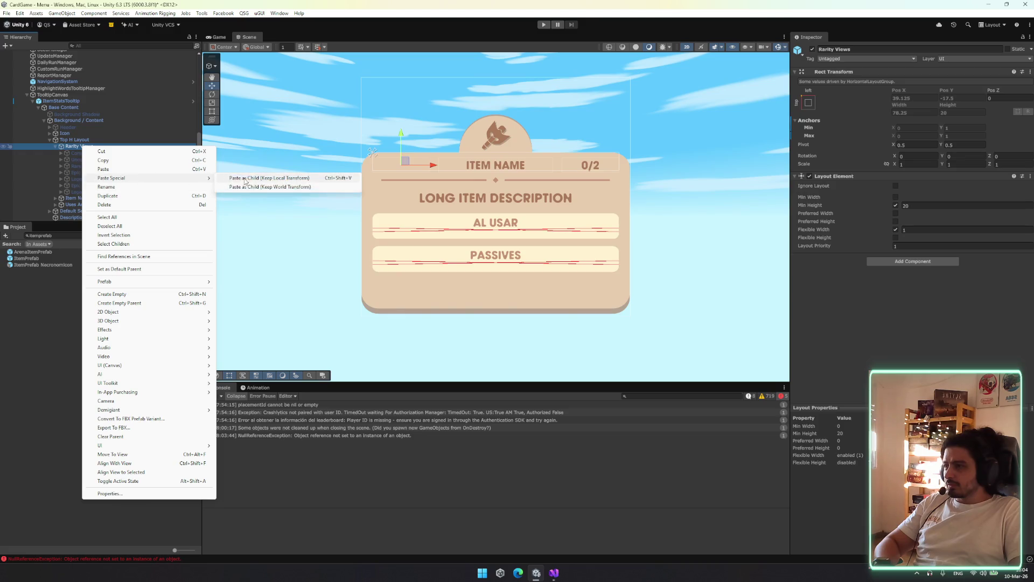
click(259, 178)
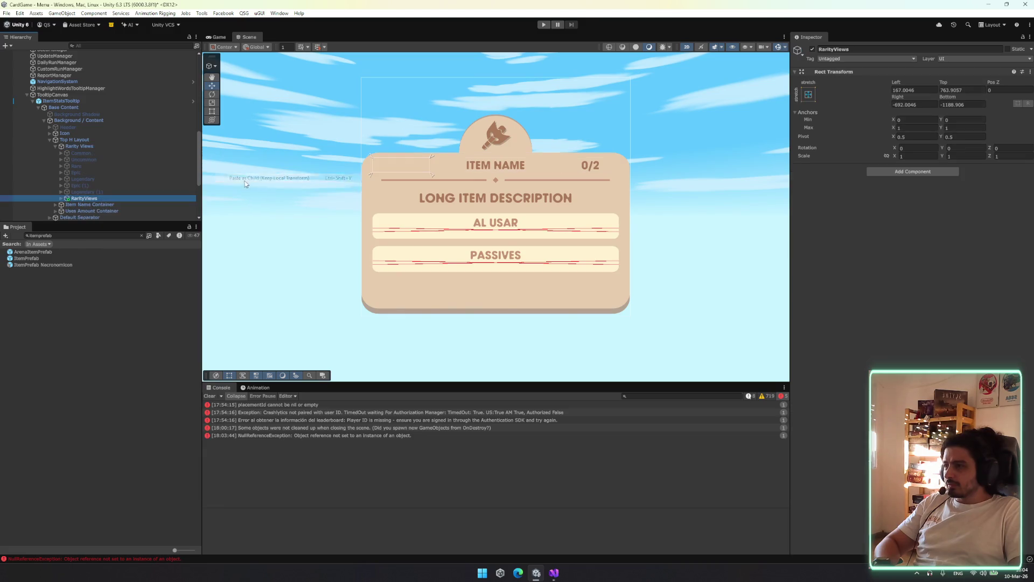
click(809, 95)
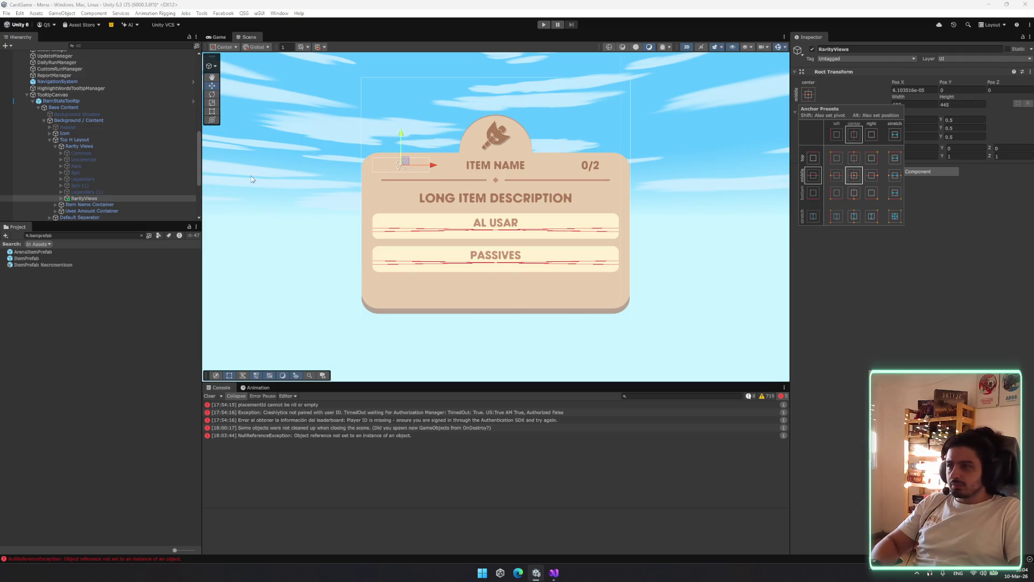
click(92, 198)
key(Right)
key(Down)
key(Down)
key(Down)
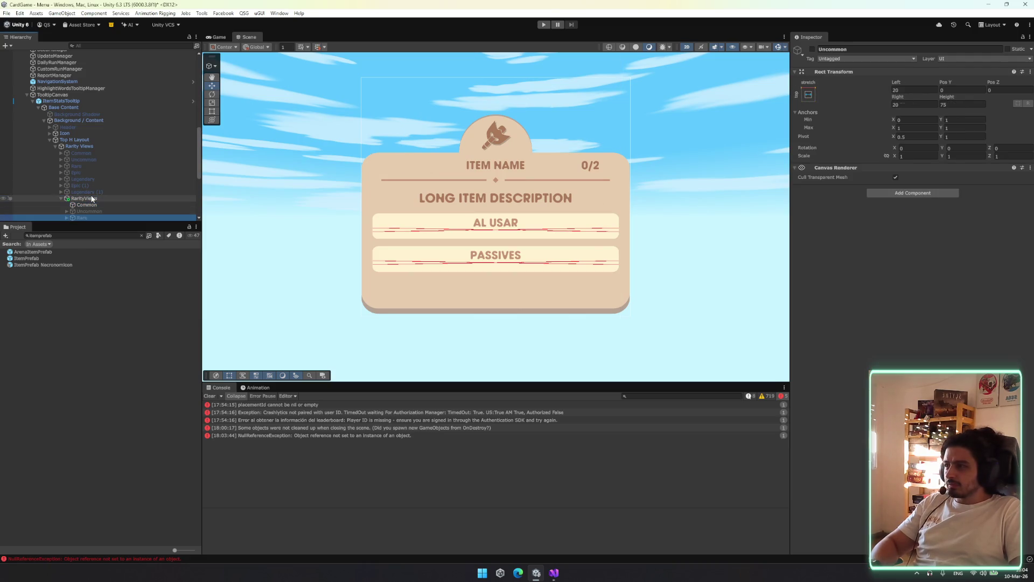
Make RarityViews the first child and activate the Uncommon through Legendary rarity views
drag(95, 197, 99, 152)
click(102, 153)
click(127, 167)
shift+click(124, 185)
click(812, 48)
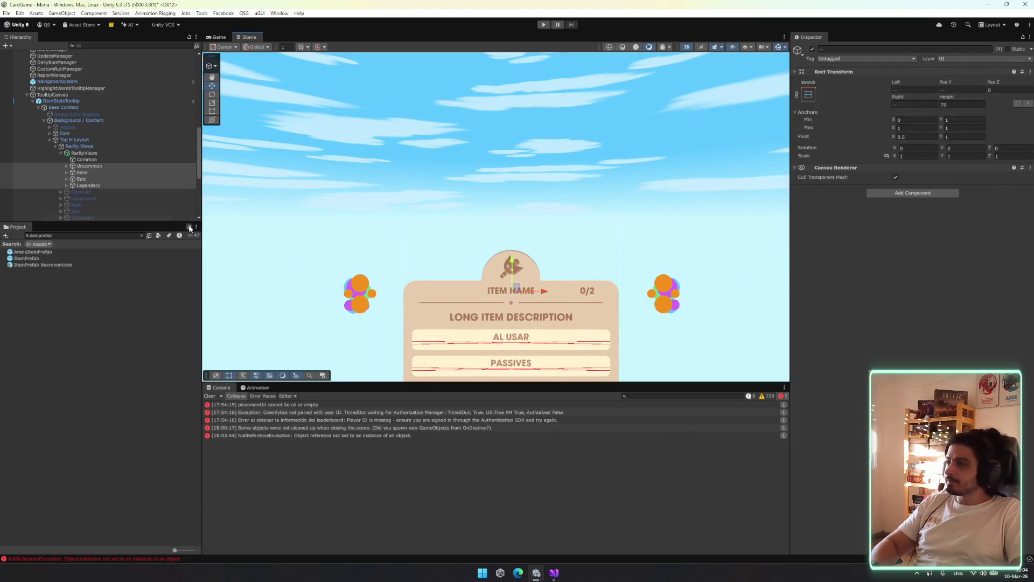
Narrow RarityViews to about 330 wide and anchor the rarity views stretched along the top
click(97, 153)
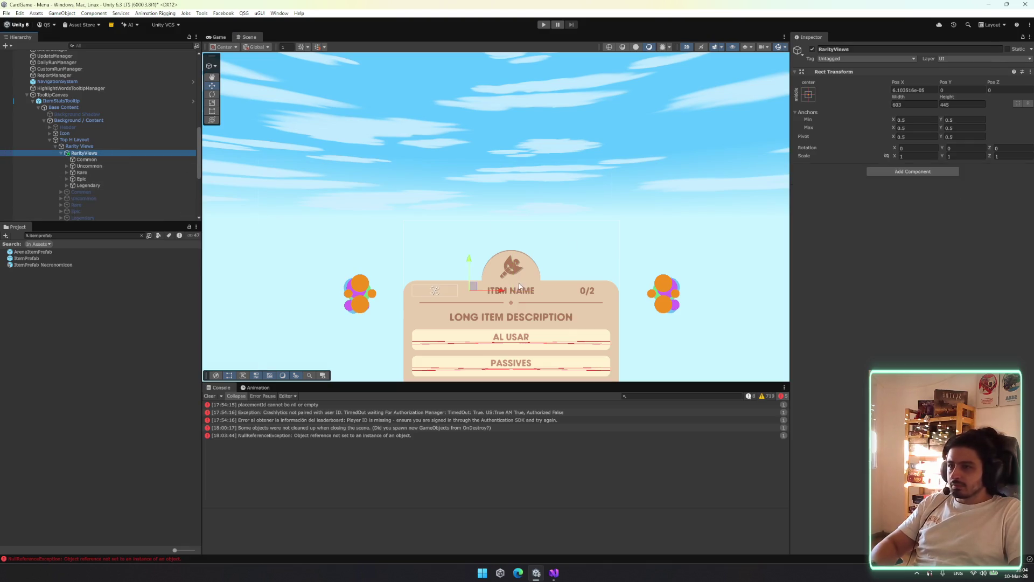
key(t)
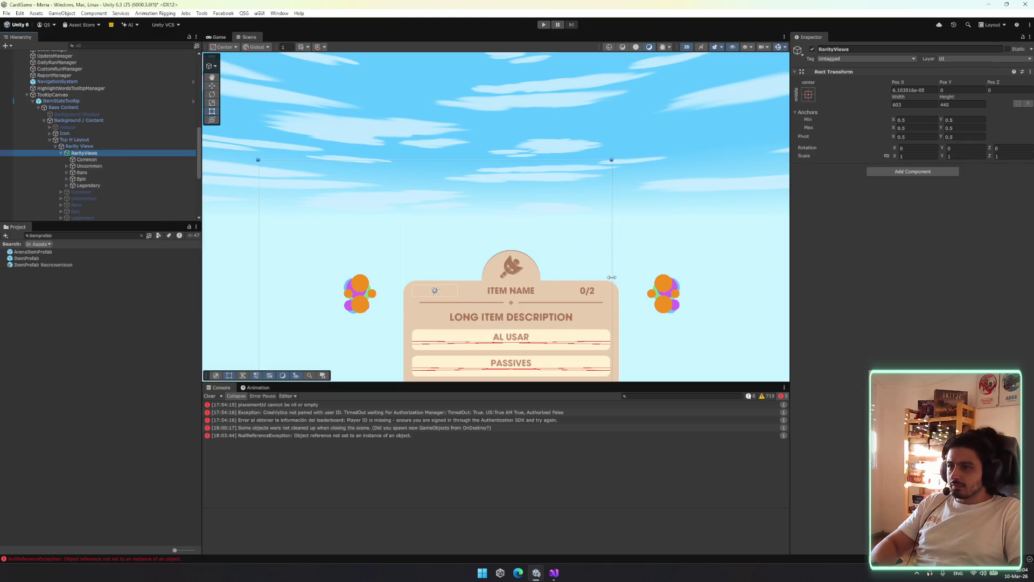
drag(614, 273, 532, 273)
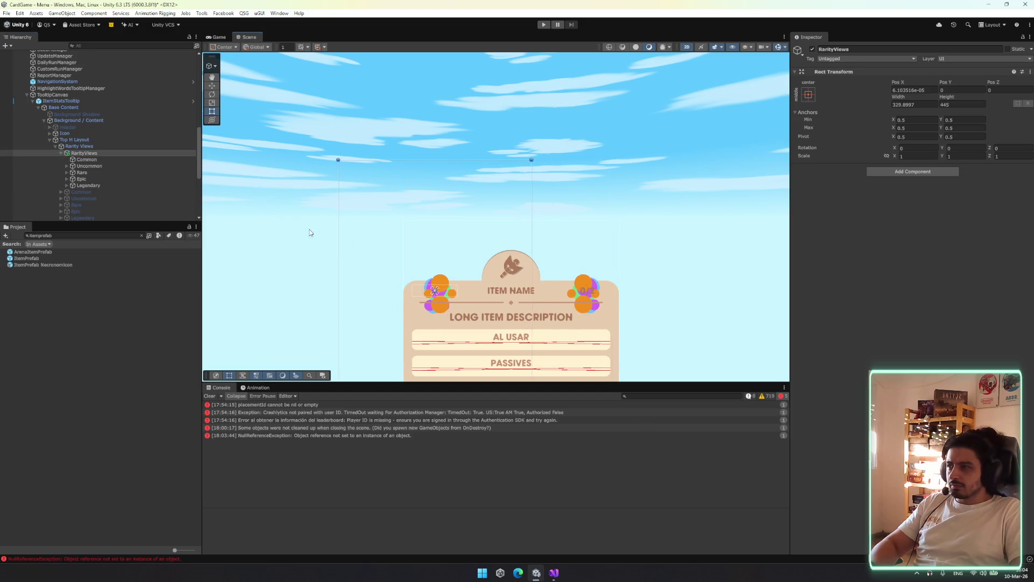
click(120, 160)
shift+click(112, 185)
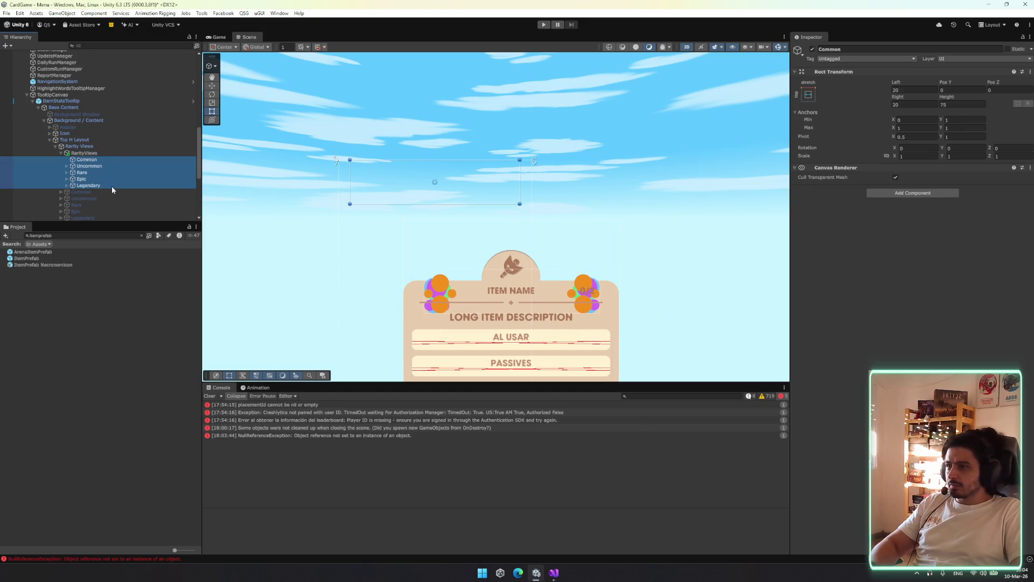
click(808, 95)
alt+click(896, 159)
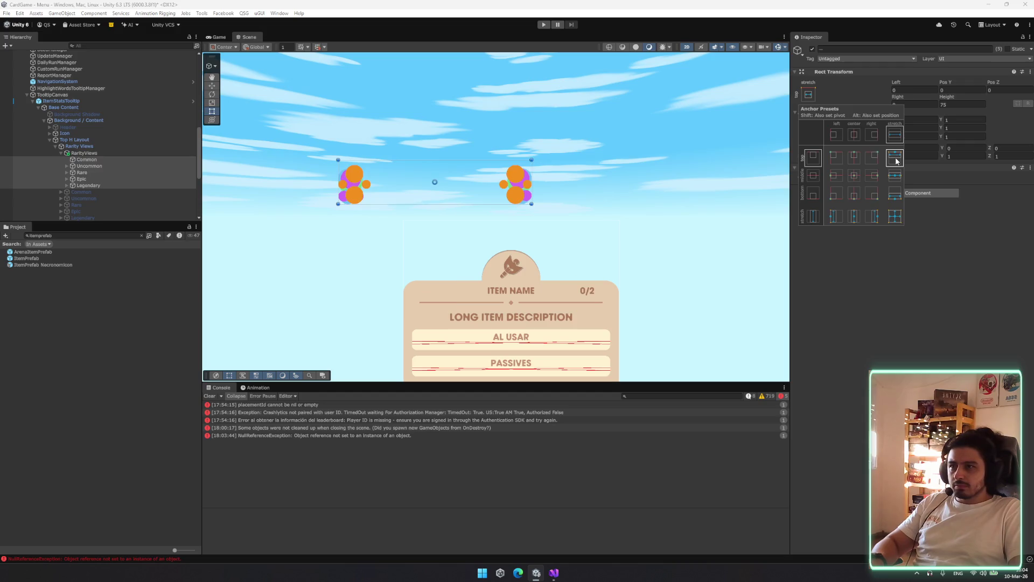
Shrink RarityViews' height and set its width to about 340
click(100, 153)
click(447, 162)
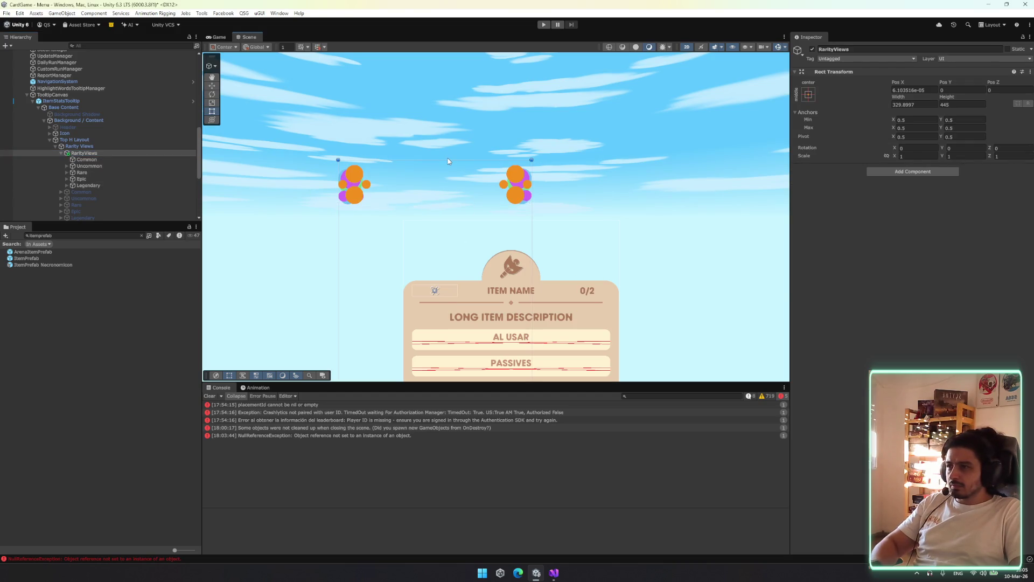
mouse_move(446, 162)
mouse_down()
mouse_move(452, 323)
mouse_move(456, 218)
mouse_move(452, 273)
mouse_move(547, 166)
mouse_up()
key(w)
mouse_move(629, 162)
mouse_down()
mouse_move(549, 167)
mouse_move(627, 162)
mouse_up()
drag(634, 162, 628, 162)
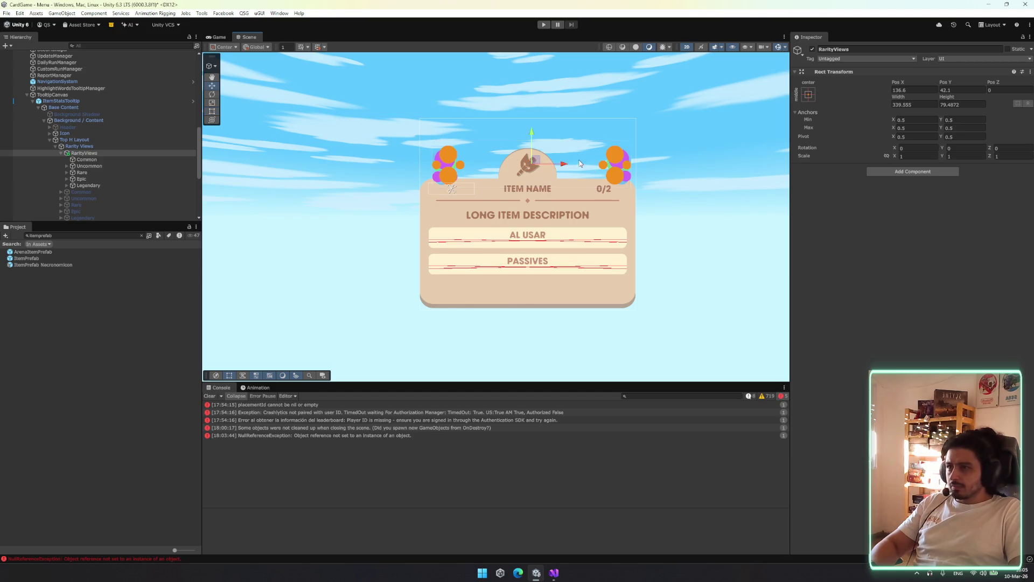
Raise RarityViews above the tooltip header to Pos Y 61.5
scroll(579, 161, up, 3)
mouse_move(485, 136)
mouse_down()
mouse_move(497, 101)
mouse_move(498, 114)
mouse_up()
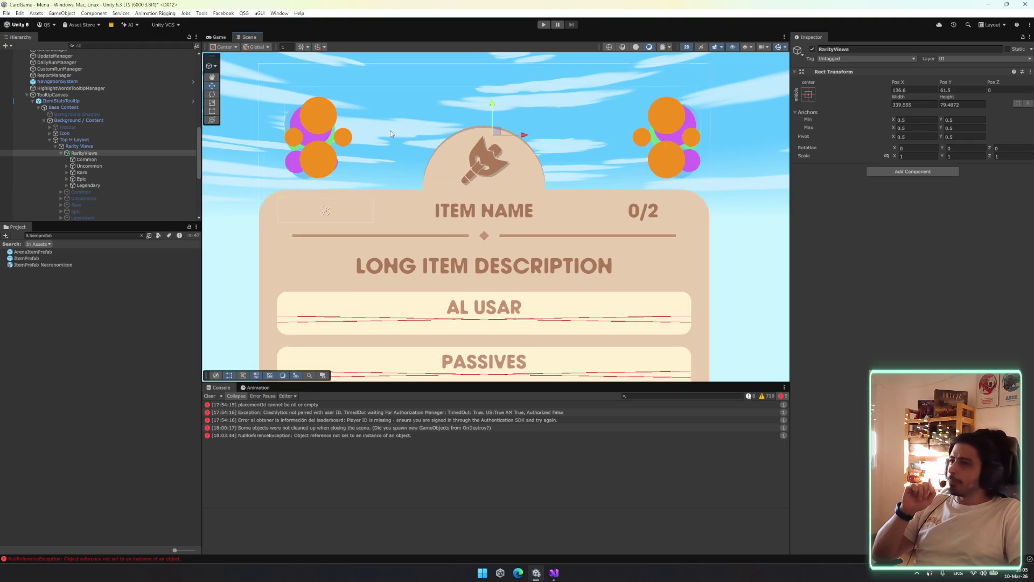
scroll(539, 162, up, 2)
scroll(617, 192, down, 3)
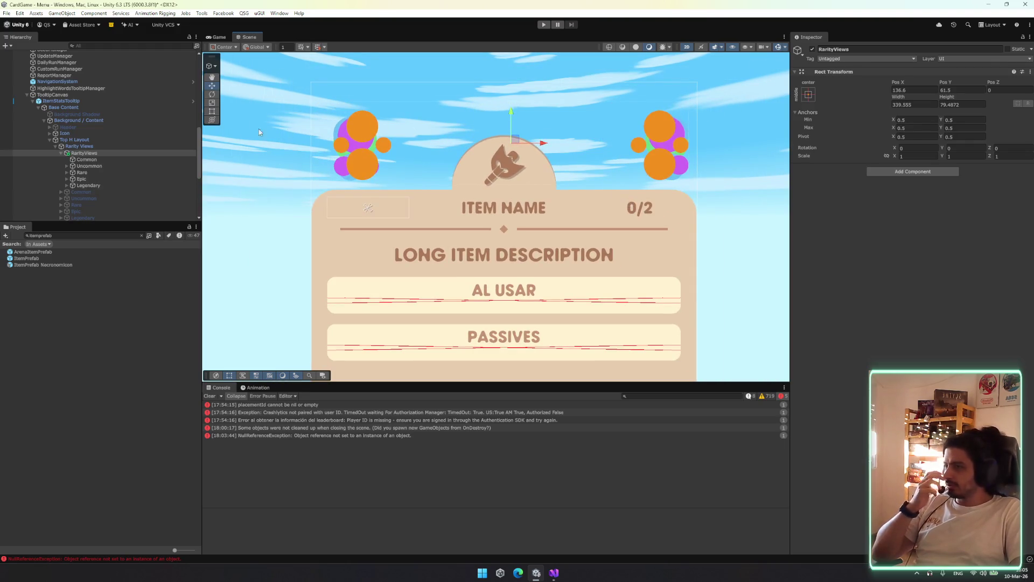
scroll(517, 232, down, 2)
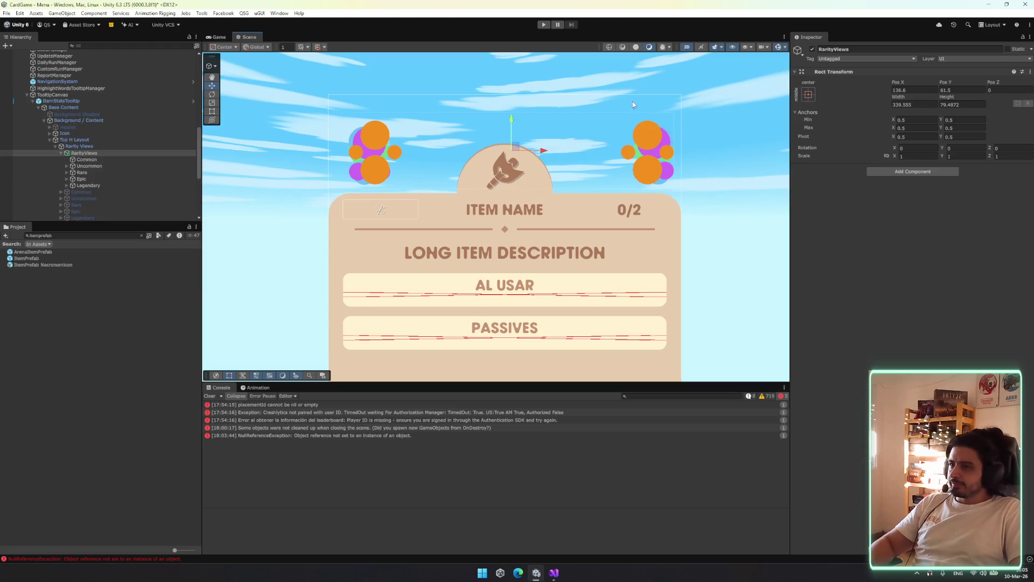
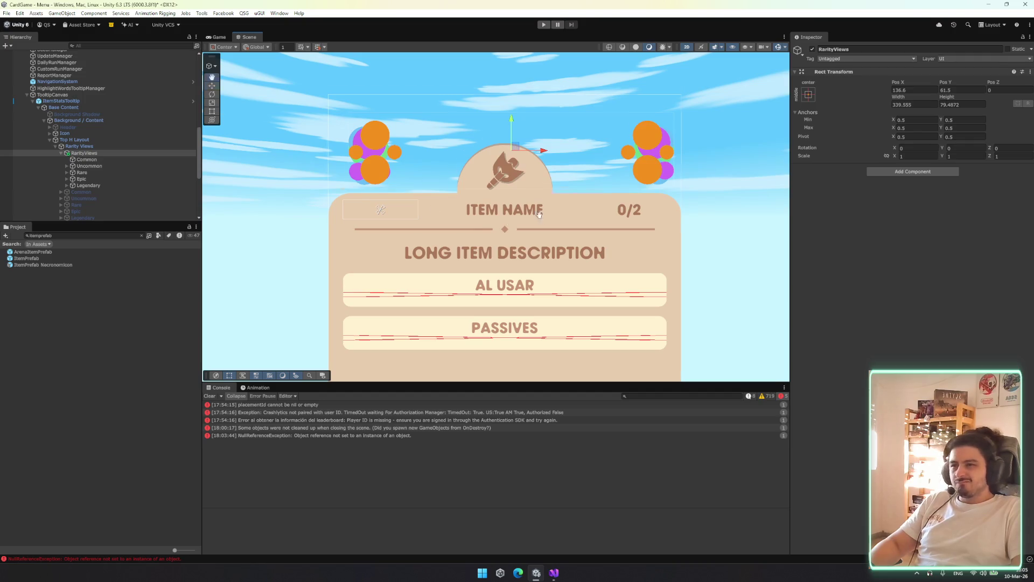
Frame the tooltip card and narrow RarityViews to about 56 wide so its ornaments merge
scroll(455, 190, down, 3)
scroll(477, 175, up, 1)
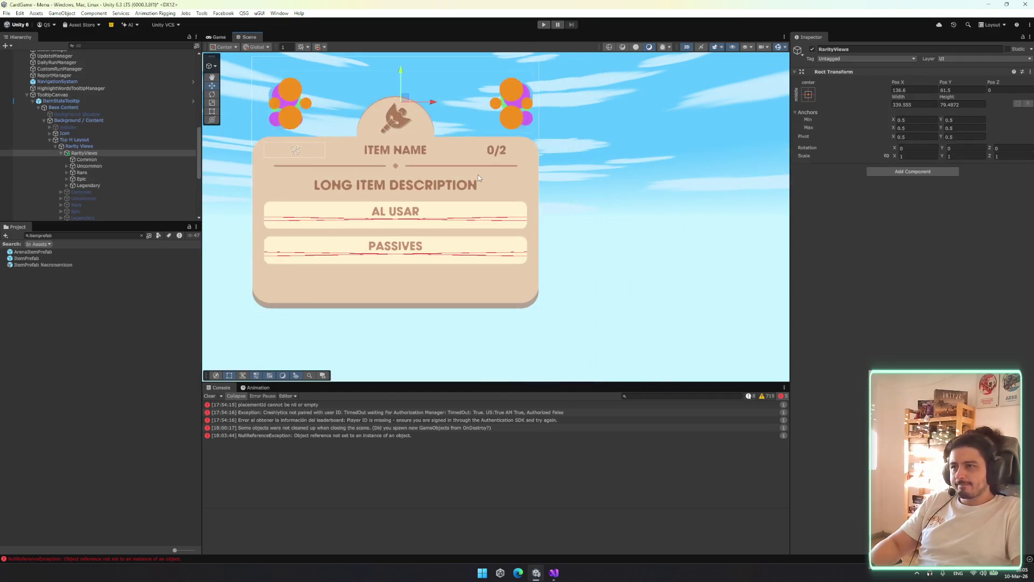
key(f)
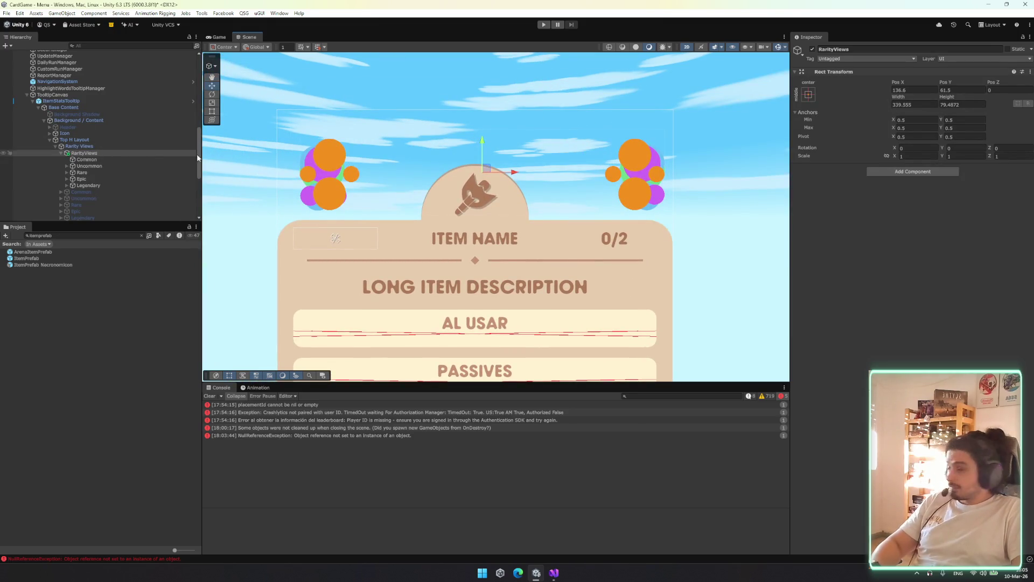
mouse_move(666, 148)
mouse_down()
mouse_move(509, 156)
mouse_move(483, 168)
mouse_move(479, 345)
mouse_move(494, 341)
mouse_up()
key(t)
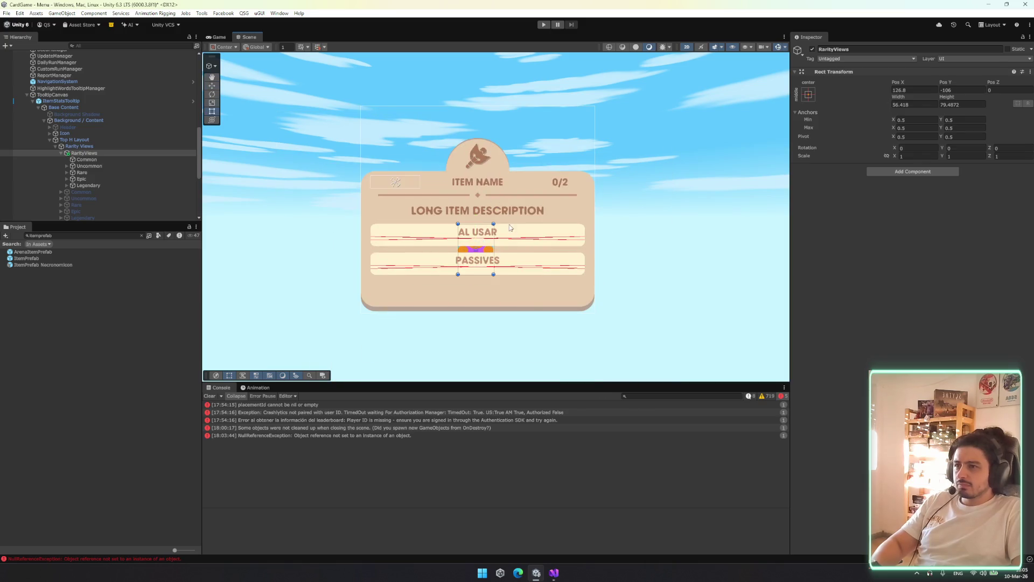
click(808, 94)
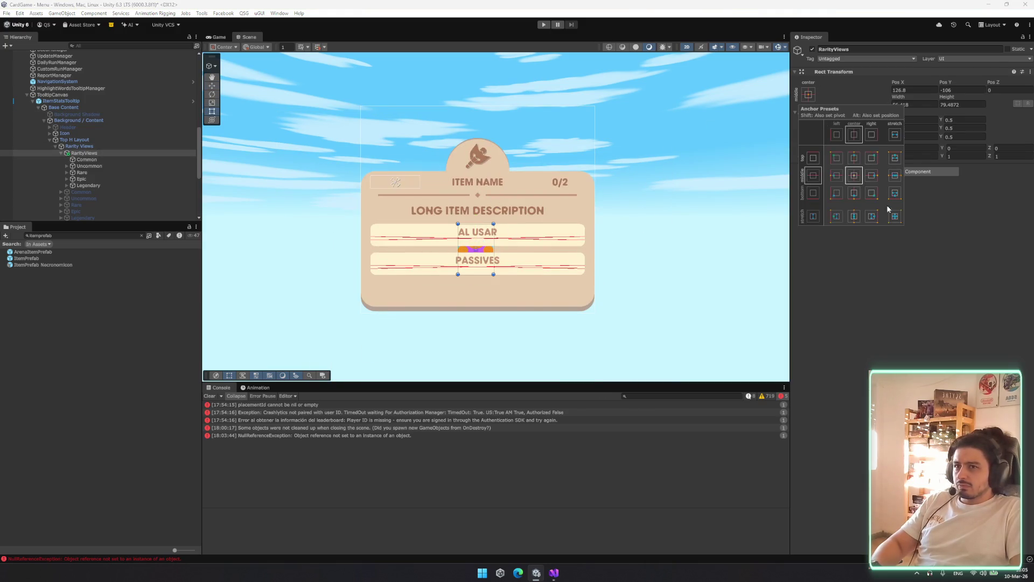
Set RarityViews anchors to stretch across its parent and reselect it
alt+click(892, 216)
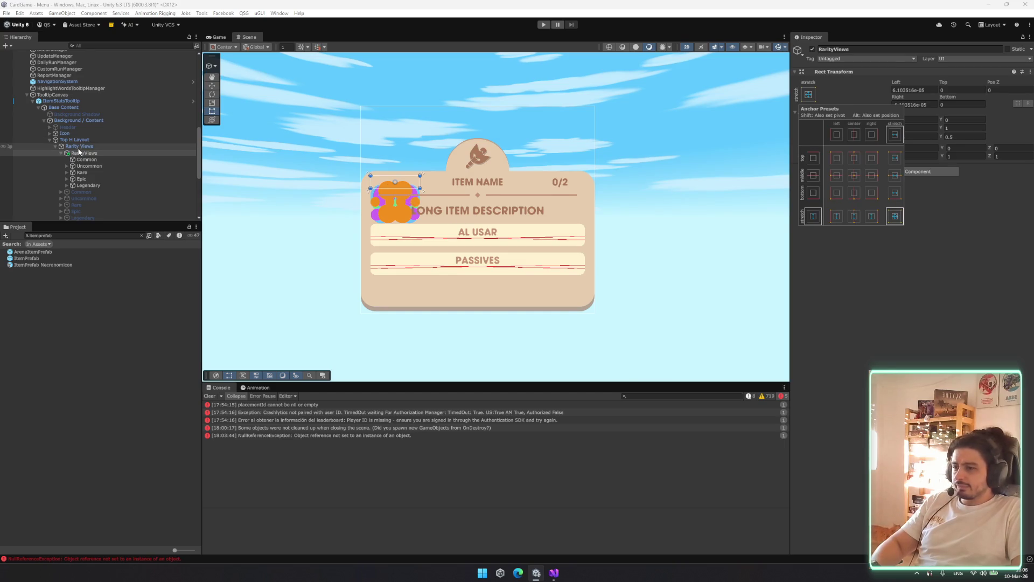
click(401, 188)
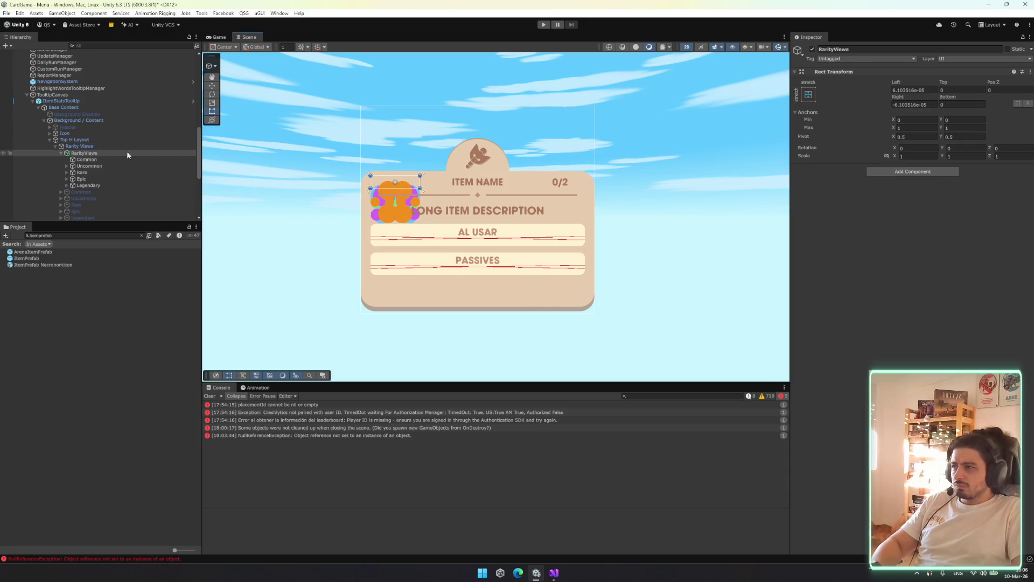
scroll(450, 199, up, 1)
click(86, 159)
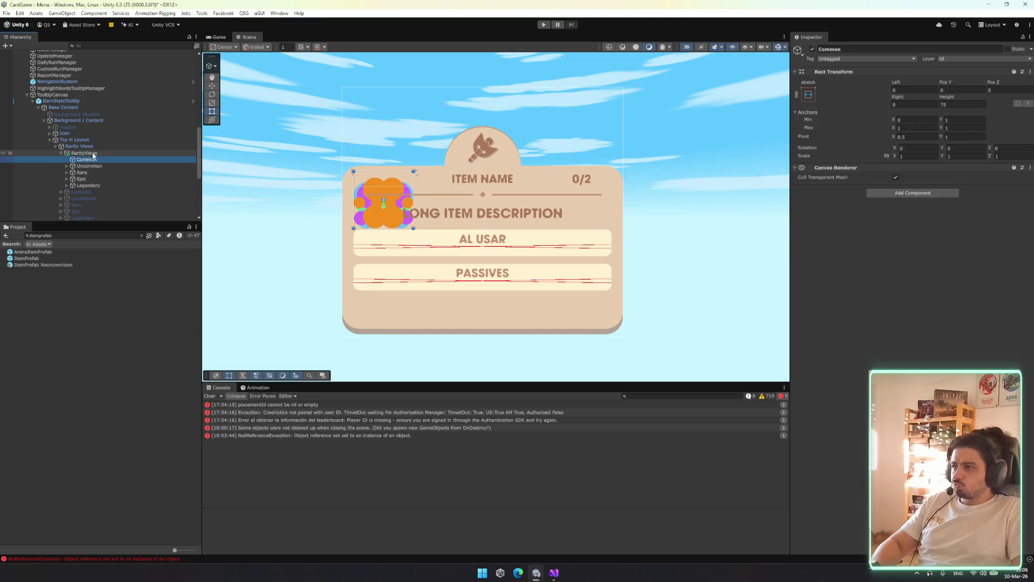
click(84, 153)
Widen, shrink and raise RarityViews so its ornaments span the item name row
drag(416, 182, 616, 178)
key(w)
key(t)
drag(521, 187, 517, 231)
key(r)
drag(484, 200, 492, 227)
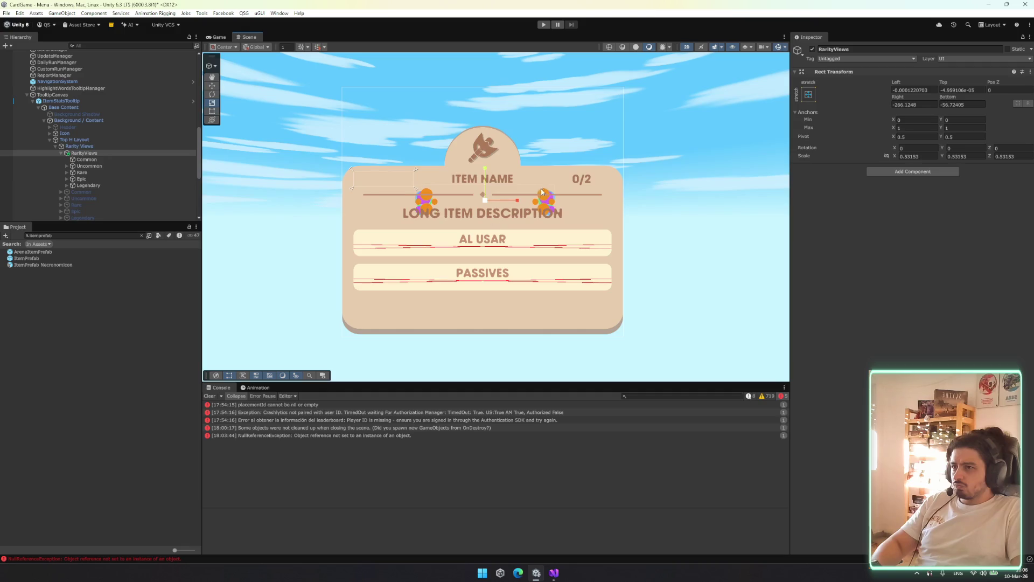
drag(554, 201, 616, 210)
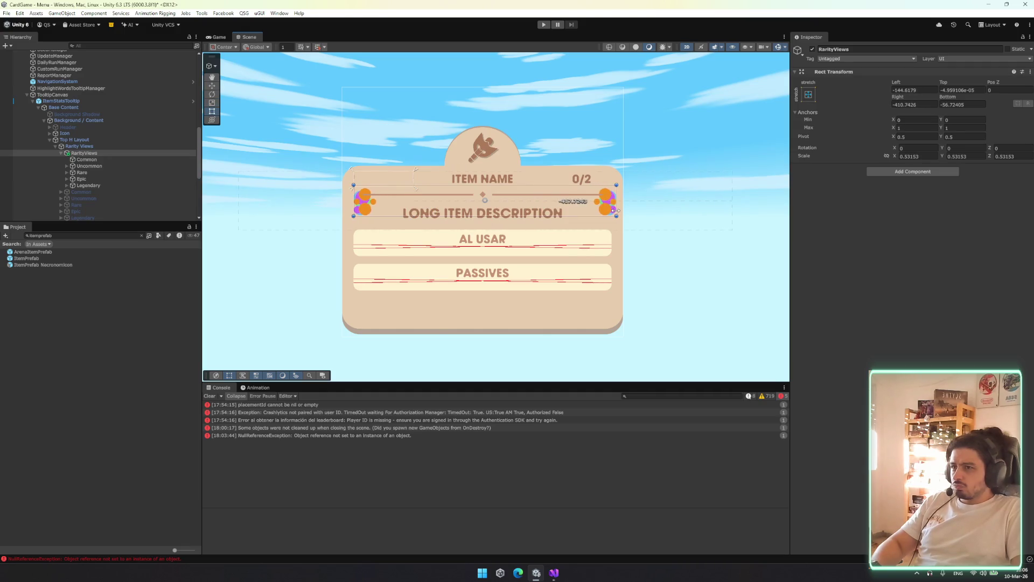
key(w)
drag(498, 175, 500, 156)
Fine-tune RarityViews' left and right edges and shrink the ornaments slightly more
key(t)
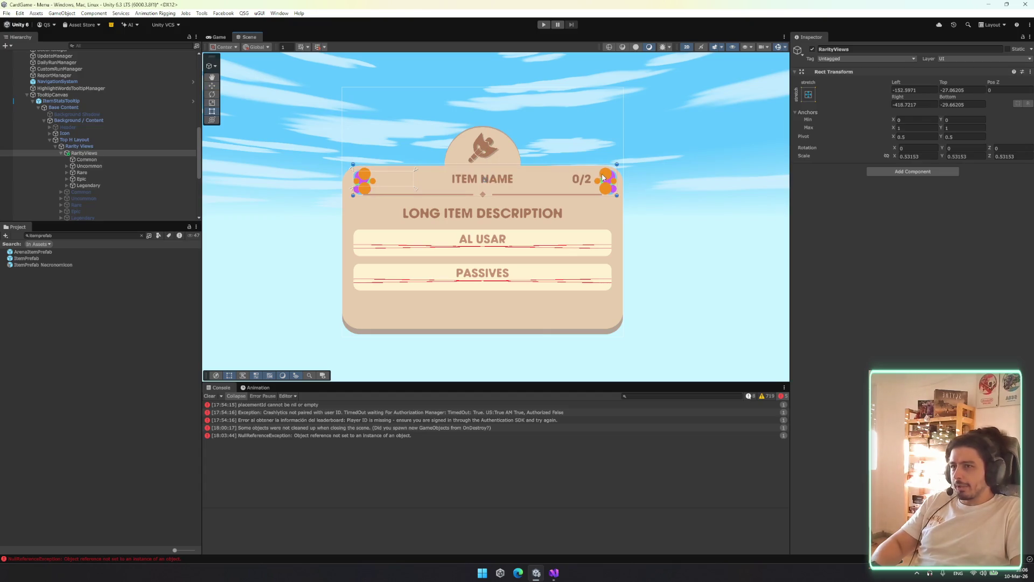
drag(615, 174, 614, 174)
key(w)
key(t)
drag(619, 181, 625, 179)
drag(355, 175, 344, 176)
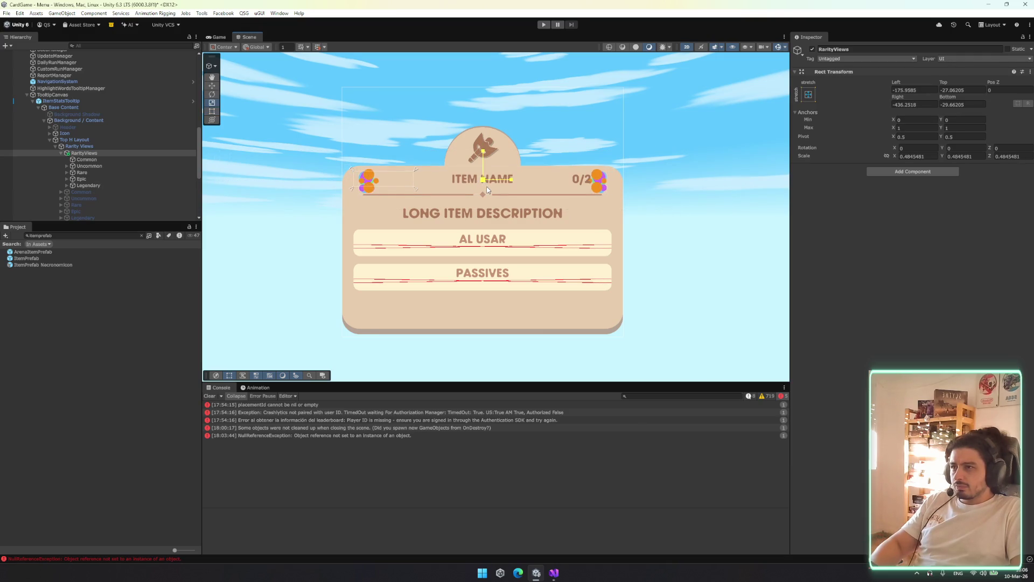
drag(489, 188, 482, 192)
Inspect the Common and Uncommon rarity views under RarityViews
click(119, 154)
click(130, 161)
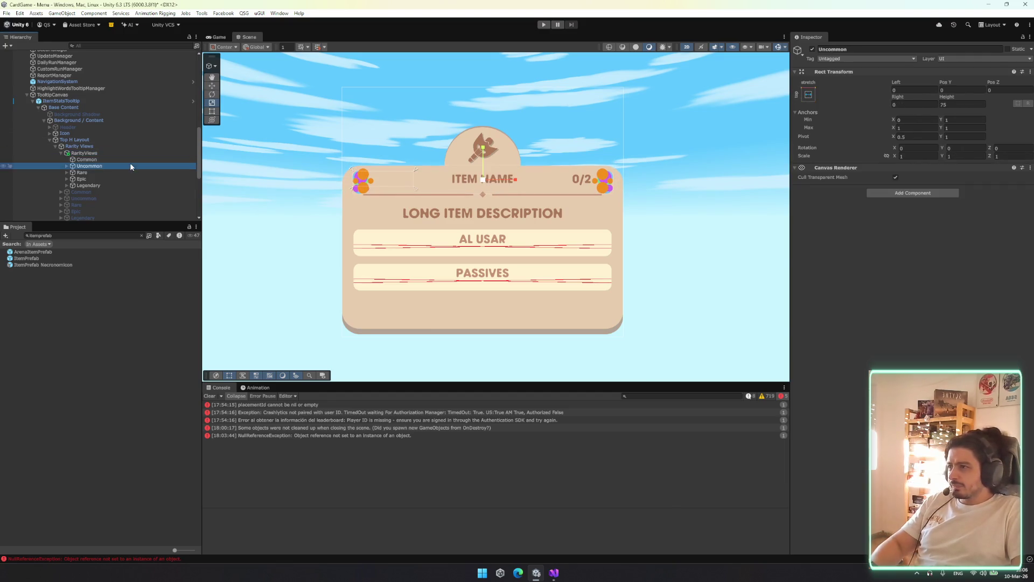
click(89, 192)
mouse_move(89, 165)
mouse_down()
mouse_move(93, 212)
mouse_move(95, 184)
mouse_up()
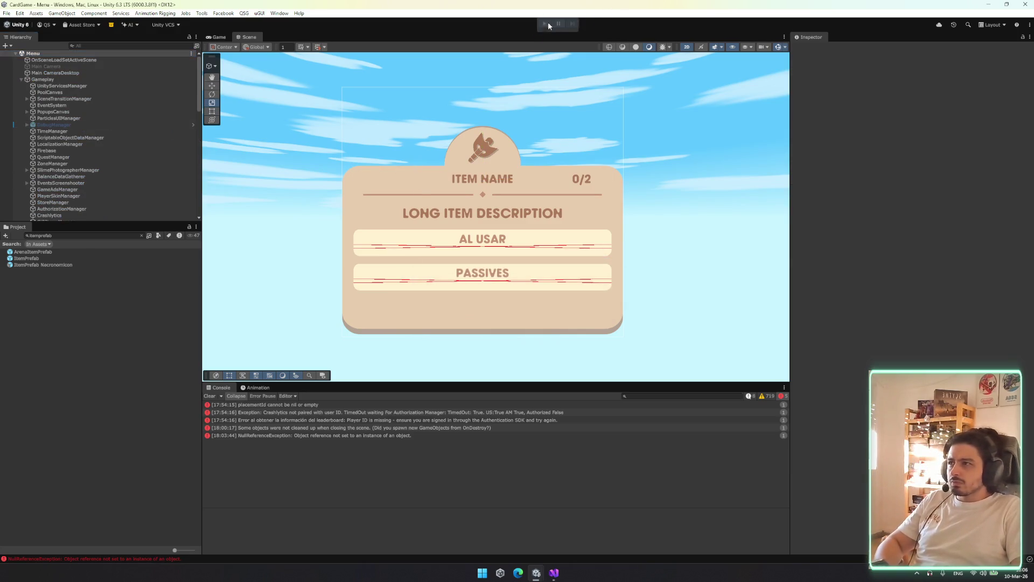
Set ItemStatsTooltip's Canvas Group alpha to 0 and start Play mode
click(67, 111)
scroll(103, 144, down, 3)
scroll(103, 144, down, 5)
click(87, 127)
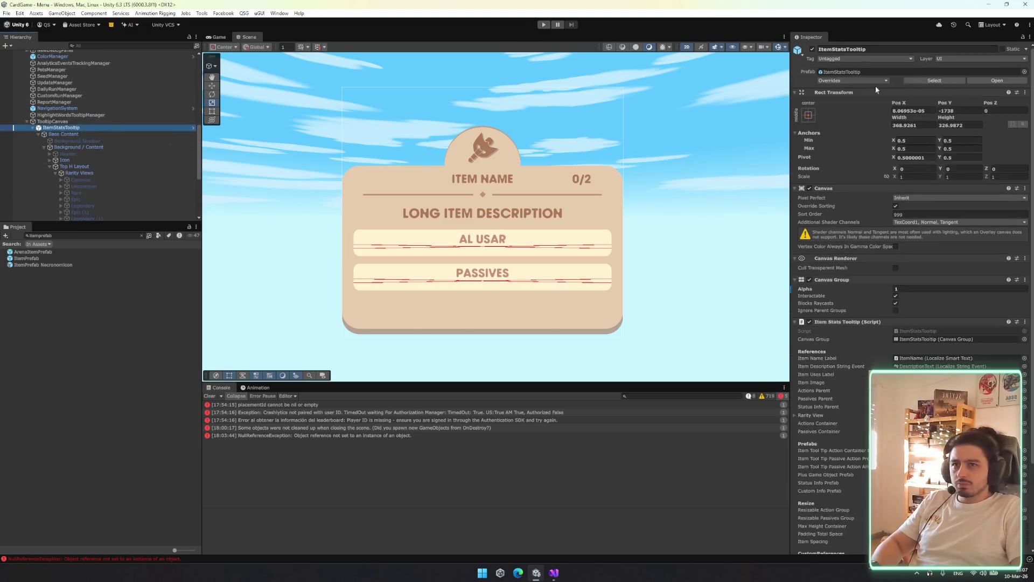
drag(874, 286, 840, 286)
click(543, 25)
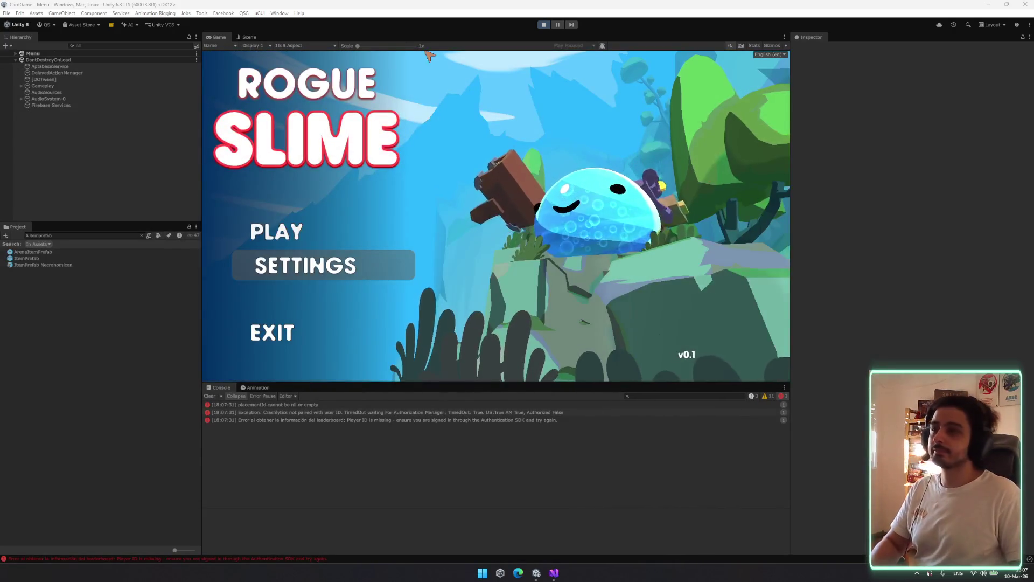
Search the hierarchy for 'dobug' and toggle the in-game debug panel
click(92, 46)
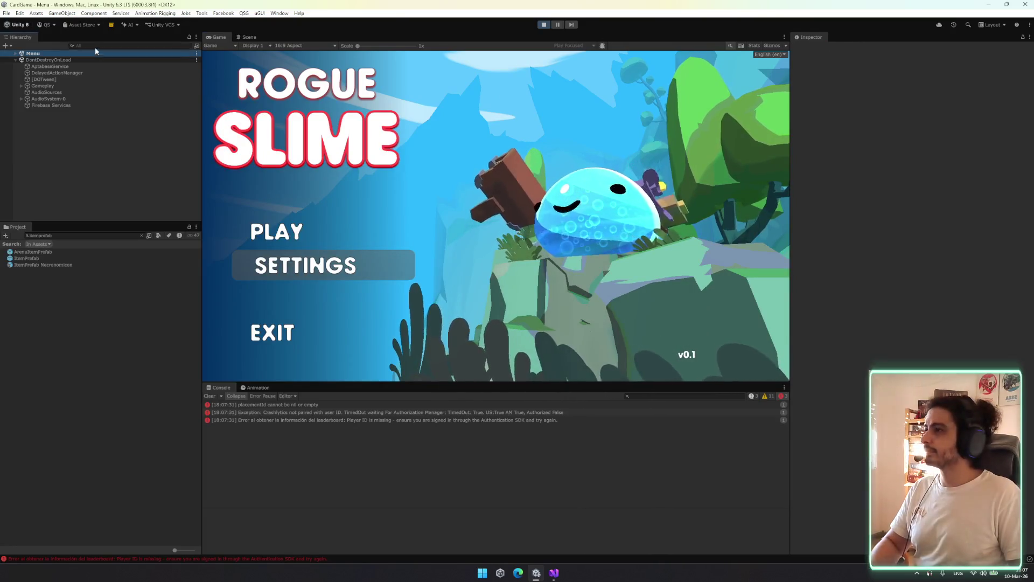
text(dobug)
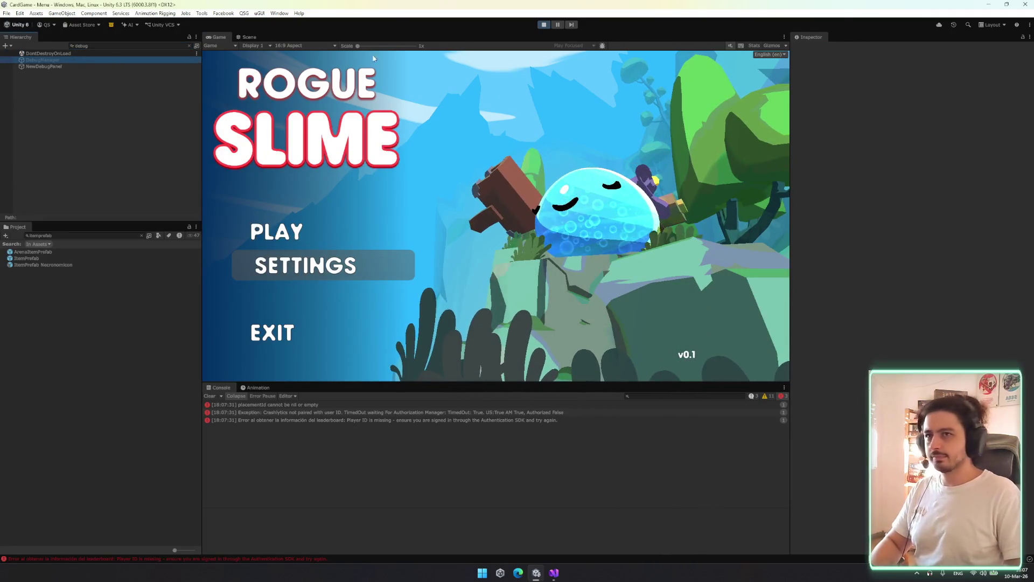
key(grave)
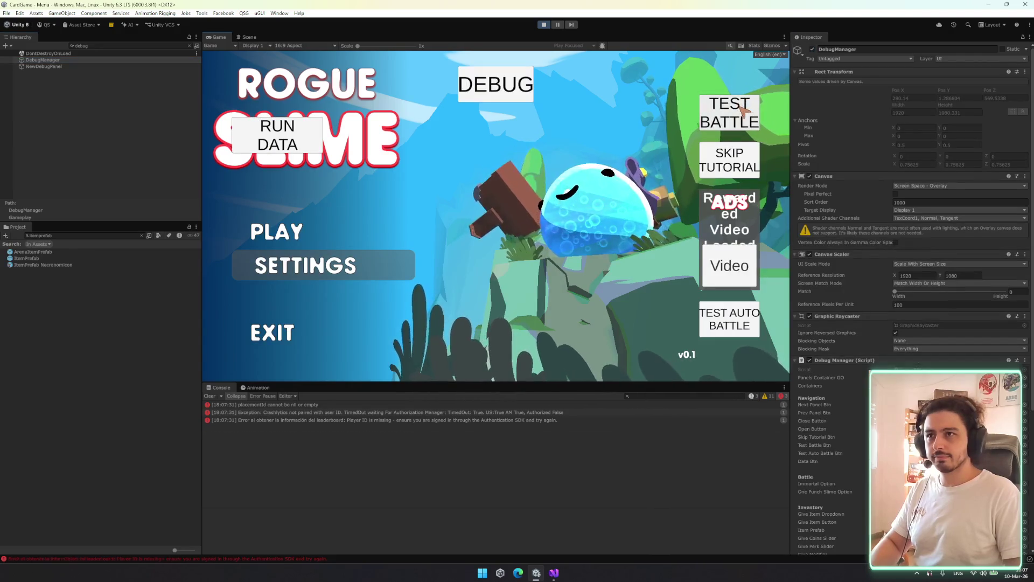
key(grave)
Start a Marshy Ruins run, take the Katana reward, then exit the run from settings
click(300, 229)
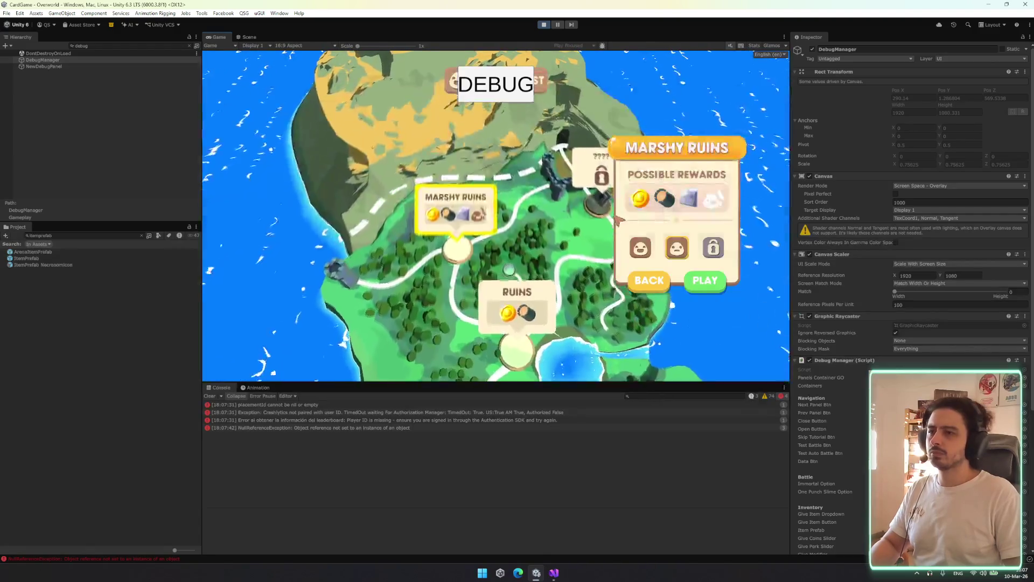
click(705, 291)
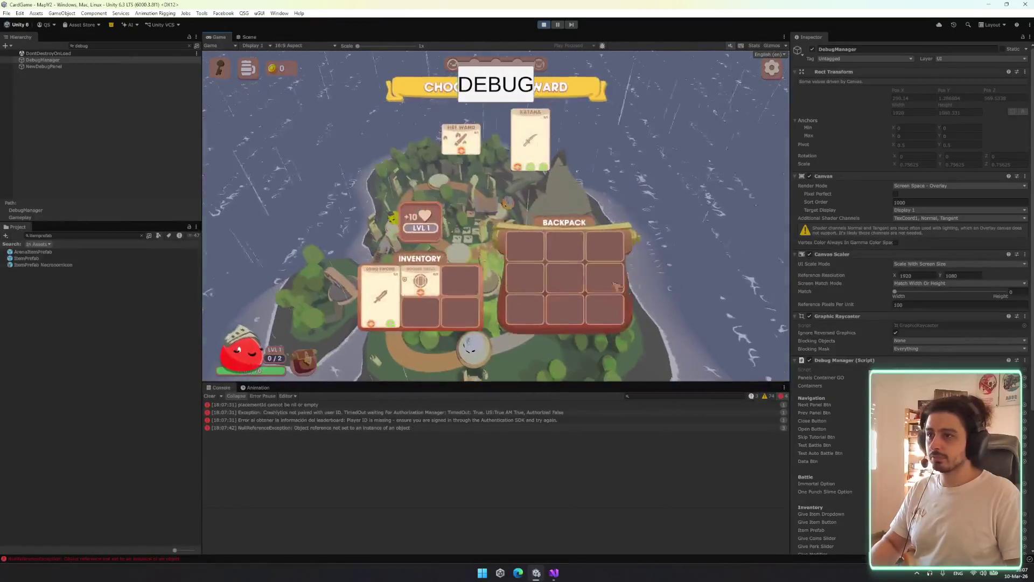
drag(547, 135, 462, 277)
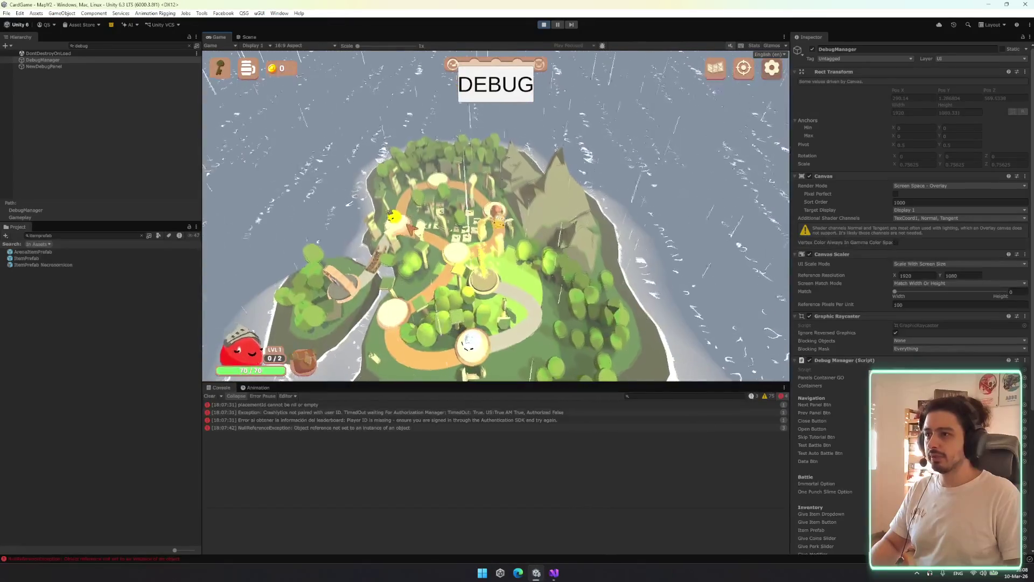
click(484, 277)
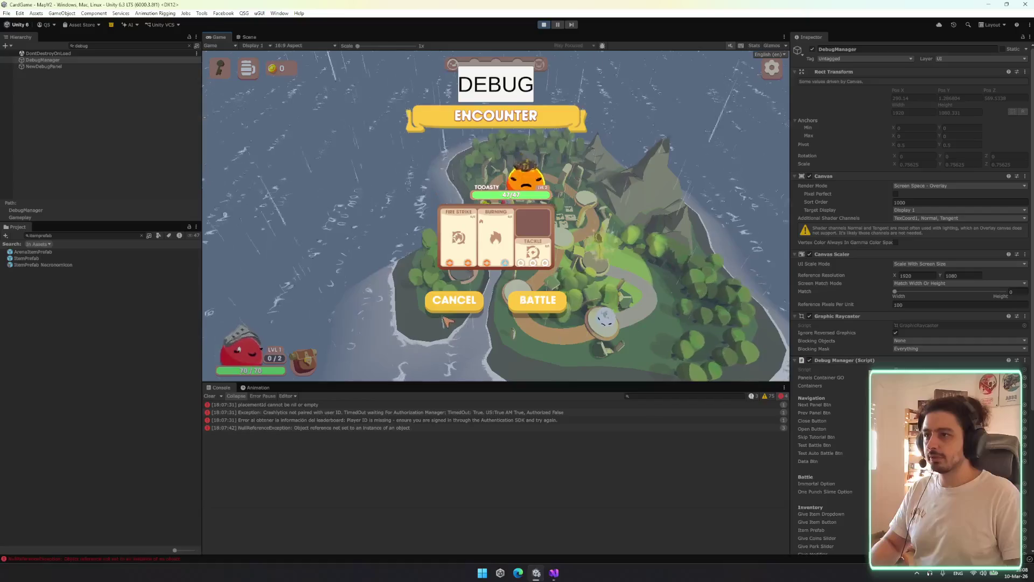
click(451, 303)
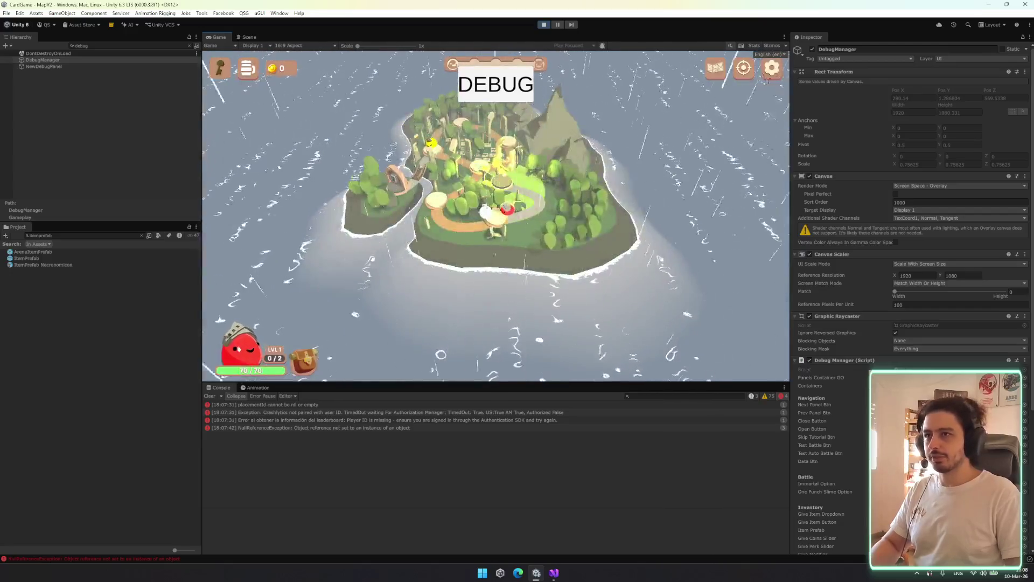
click(766, 73)
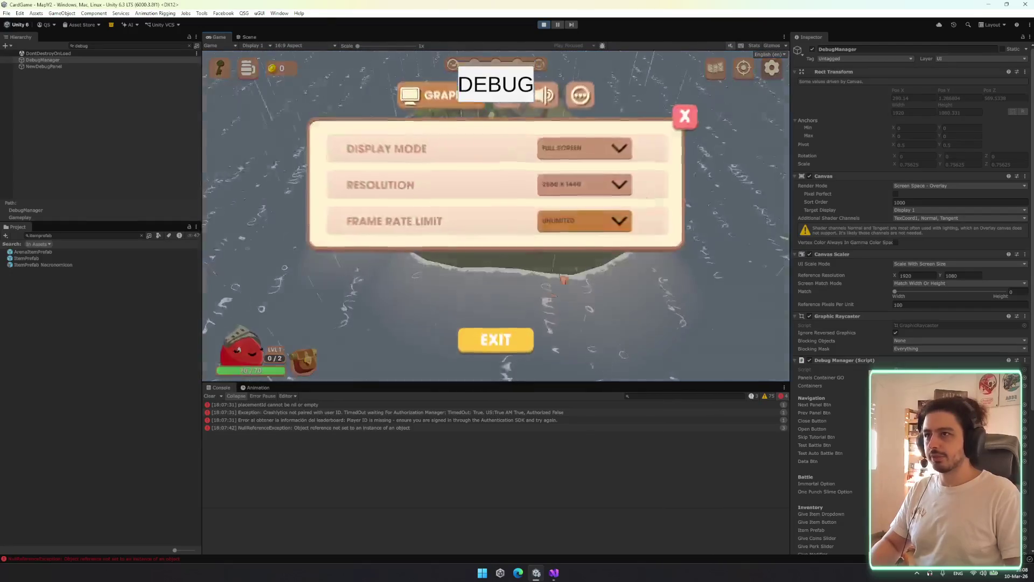
click(506, 337)
click(522, 251)
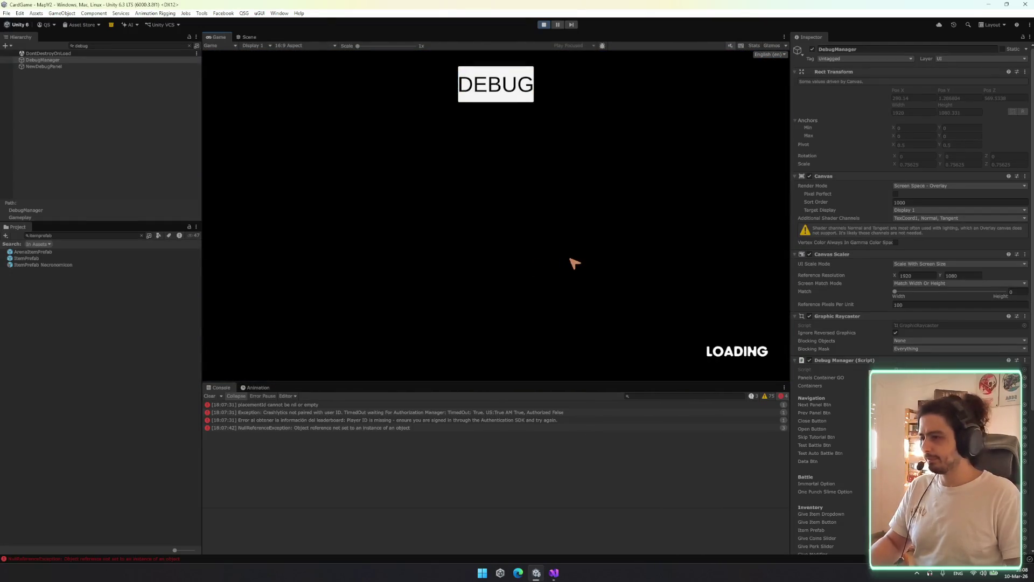
Inspect the NullReferenceException details and bring up the game's debug menu
click(394, 427)
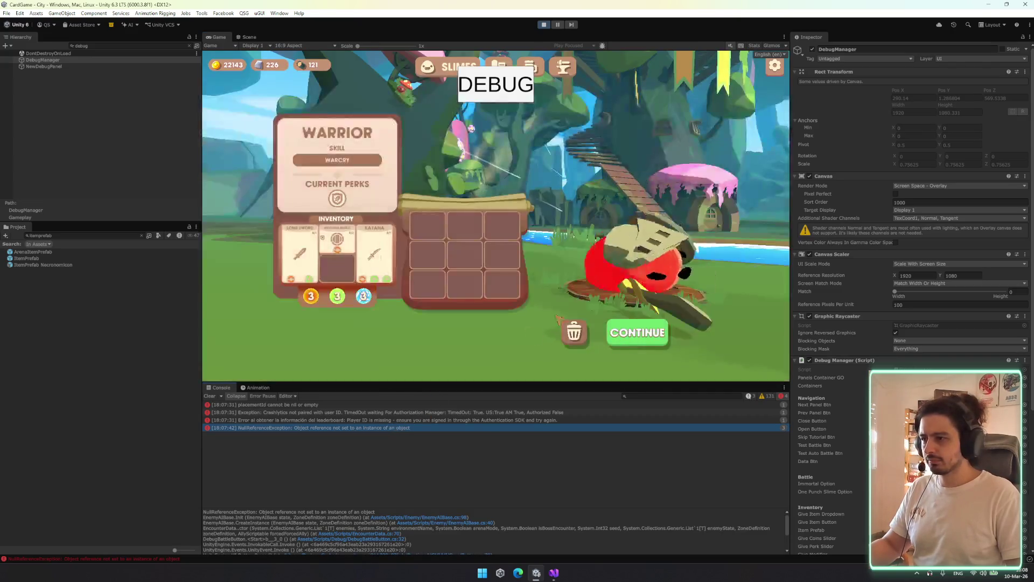
click(774, 65)
click(492, 335)
click(466, 250)
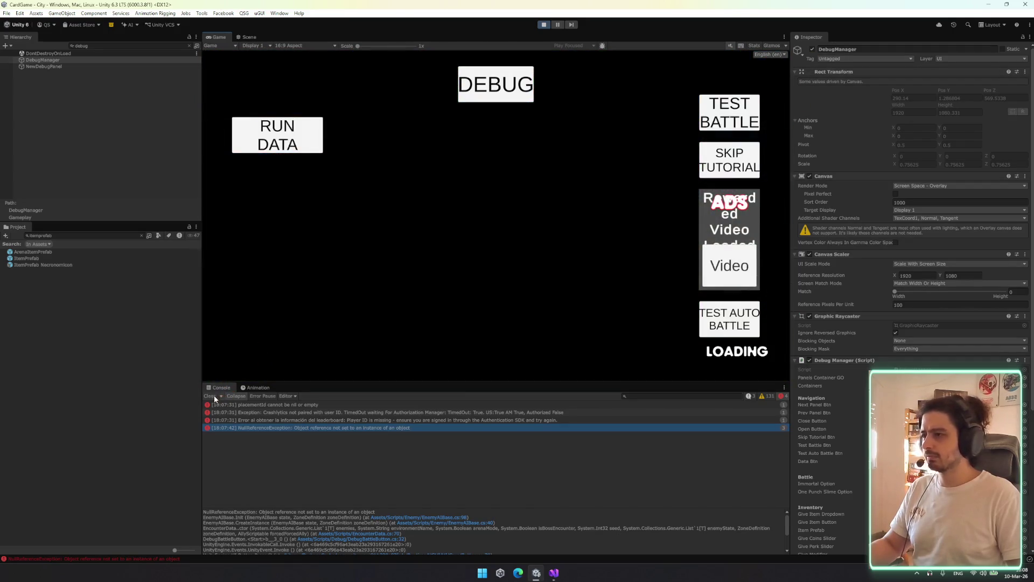
Clear the Console, start the test battle, pick an inventory card, then pause
click(214, 397)
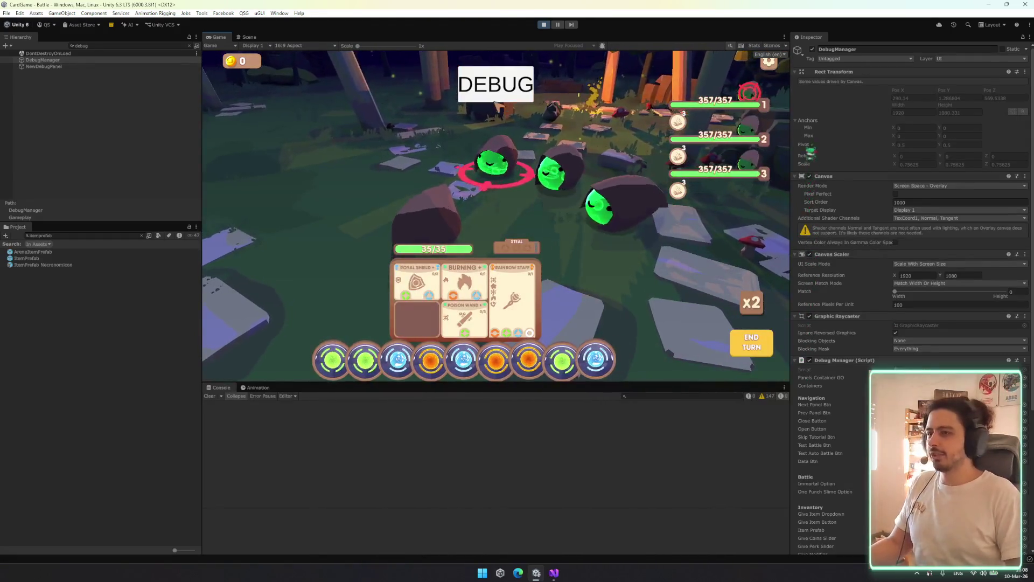
mouse_move(520, 289)
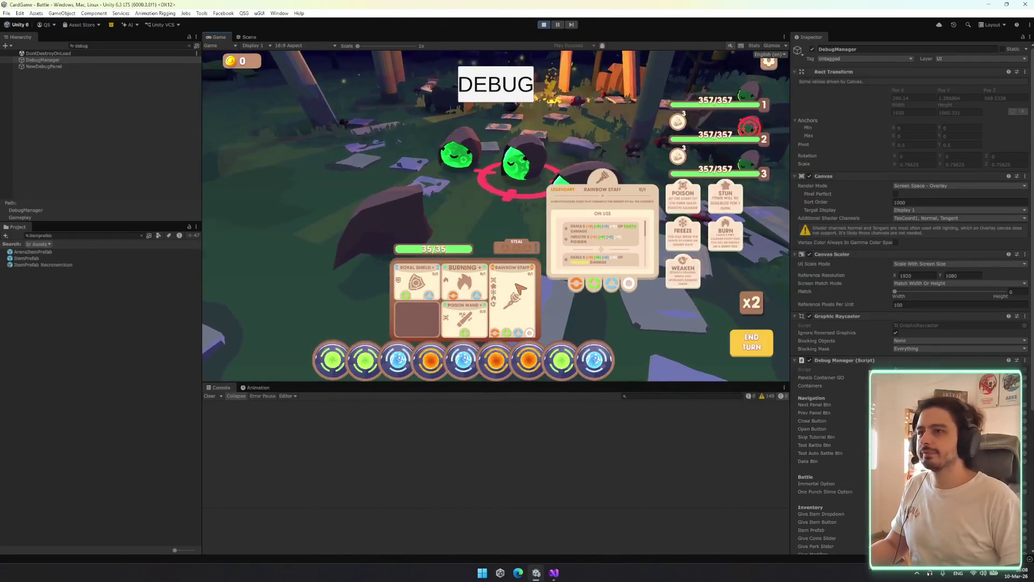
mouse_move(464, 273)
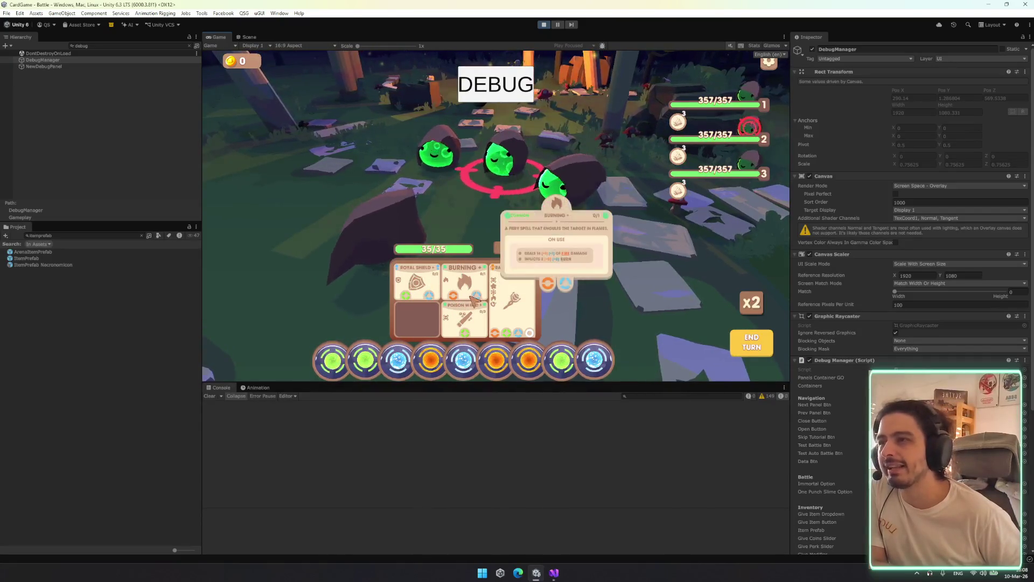
click(512, 297)
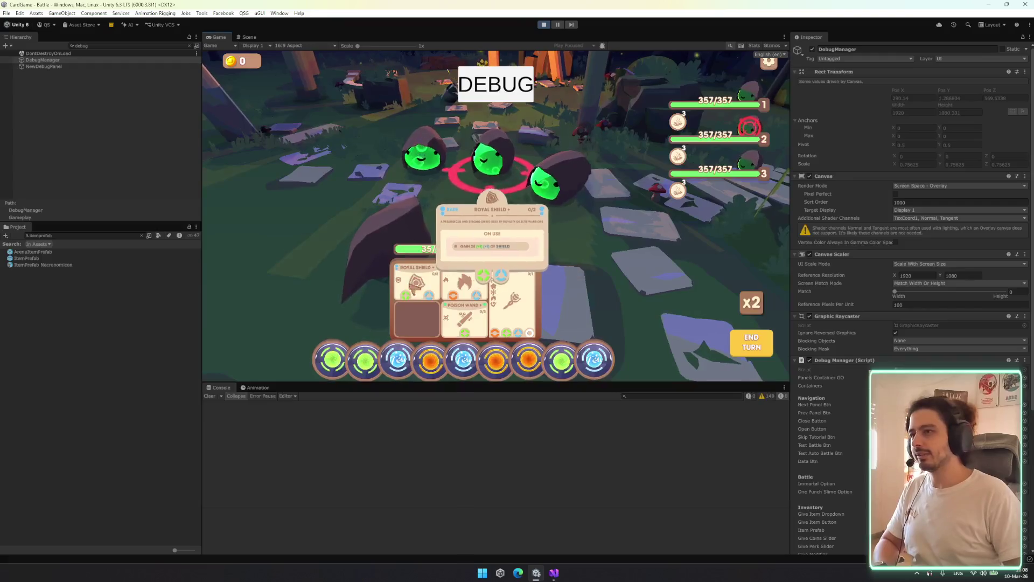
click(557, 25)
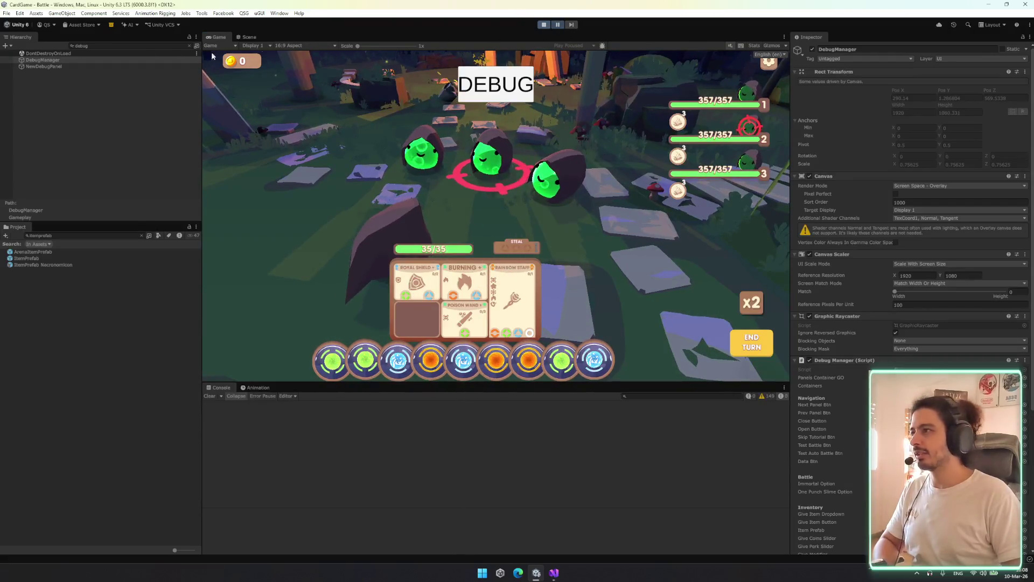
Clear the Hierarchy search filter and resume the game
click(249, 37)
click(101, 46)
key(BackSpace)
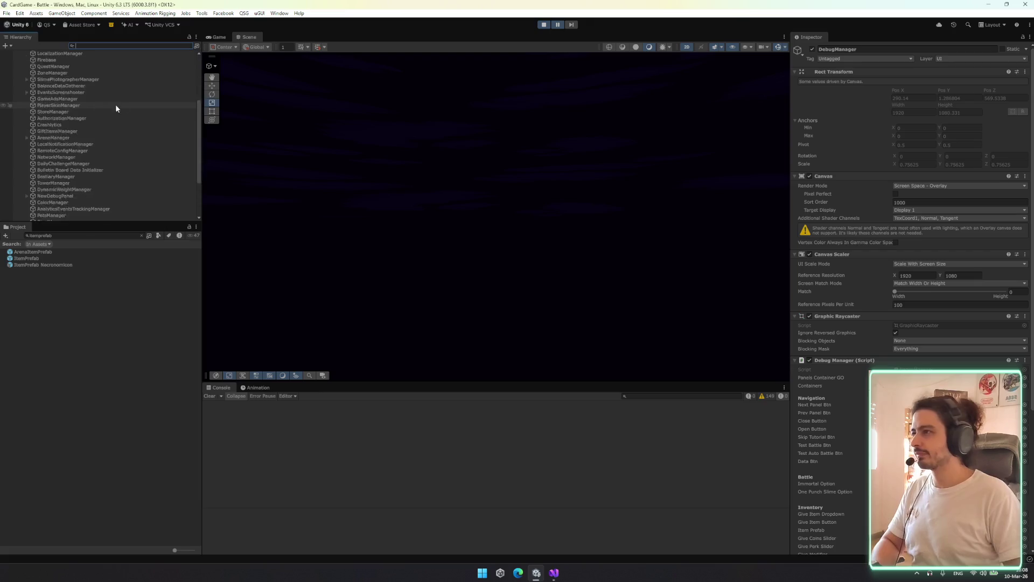
scroll(105, 140, down, 3)
click(557, 25)
Expand TooltipCanvas and select its ItemStatsTooltip child
click(65, 197)
key(Right)
key(Down)
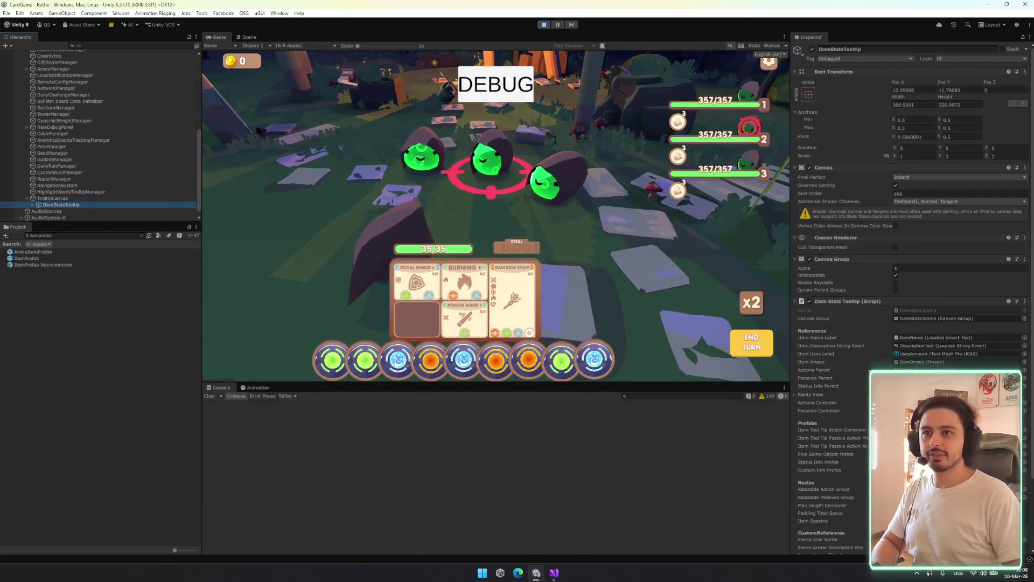
text(1)
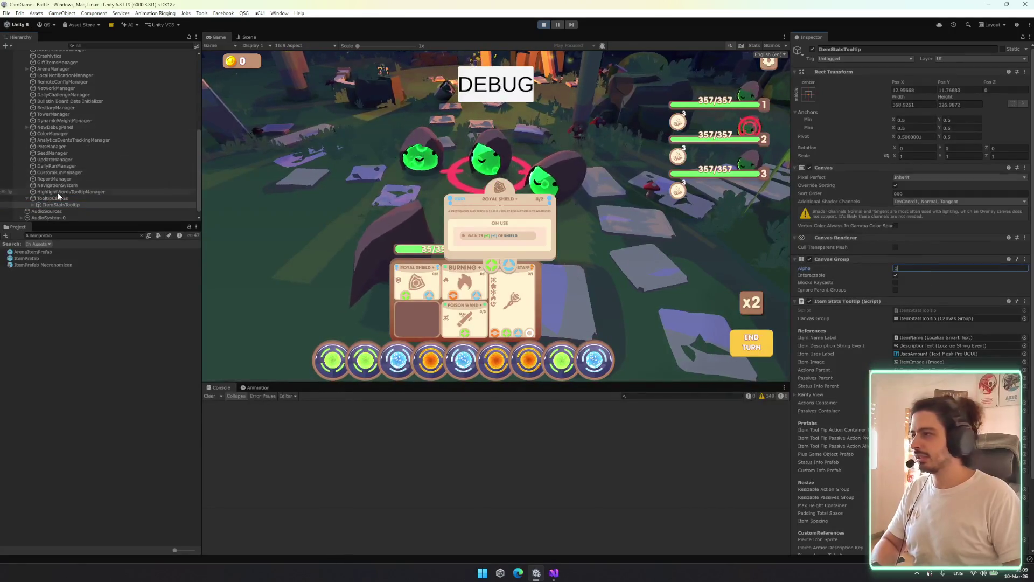
click(57, 211)
click(69, 203)
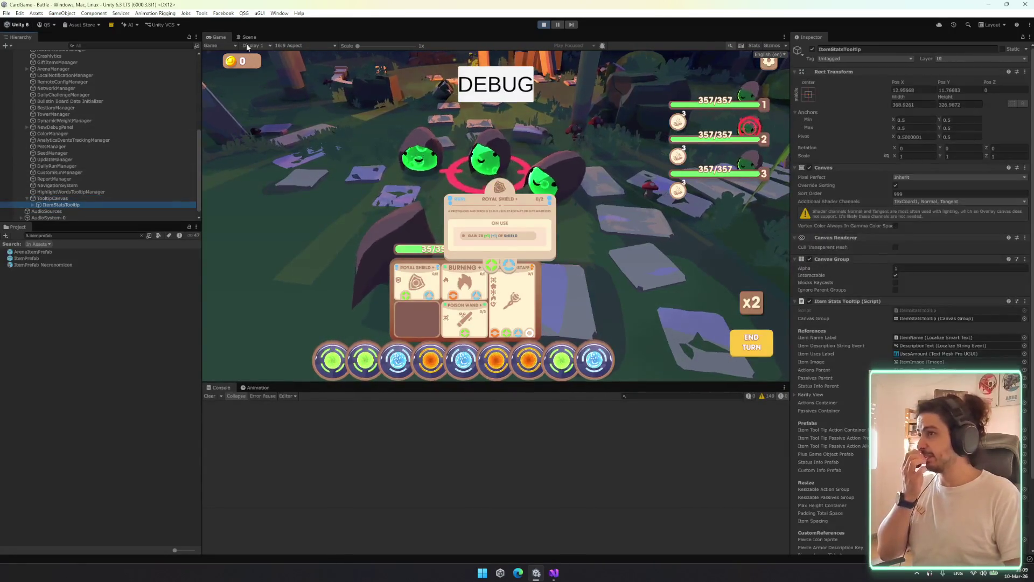
click(250, 37)
click(66, 206)
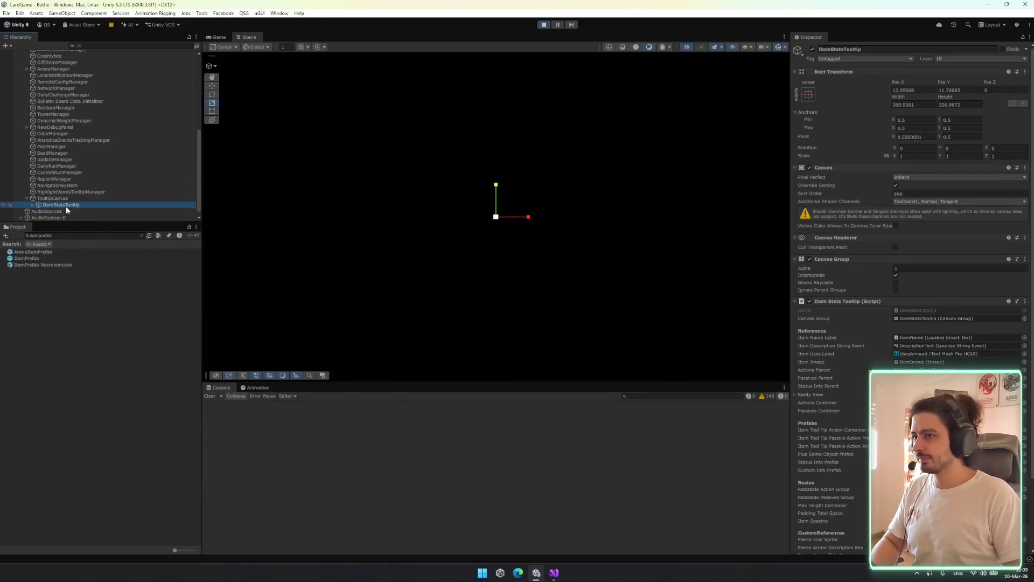
Expand Base Content, select Background / Content and open its Source Image sprite picker
key(Right)
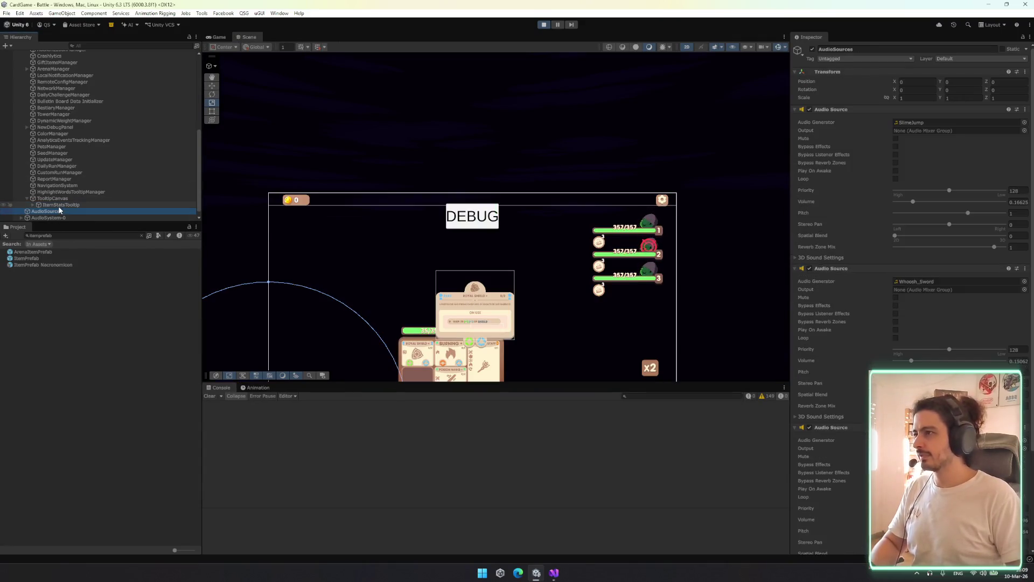
click(59, 209)
key(Right)
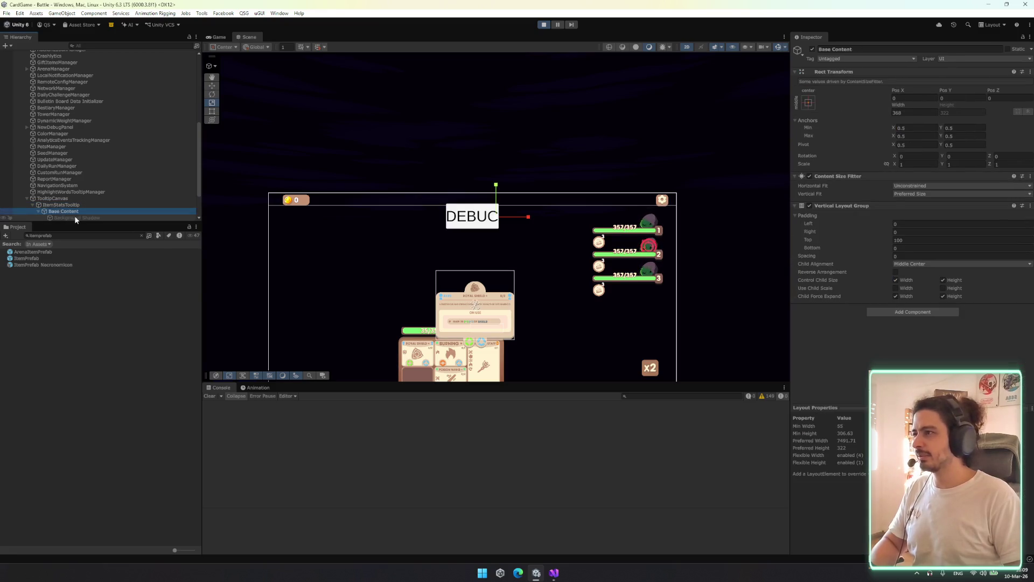
scroll(77, 208, down, 3)
click(88, 173)
click(91, 179)
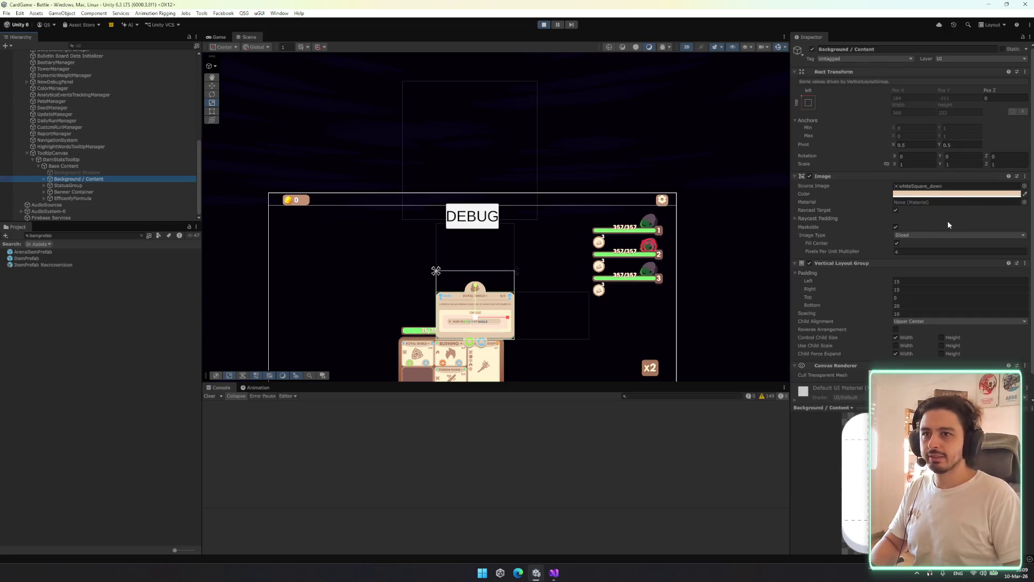
scroll(937, 247, down, 1)
click(1025, 161)
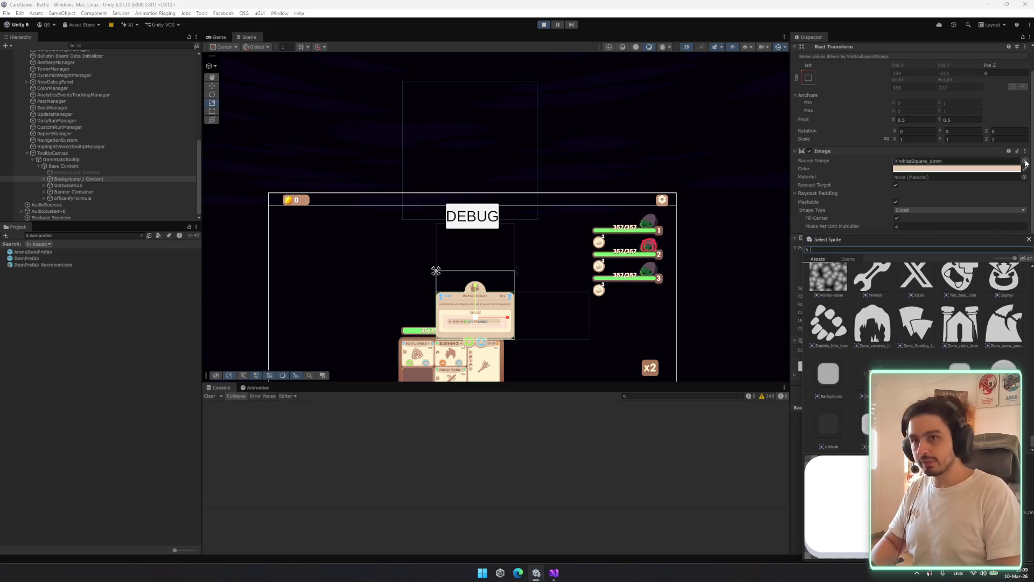
Use whiteSquare as the tooltip background's Source Image sprite
drag(915, 239, 813, 159)
scroll(867, 309, up, 4)
scroll(864, 297, down, 1)
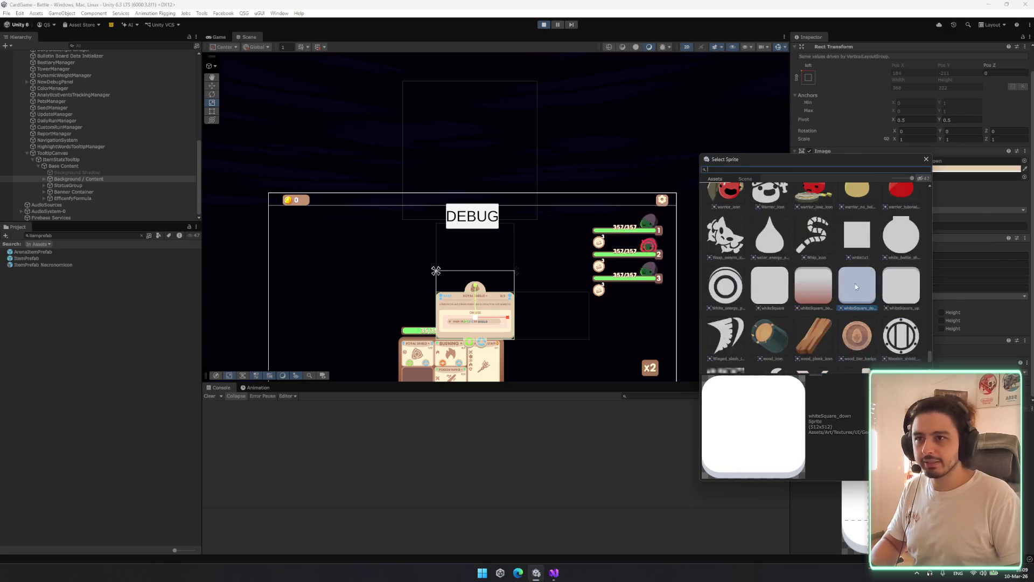
double_click(761, 285)
scroll(606, 270, up, 8)
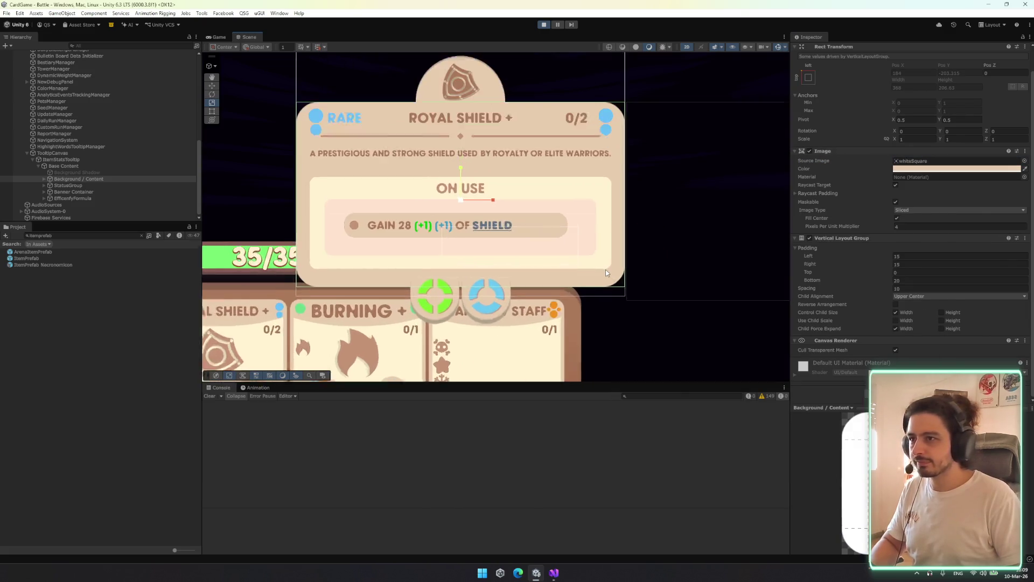
scroll(619, 258, down, 5)
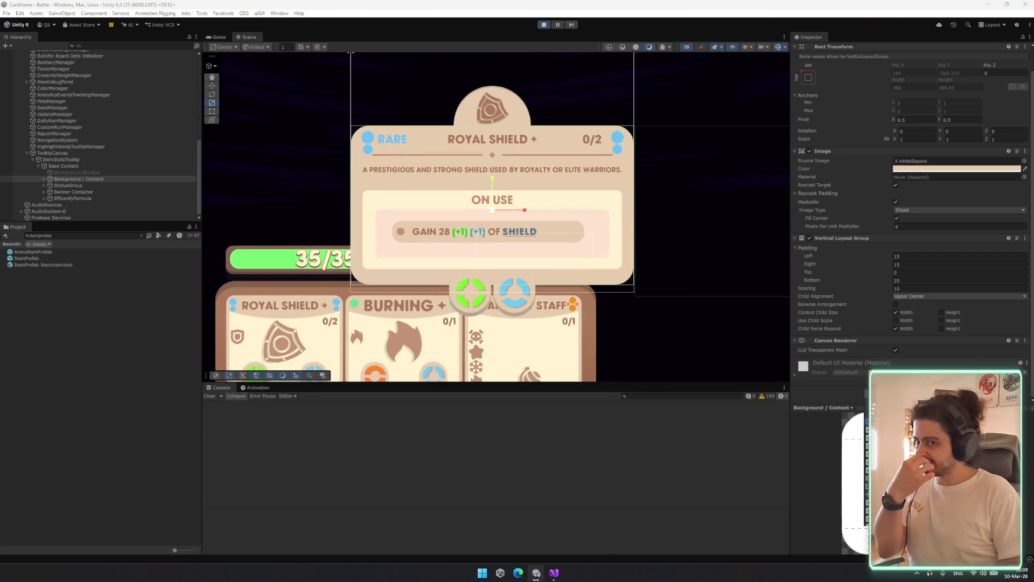
Add a light-blue Outline with effect distance 5, 5 to the background and view the game
key(ctrl+v)
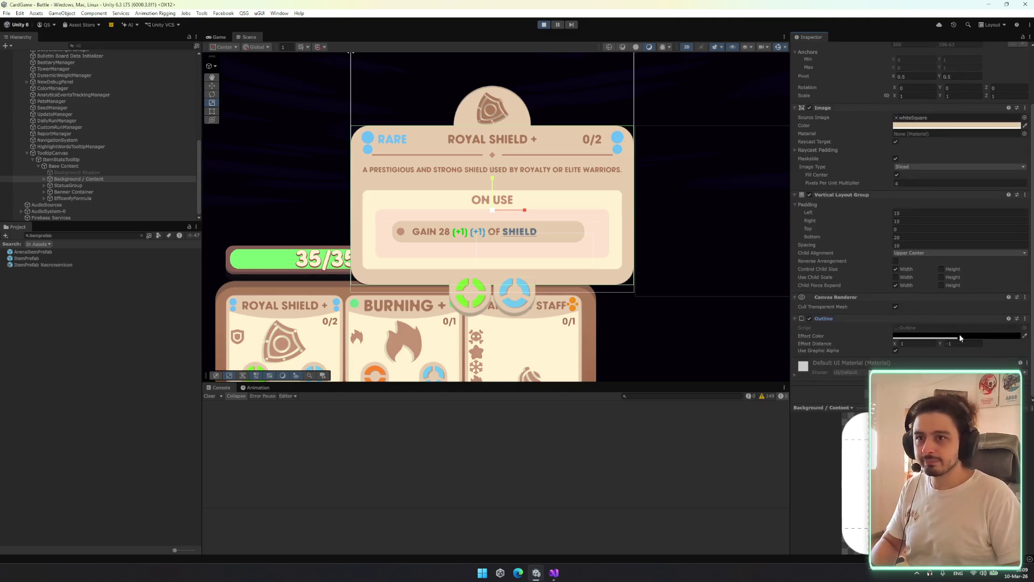
click(1025, 337)
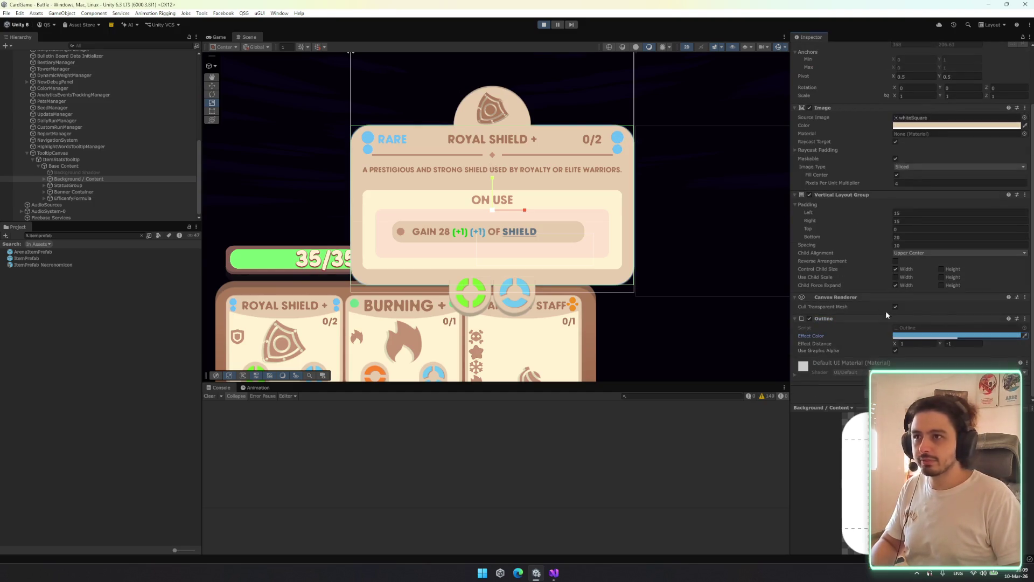
click(937, 336)
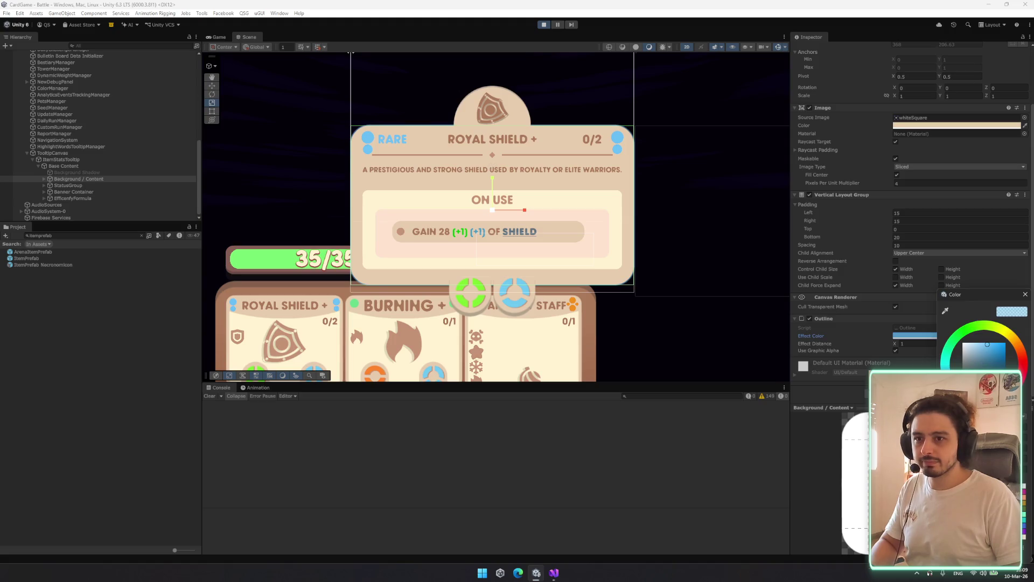
click(1025, 294)
click(901, 344)
text(5)
click(952, 343)
text(5)
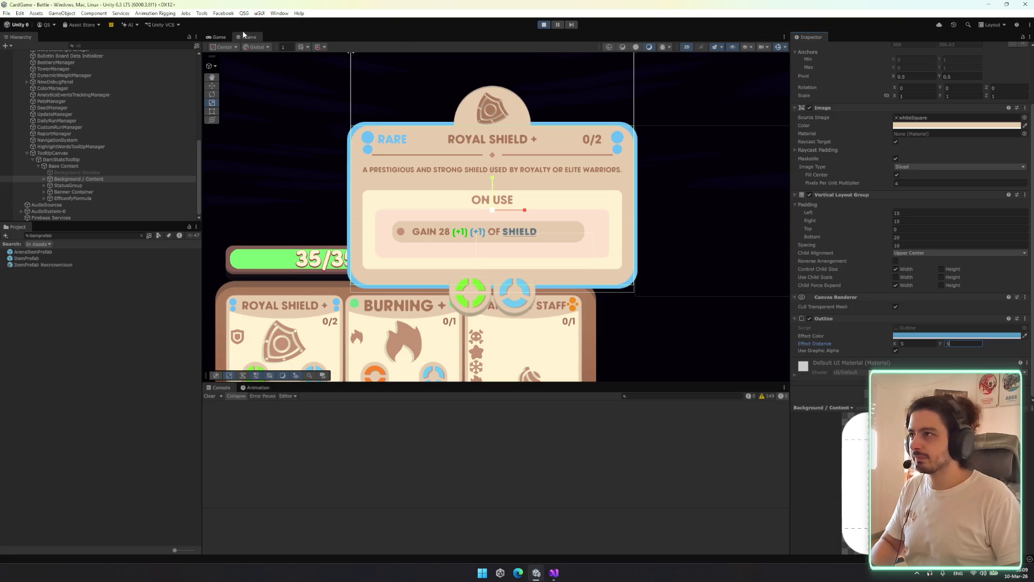
click(220, 37)
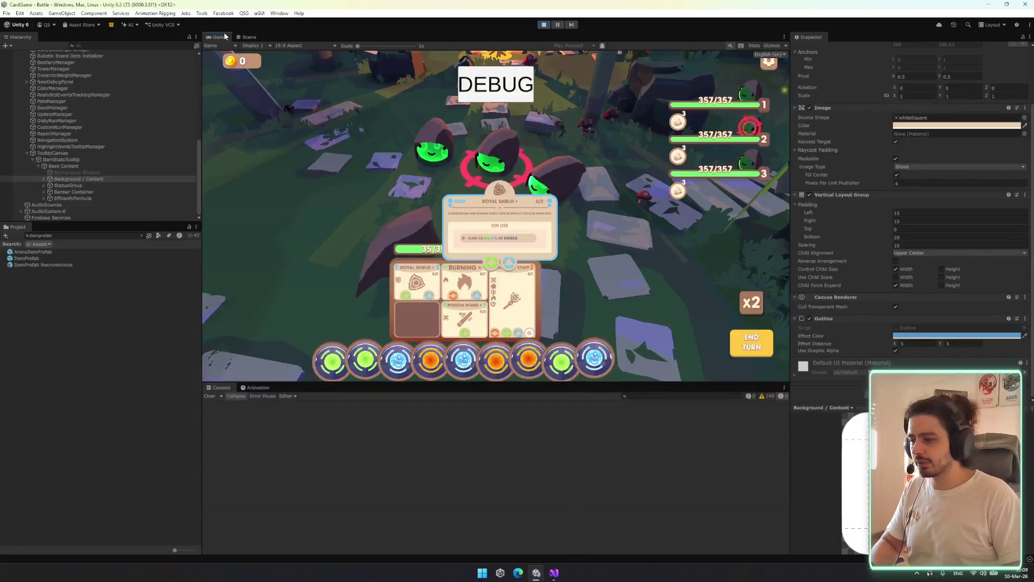
Try an outline effect distance of 9 by 9 on the tooltip background
click(957, 344)
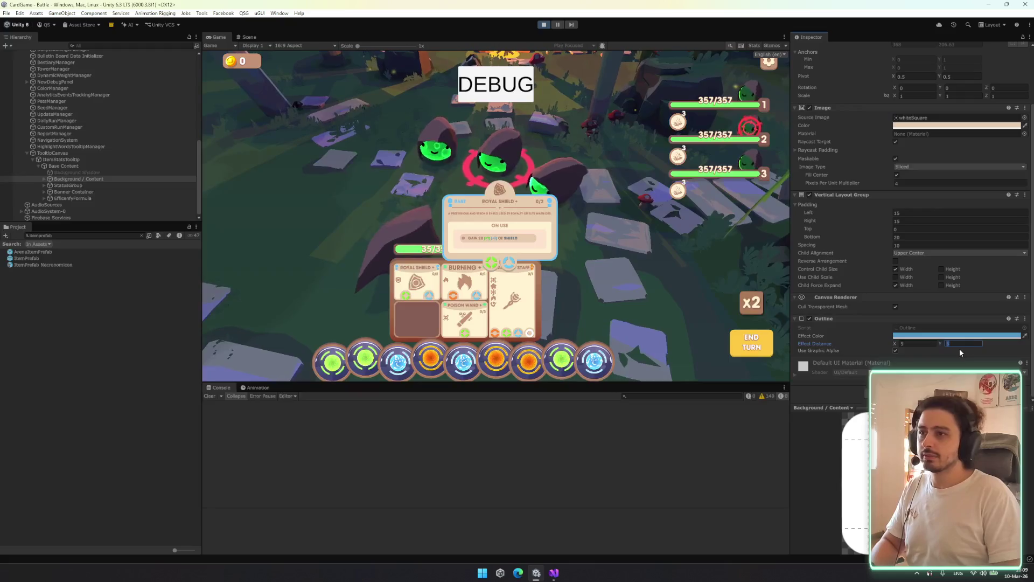
text(9)
click(908, 342)
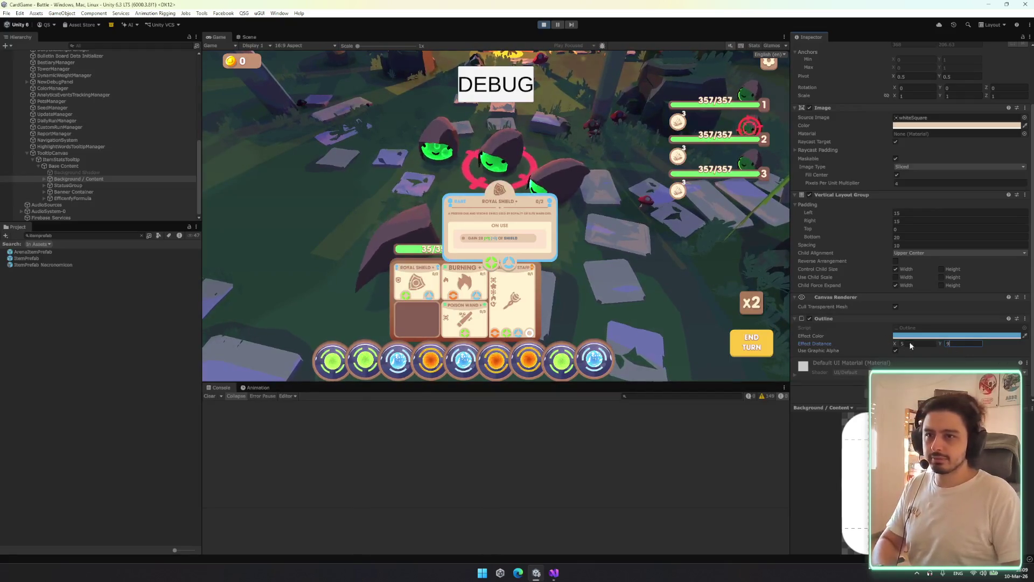
text(9)
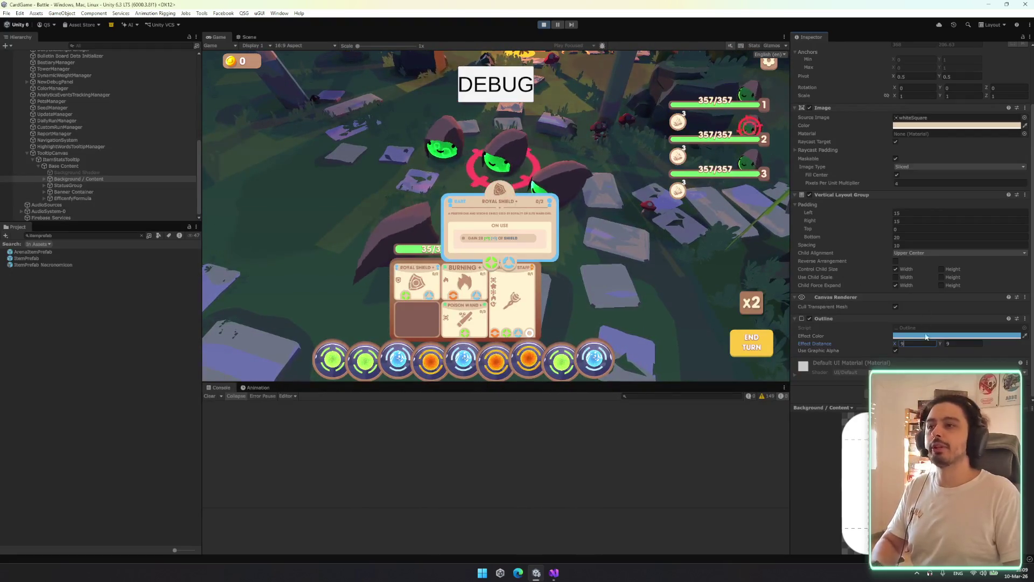
Set the outline effect distance back to 5 and check the tooltip cards in battle
text(5)
click(955, 344)
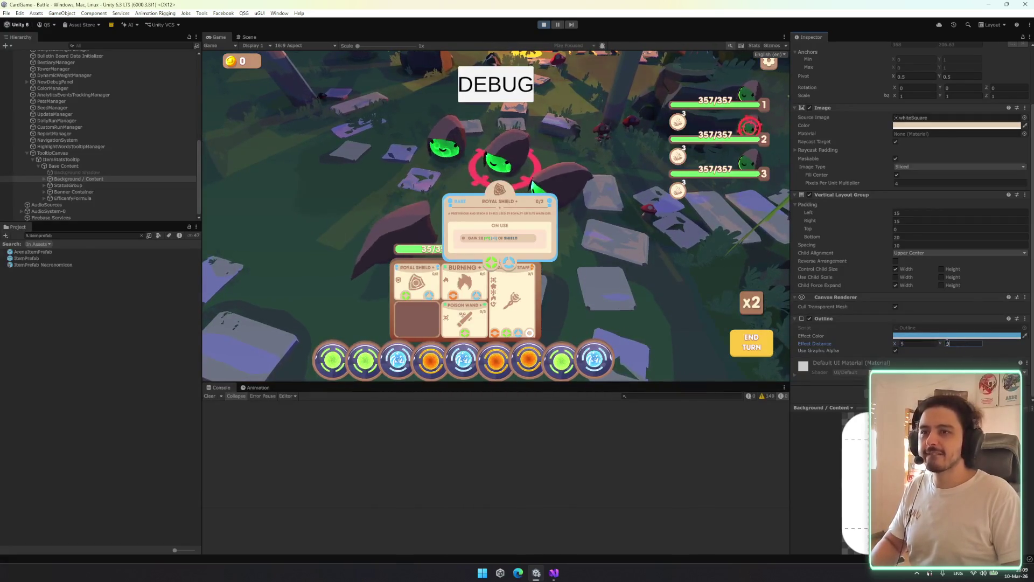
key(Return)
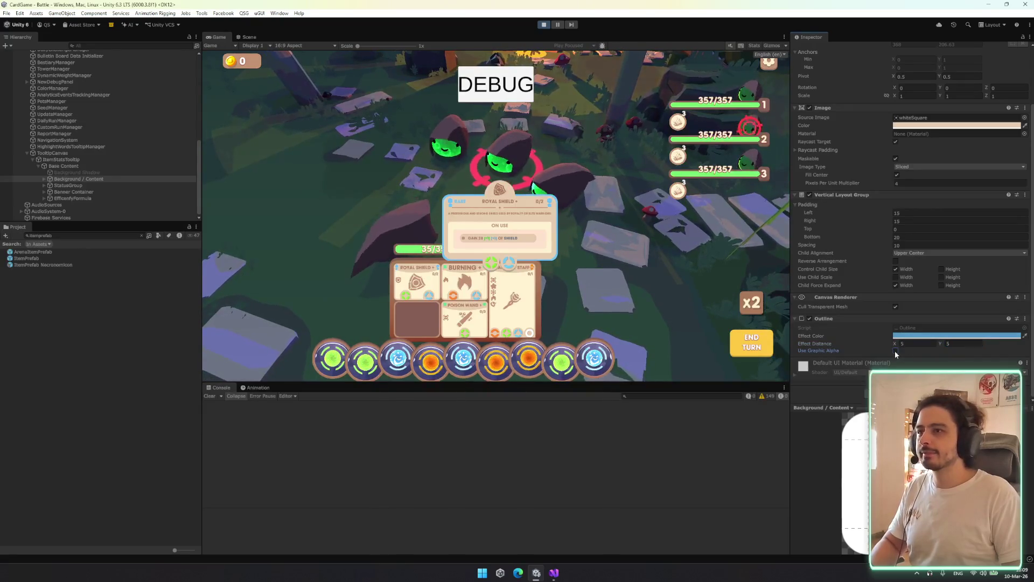
click(910, 343)
text(7)
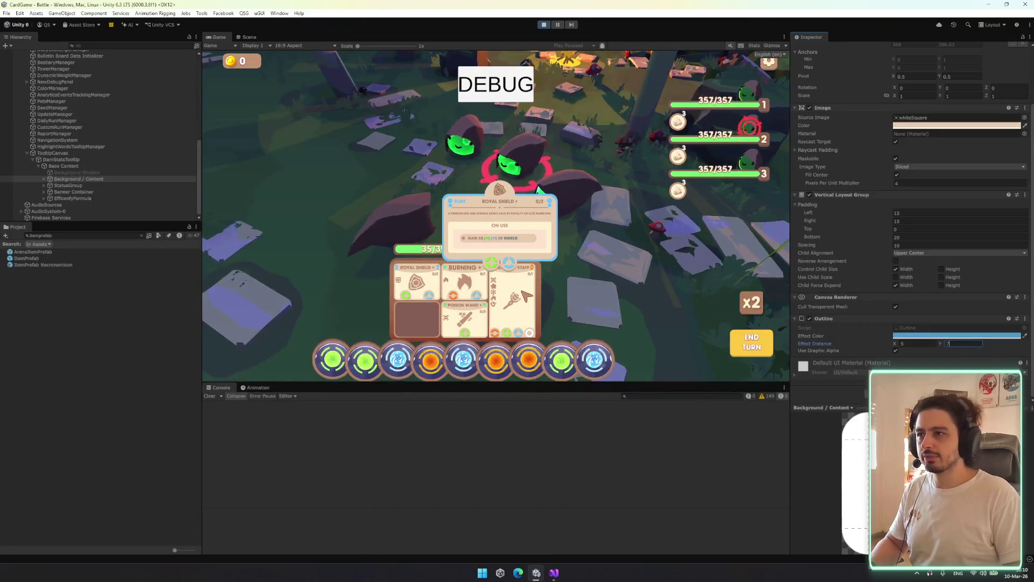
mouse_move(514, 298)
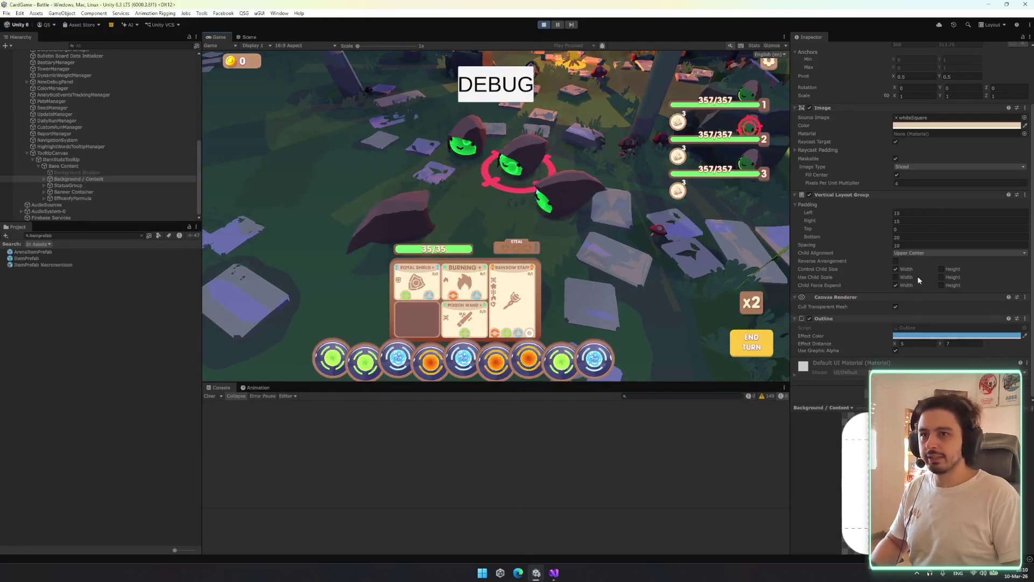
click(85, 159)
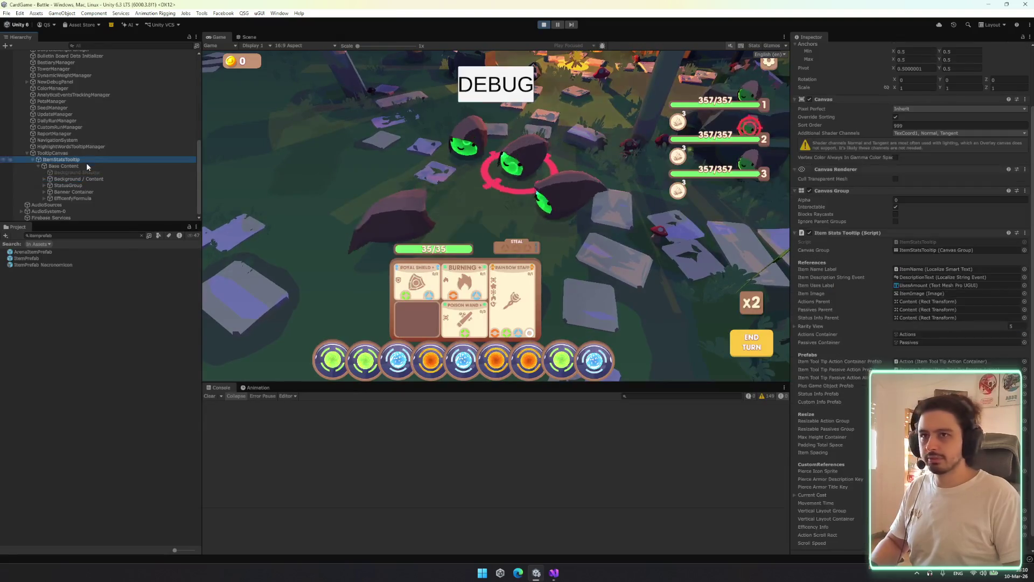
Set ItemStatsTooltip's Canvas Group alpha to 1 to show the tooltip
click(86, 166)
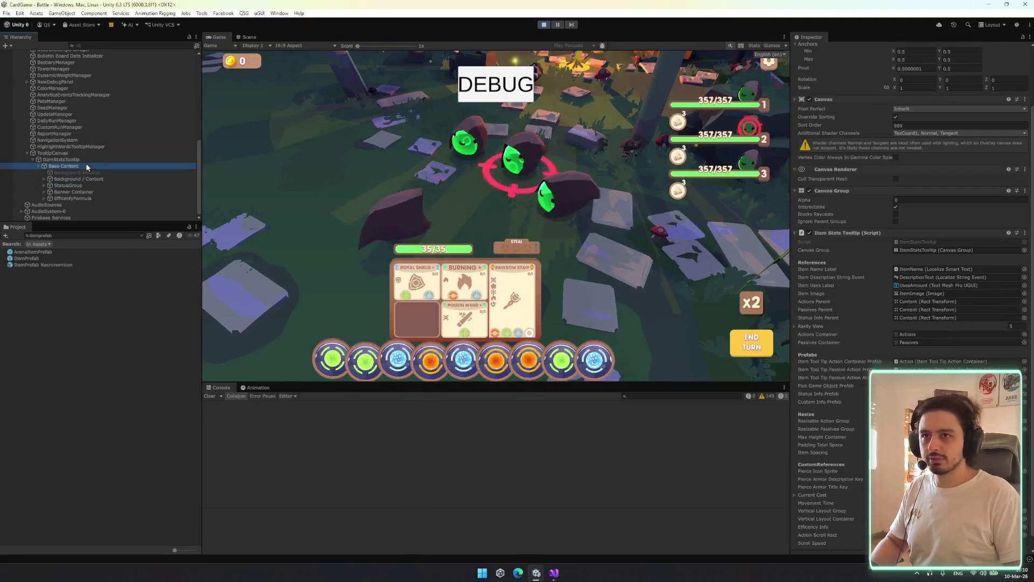
click(54, 153)
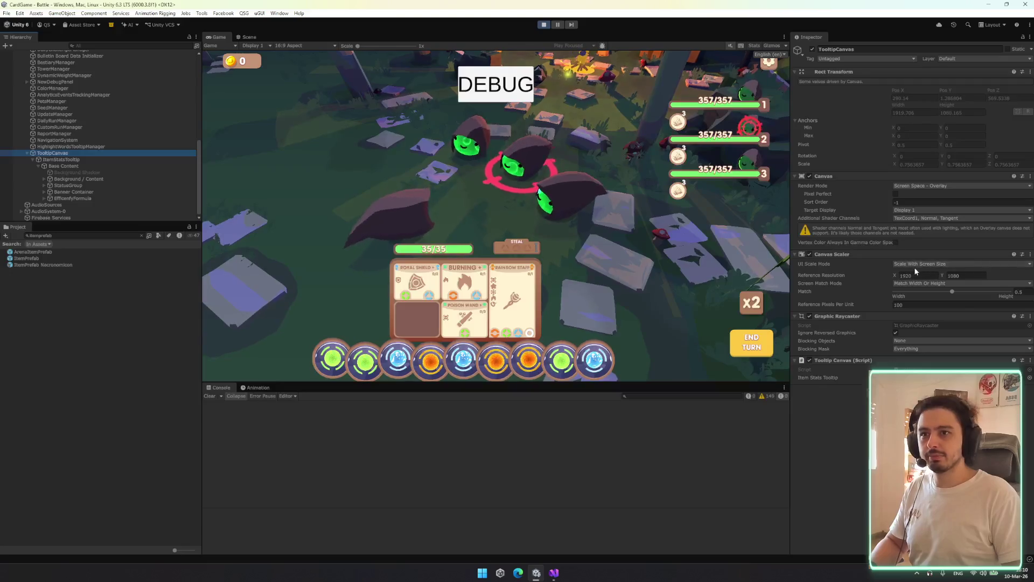
click(64, 159)
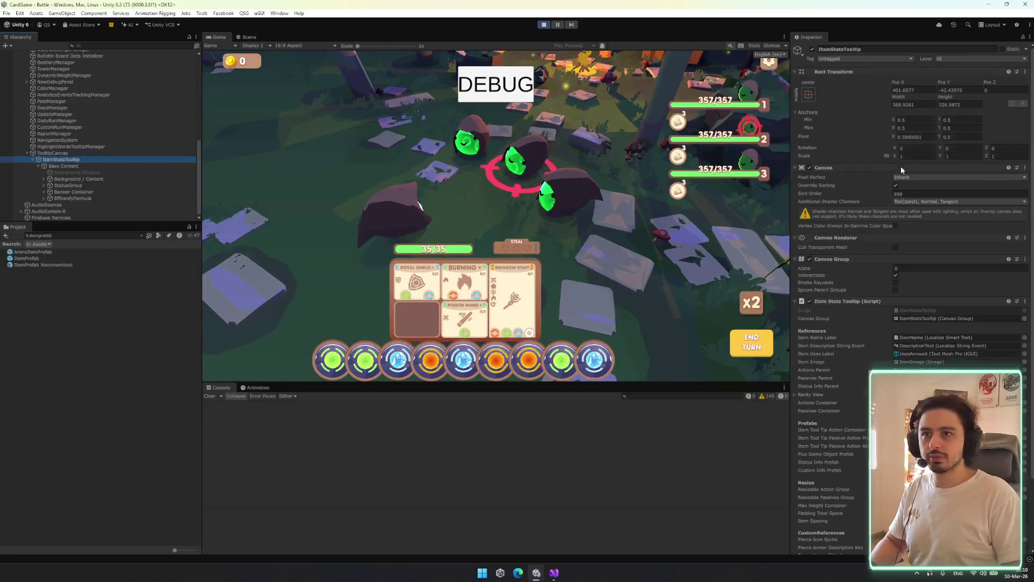
click(917, 270)
text(1)
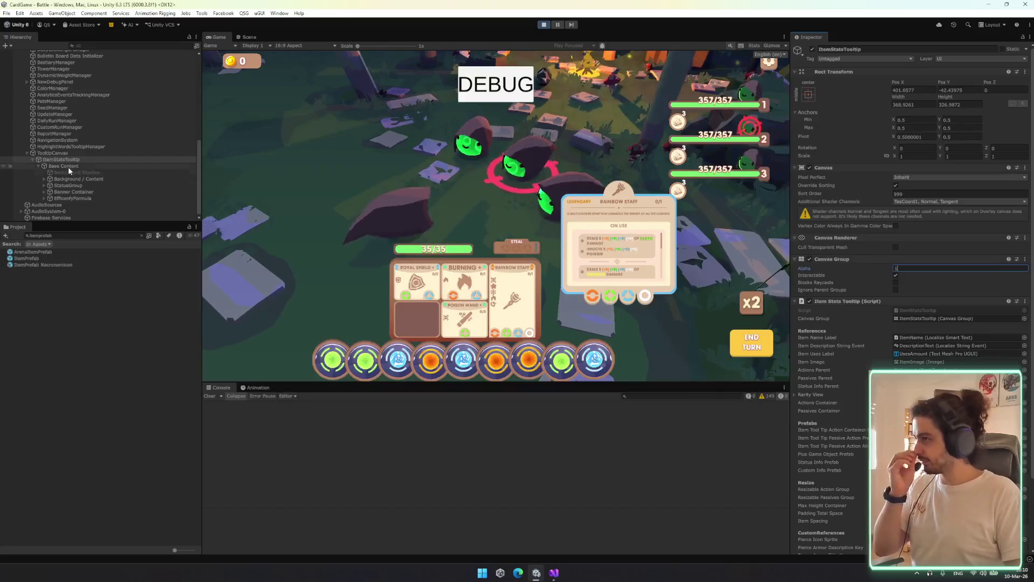
Select Background / Content and pick a gold outline colour from the tooltip
click(70, 171)
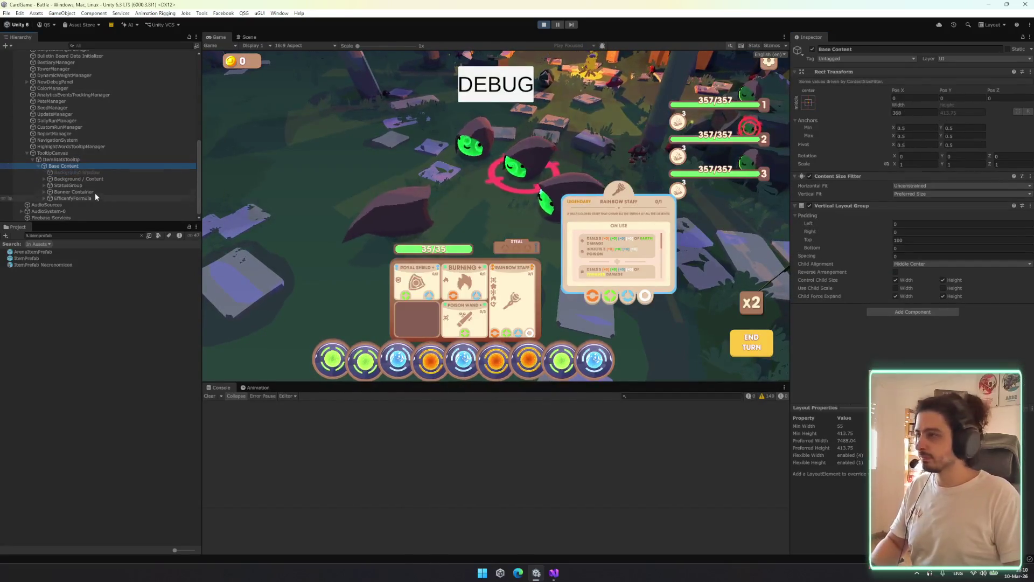
click(96, 185)
click(86, 179)
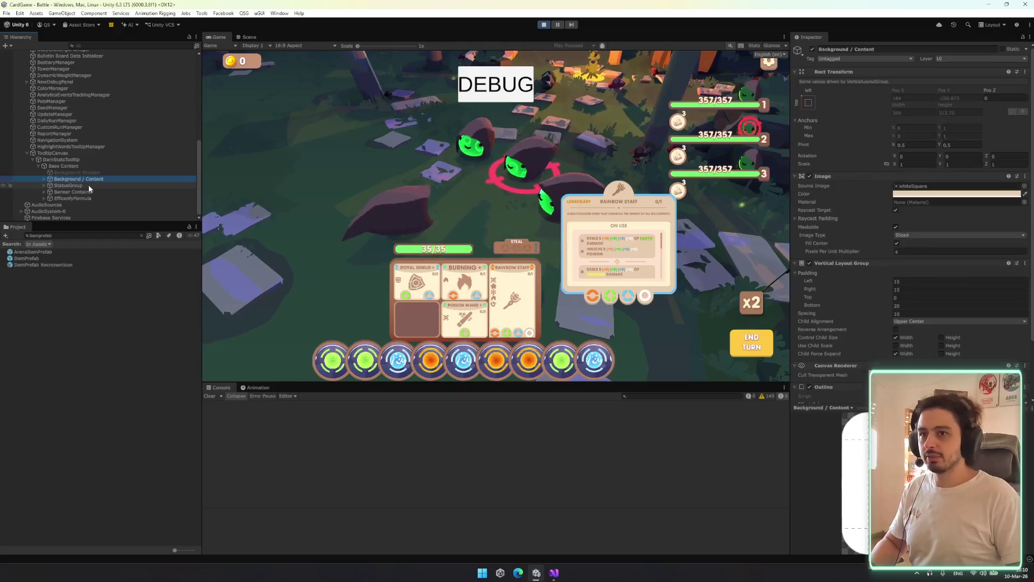
scroll(1015, 351, down, 2)
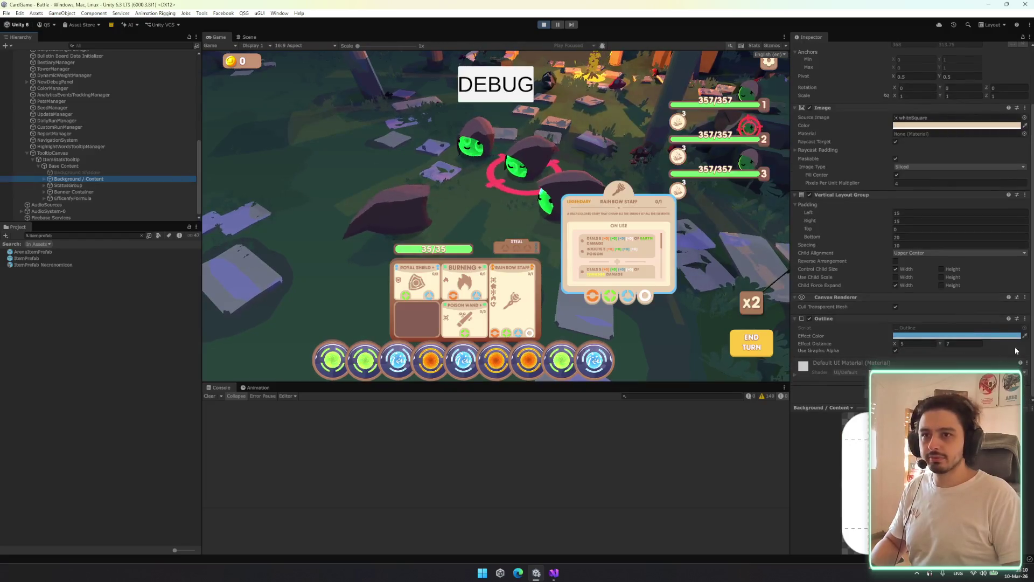
click(579, 202)
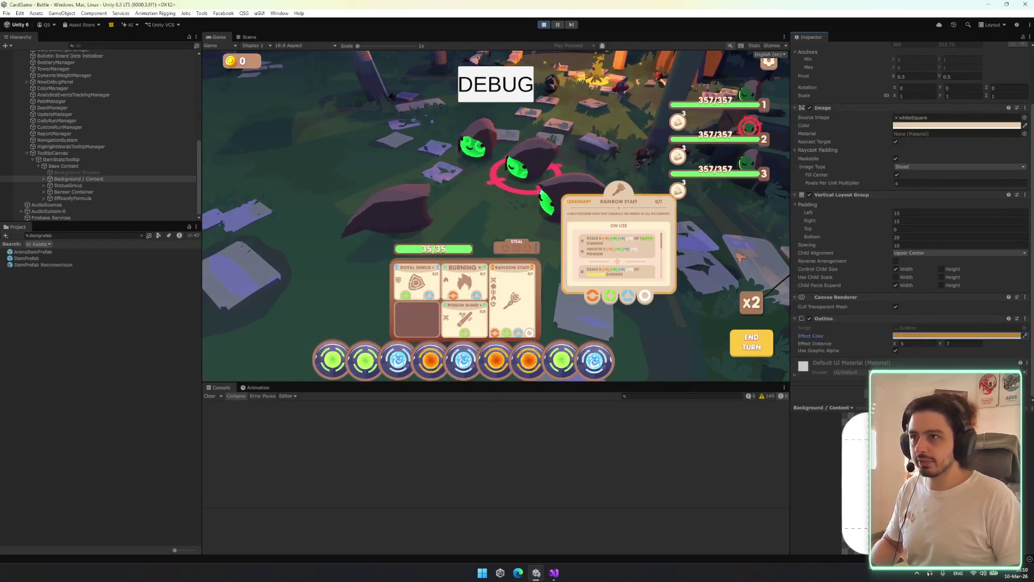
click(895, 277)
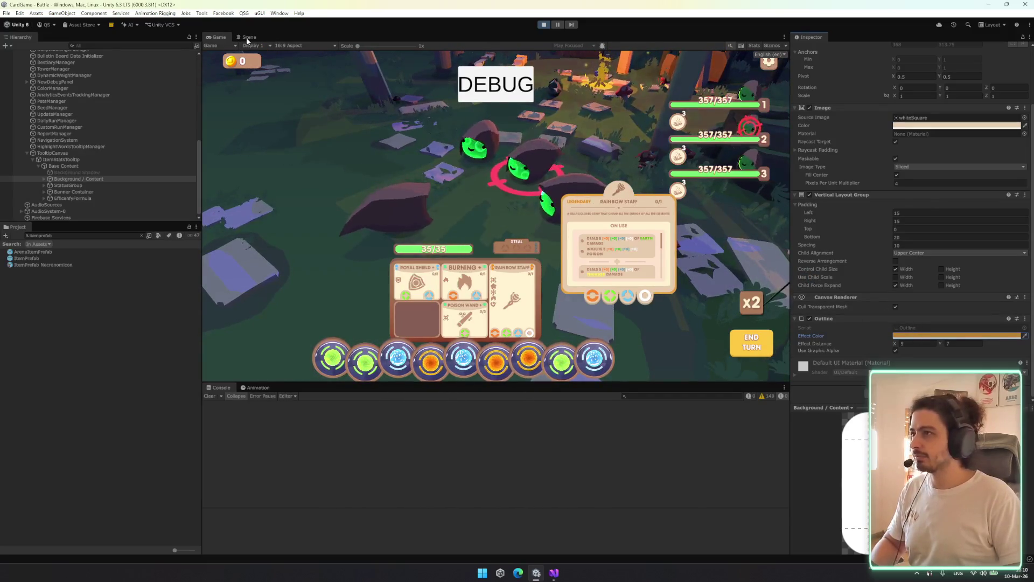
Eyedrop the LEGENDARY label's darker orange as the background outline colour
key(ctrl+1)
scroll(647, 175, up, 5)
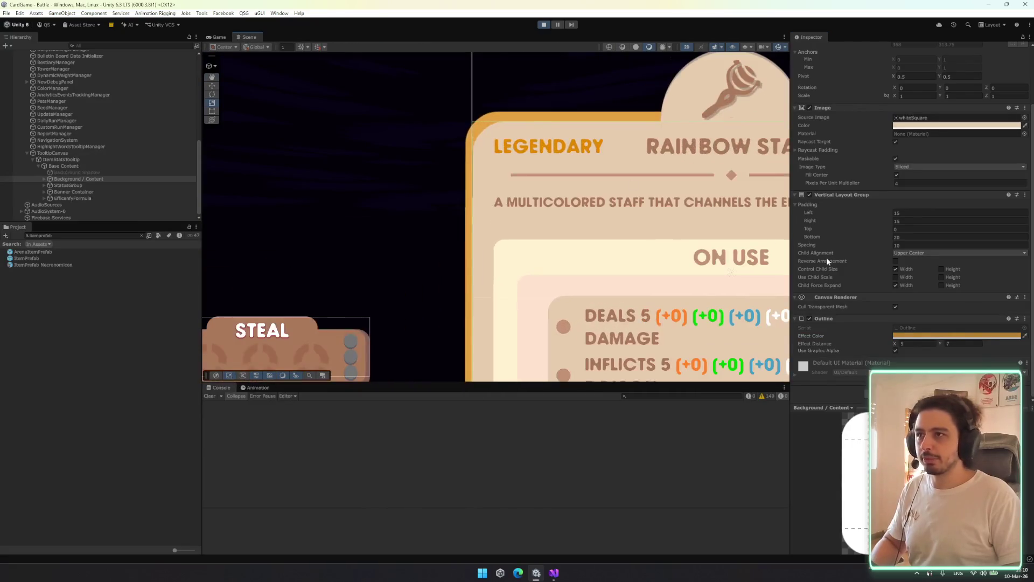
click(1023, 334)
click(544, 146)
scroll(654, 215, down, 10)
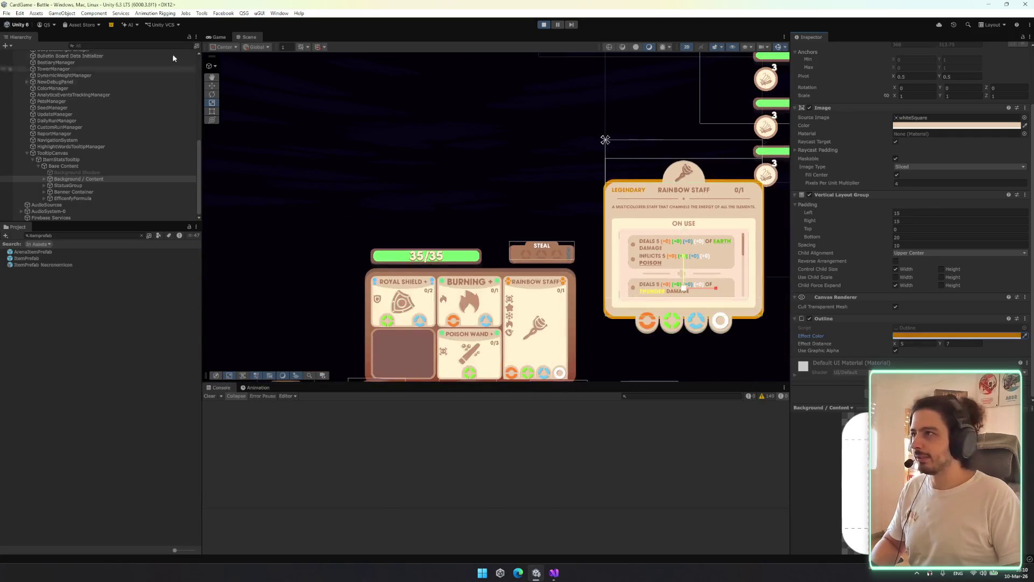
click(218, 37)
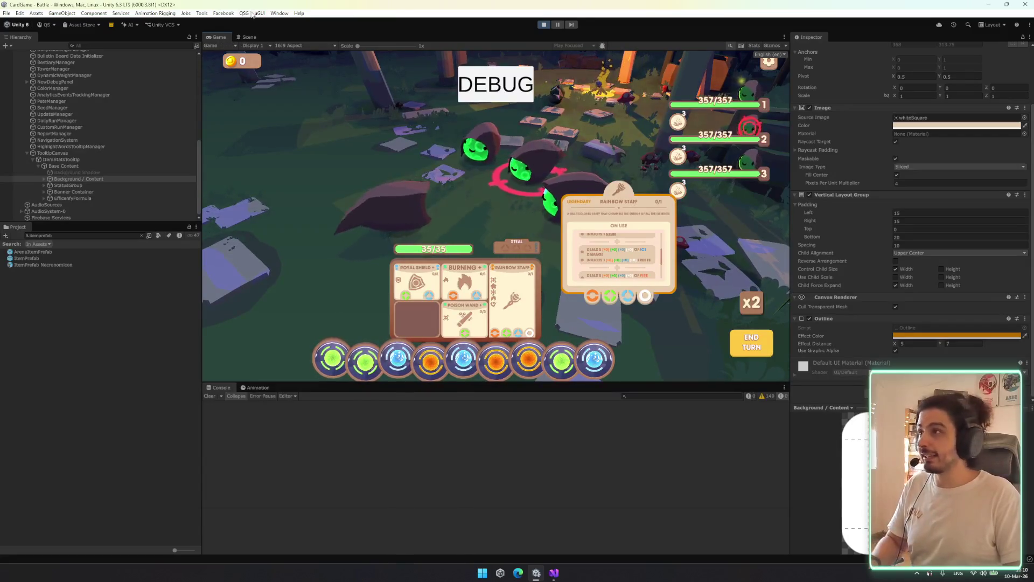
click(244, 36)
Frame the tooltip in the scene and expand Background / Content to reach its Icon
key(f)
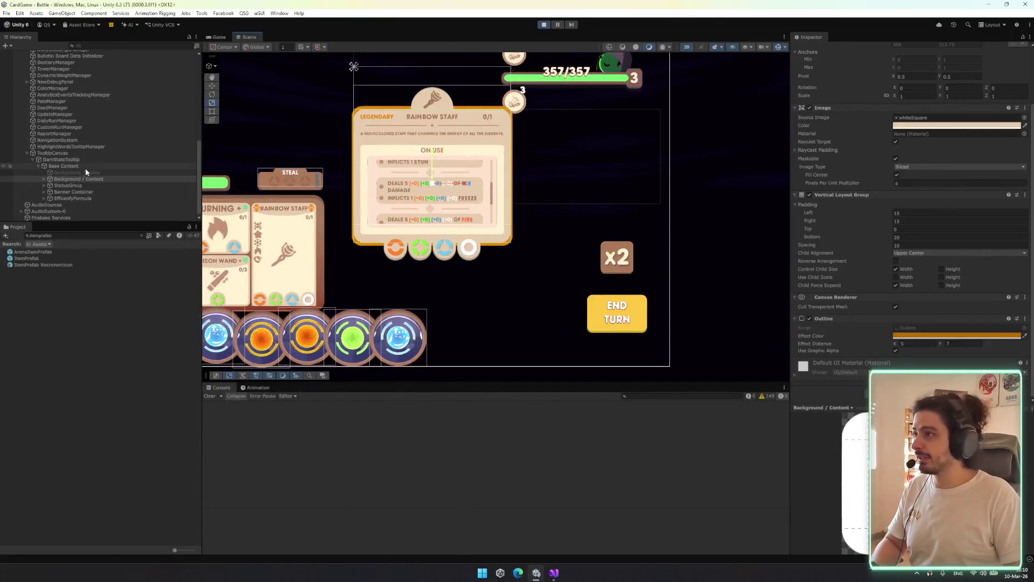
key(Right)
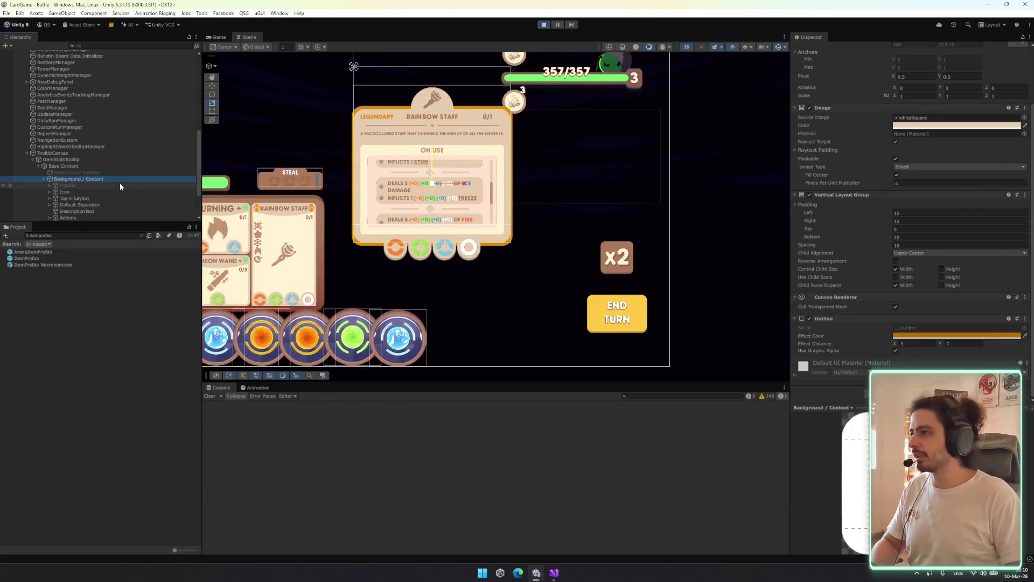
key(Down)
key(Down)
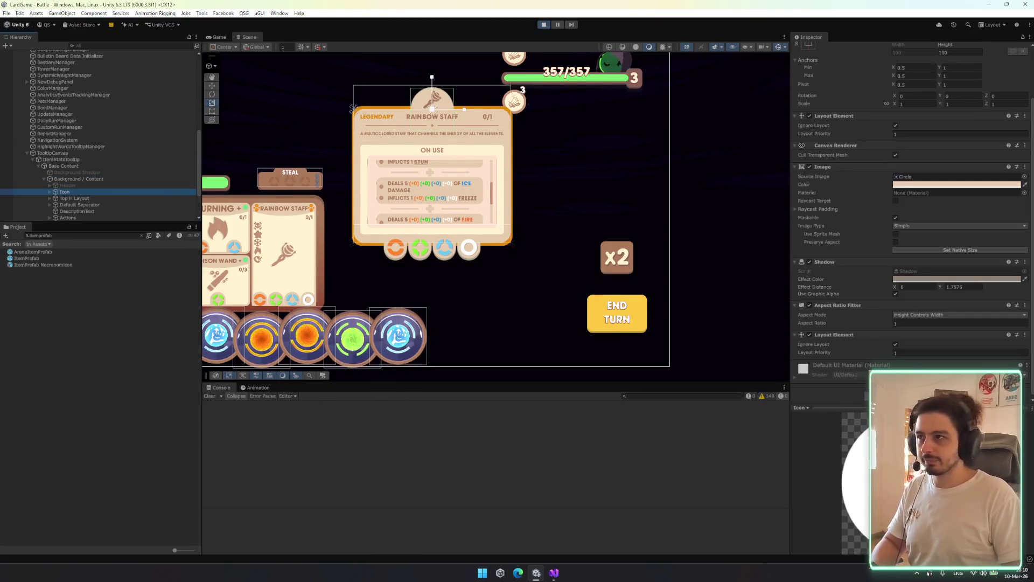
click(90, 180)
Copy the background's Outline onto the Icon and move it above the Shadow
right_click(850, 327)
click(860, 386)
click(89, 193)
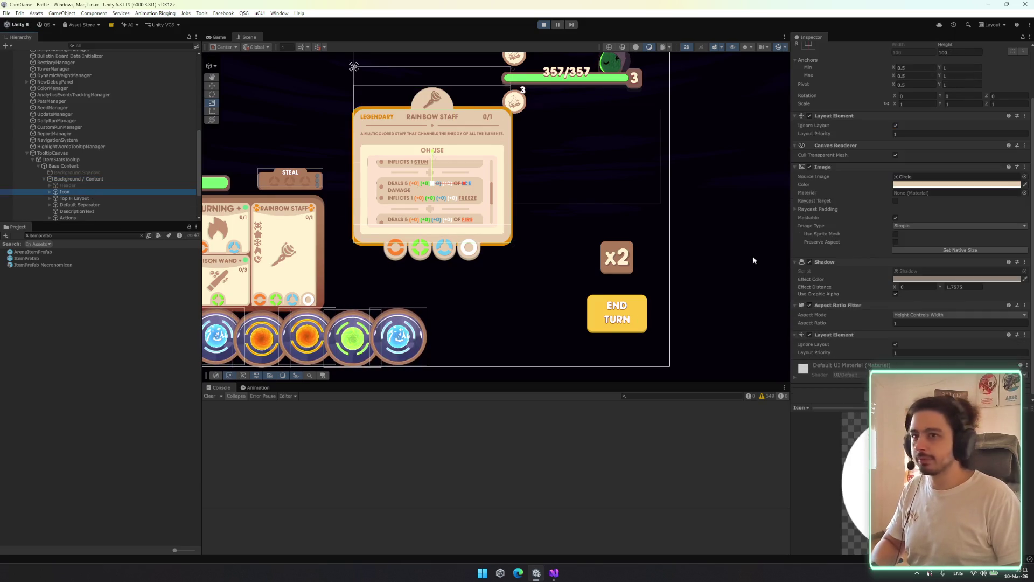
right_click(862, 170)
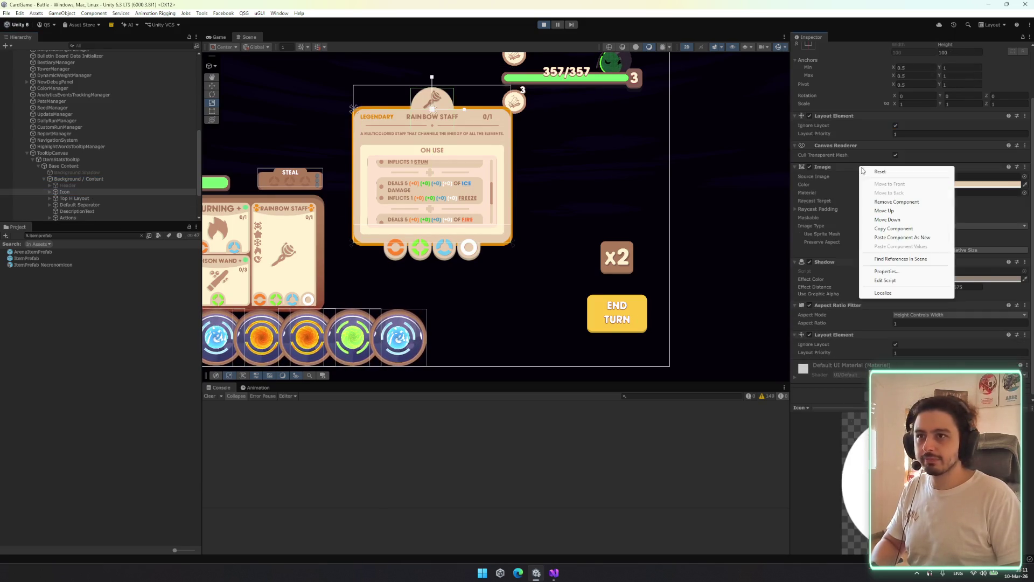
click(907, 238)
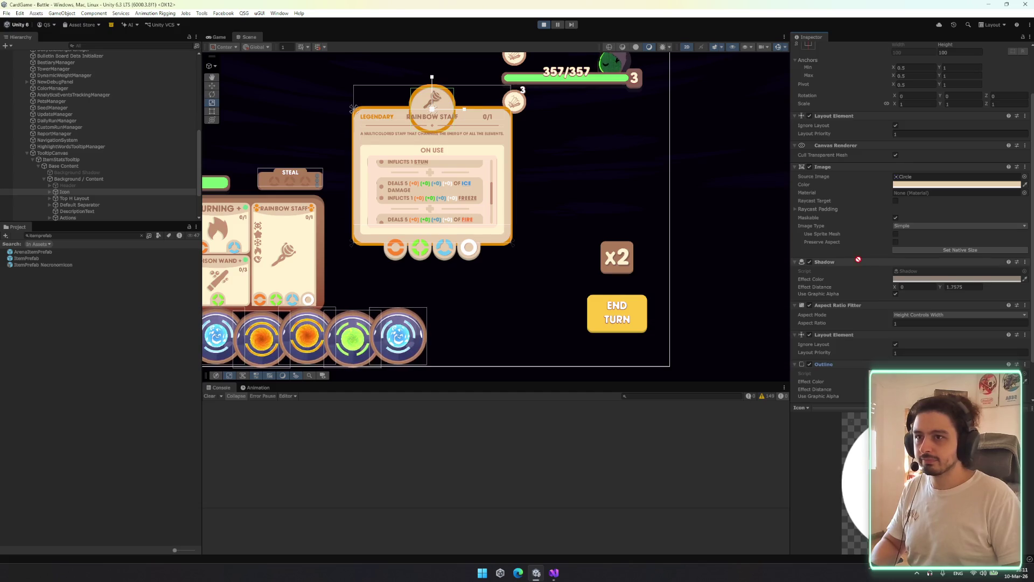
drag(856, 256, 855, 254)
click(218, 37)
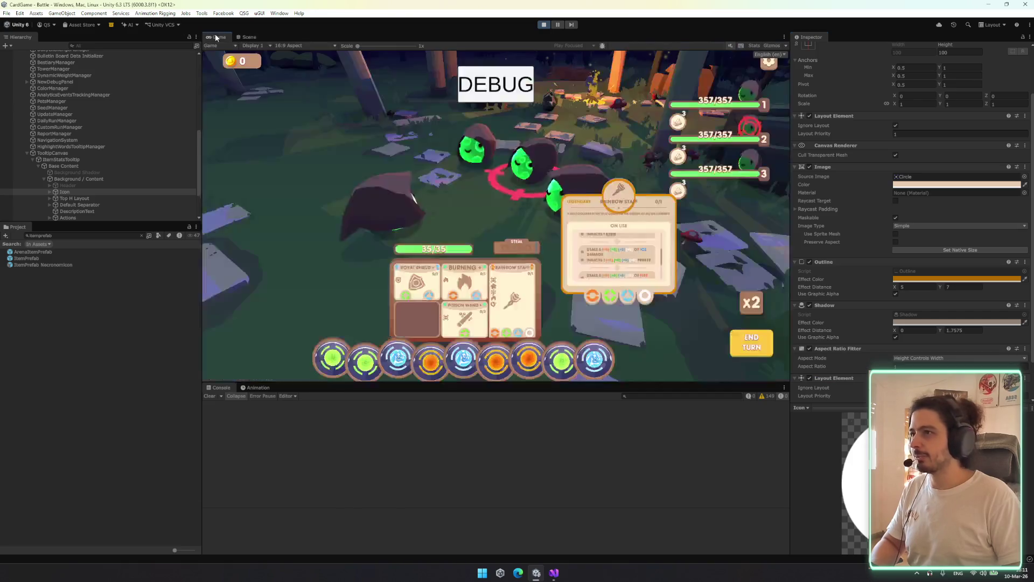
Set the Icon outline's vertical distance to 5, try moving the Icon, then undo the move and the outline
click(961, 286)
text(5)
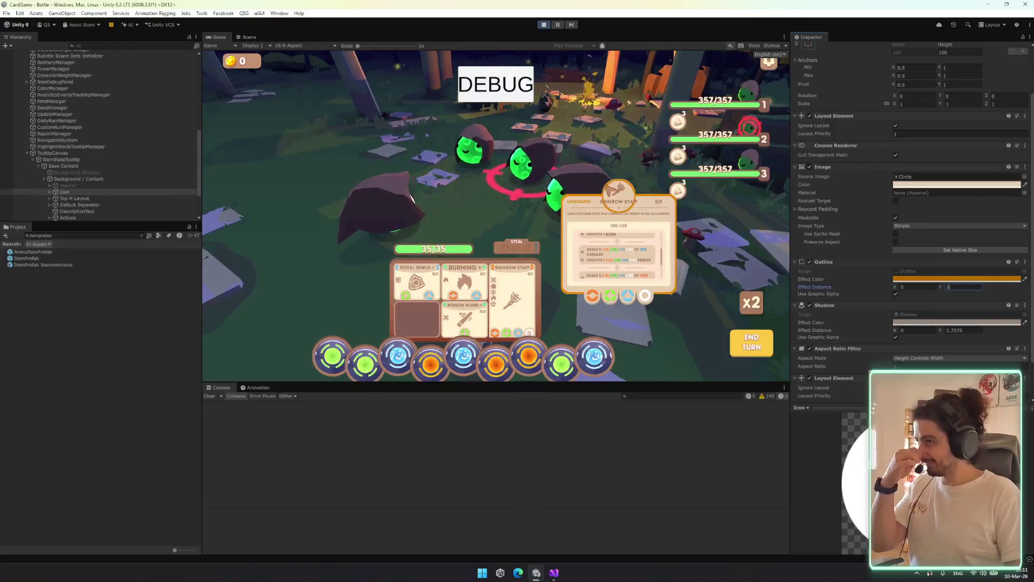
scroll(67, 190, down, 3)
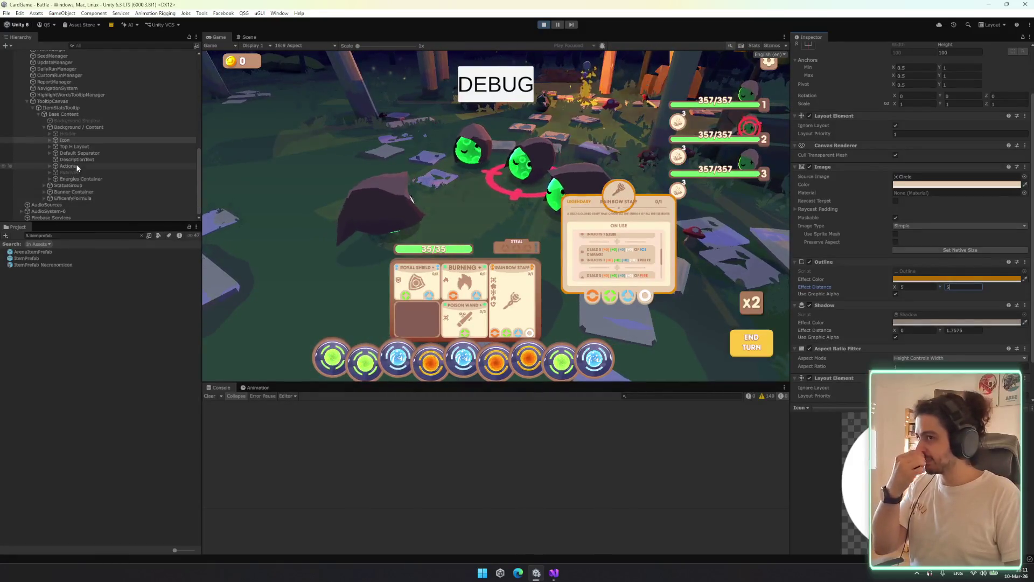
mouse_move(65, 140)
mouse_down()
mouse_move(81, 184)
mouse_move(81, 126)
mouse_up()
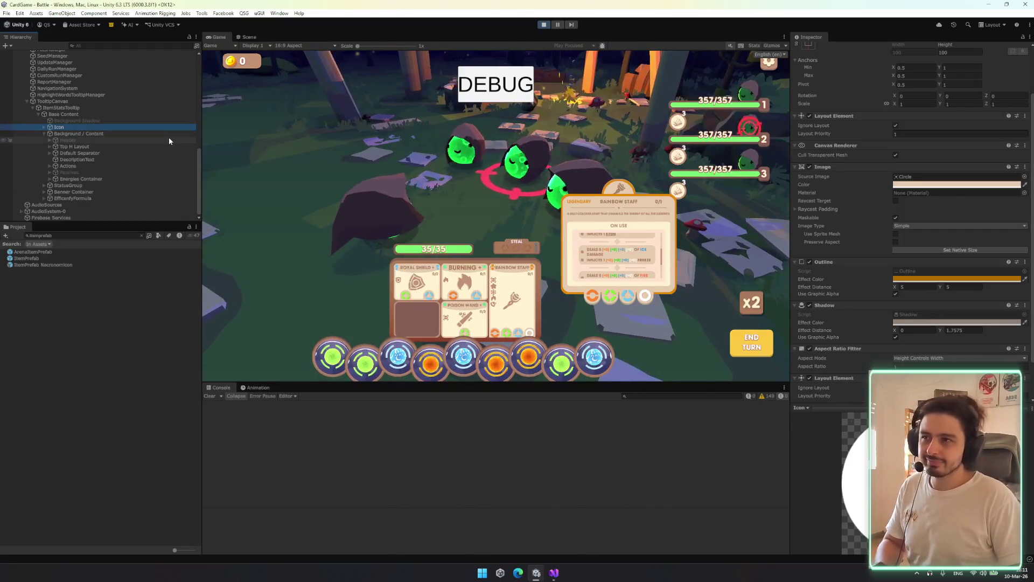
key(ctrl+z)
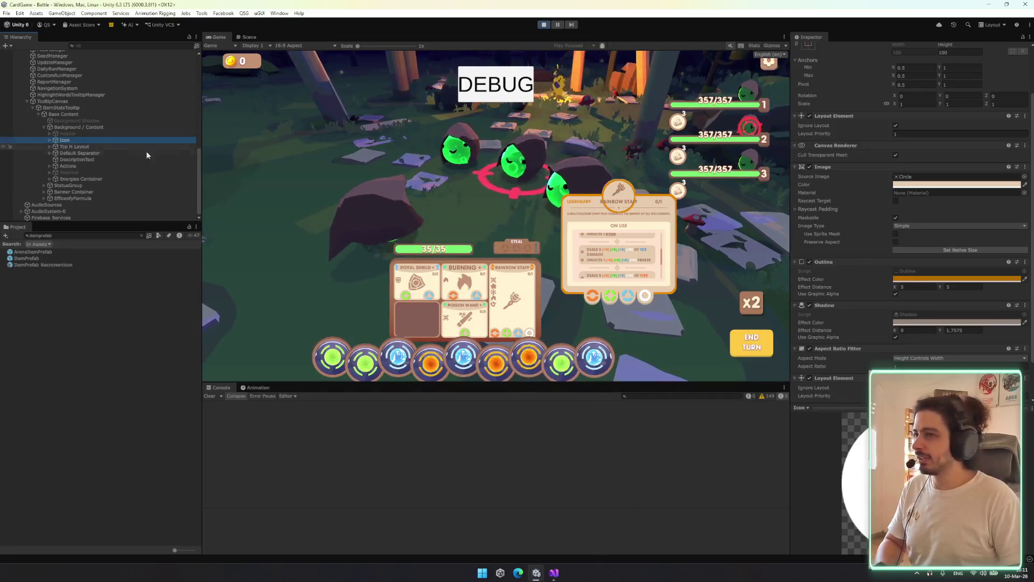
key(ctrl+z)
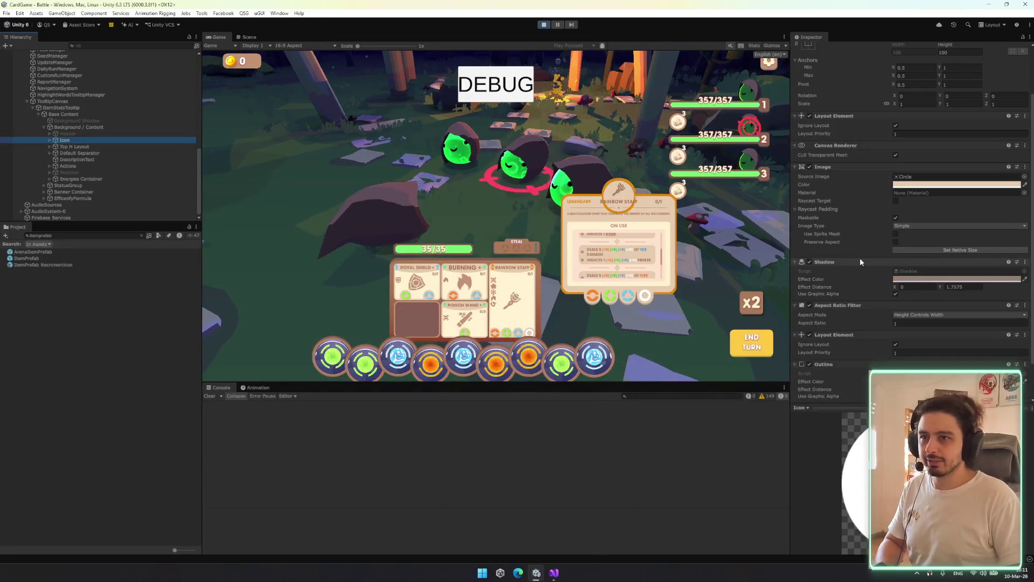
Duplicate the Icon and place Icon (1) under Base Content, right after Background Shadow
scroll(851, 229, up, 1)
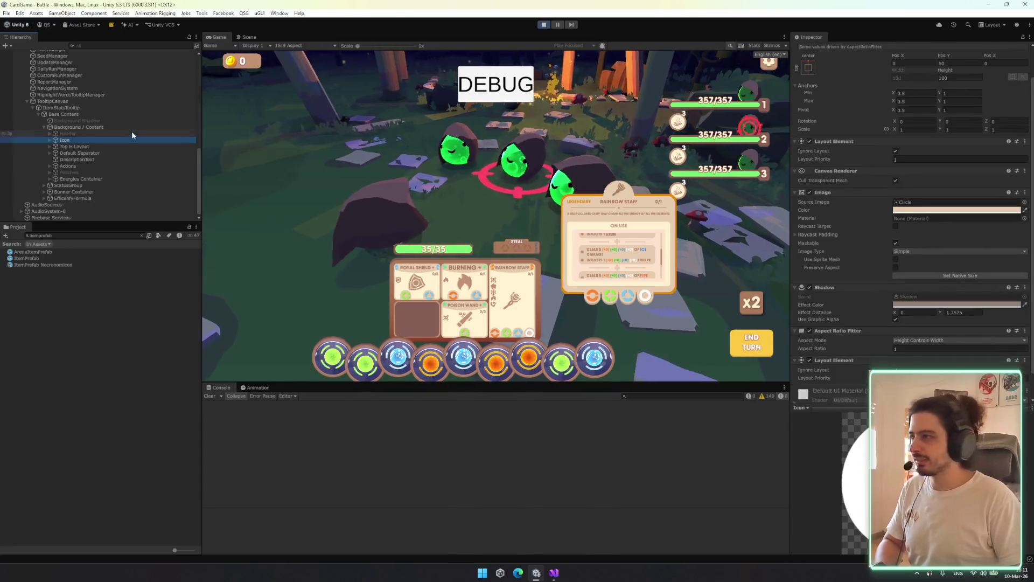
click(122, 140)
key(Right)
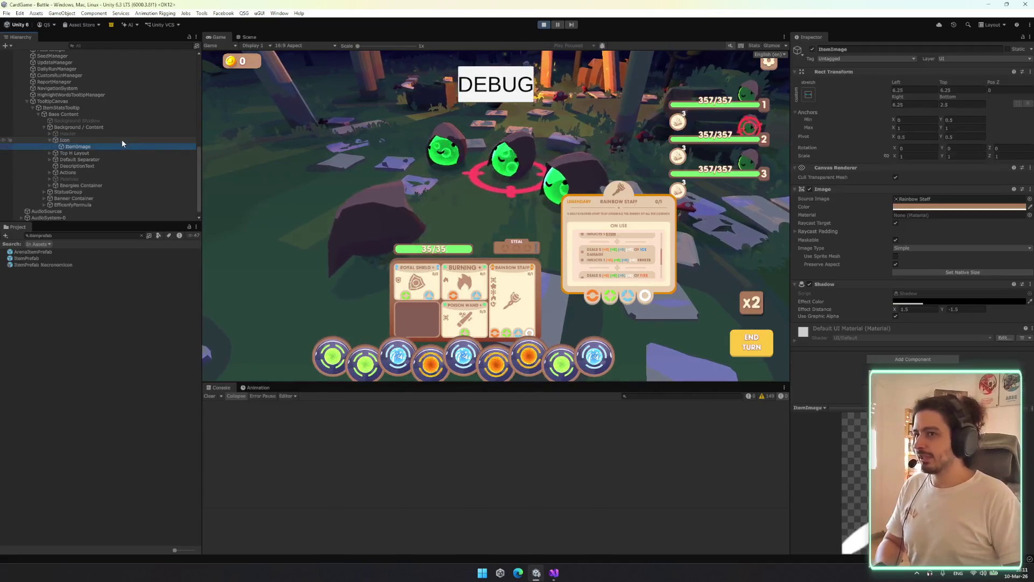
key(ctrl+d)
drag(93, 124, 95, 126)
click(48, 127)
click(47, 127)
click(67, 135)
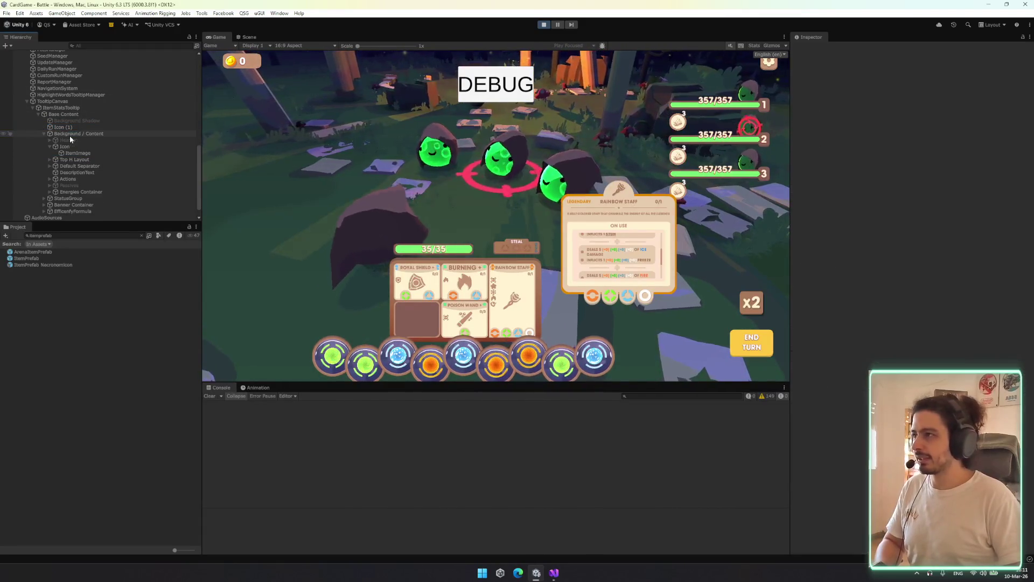
Remove the Shadow, Aspect Ratio Filter and Layout Element components from Icon (1)
click(74, 127)
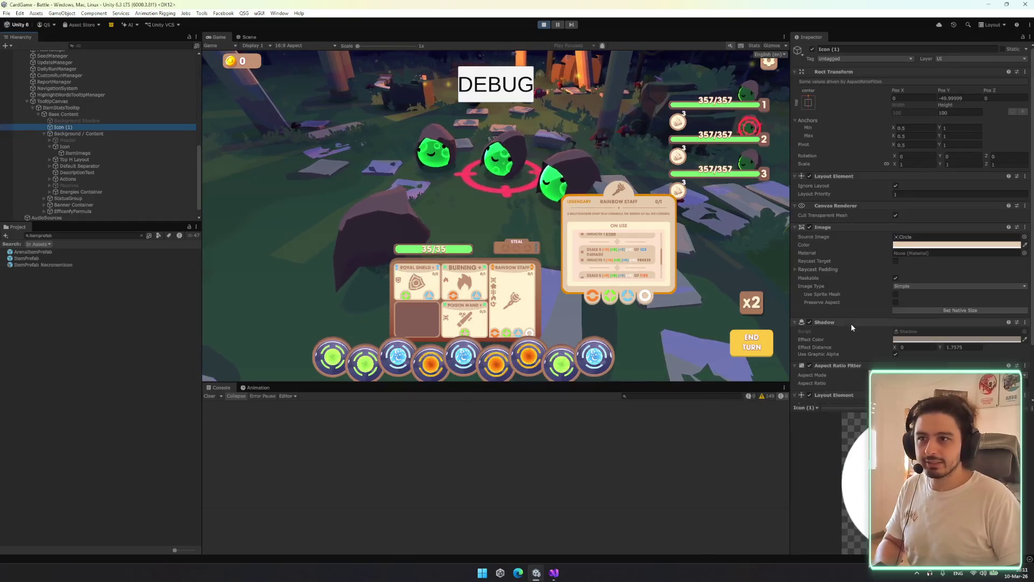
right_click(851, 324)
click(884, 359)
right_click(874, 322)
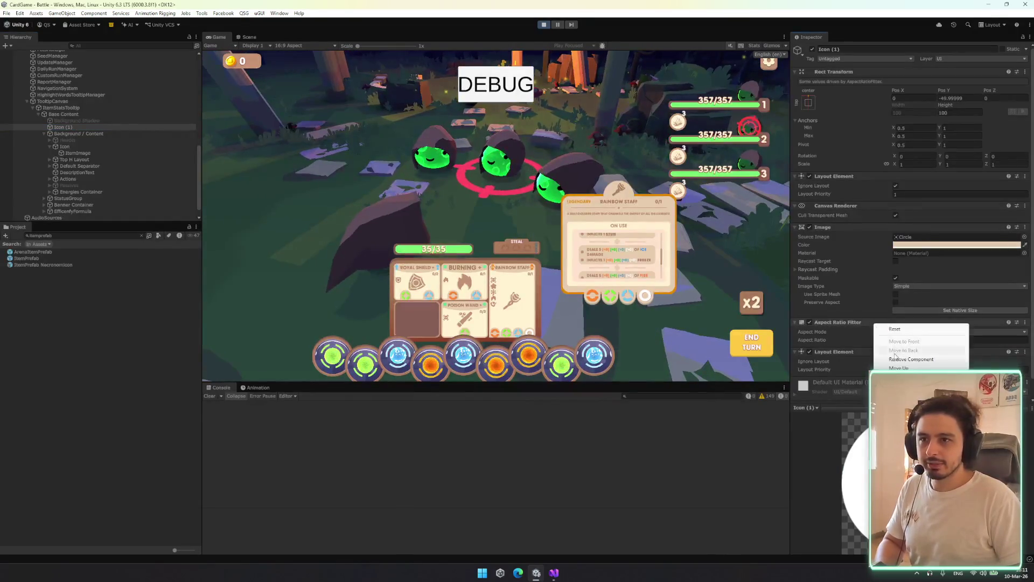
click(897, 358)
right_click(858, 315)
click(891, 351)
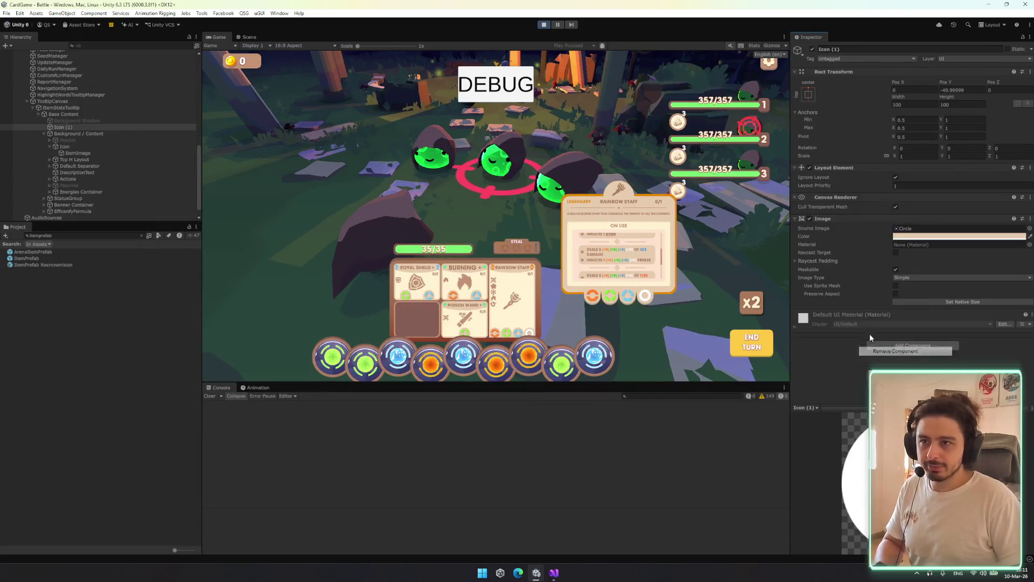
Paste the copied orange Outline (distance 5 by 7) onto Icon (1) as a new component, and show the tooltip in the Scene view
right_click(854, 220)
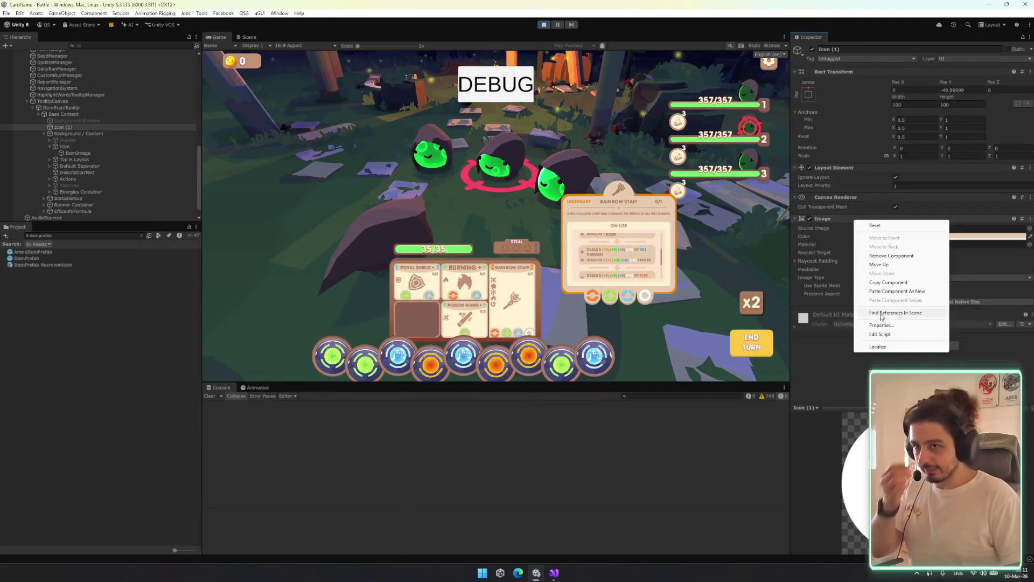
click(907, 292)
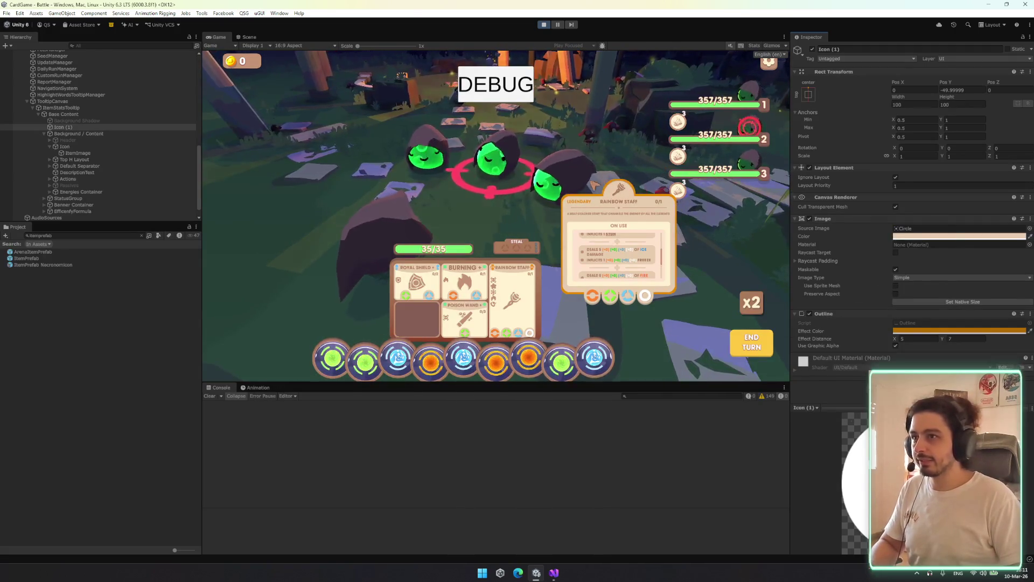
key(ctrl+1)
scroll(472, 159, up, 3)
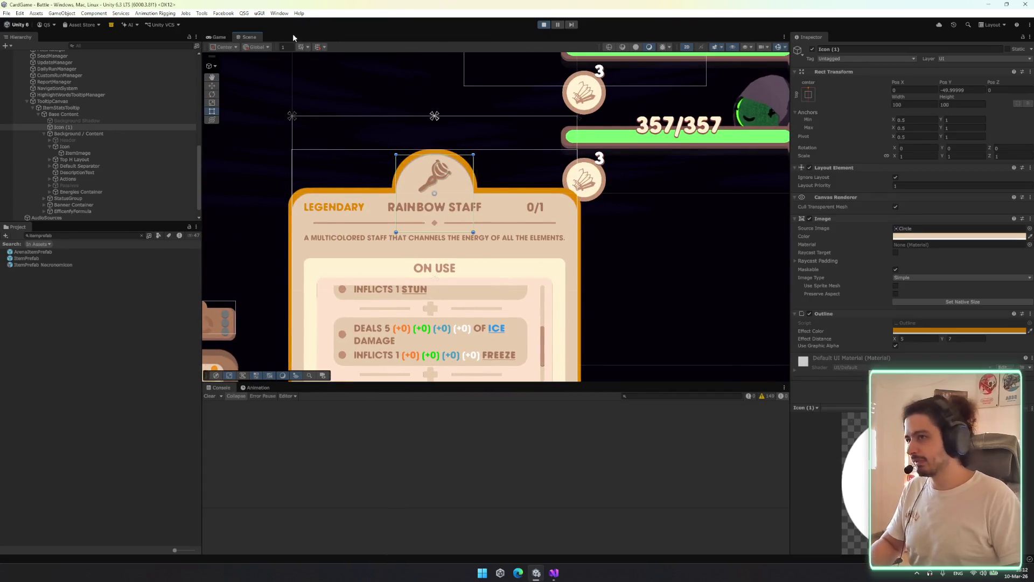
Expand Energies Container in the Hierarchy and select all four Energy items
scroll(477, 212, down, 4)
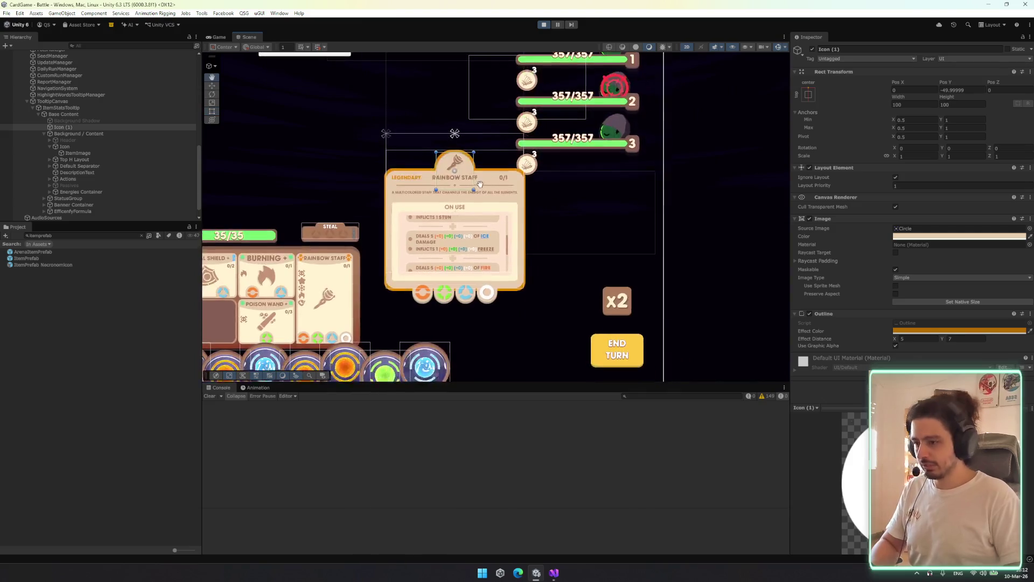
scroll(480, 185, down, 1)
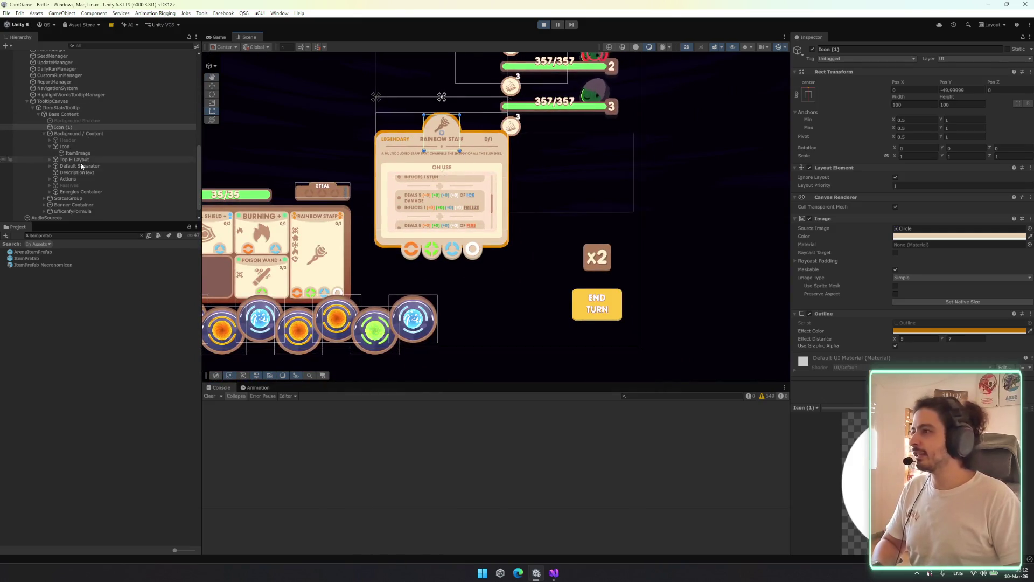
click(82, 210)
key(Right)
key(Down)
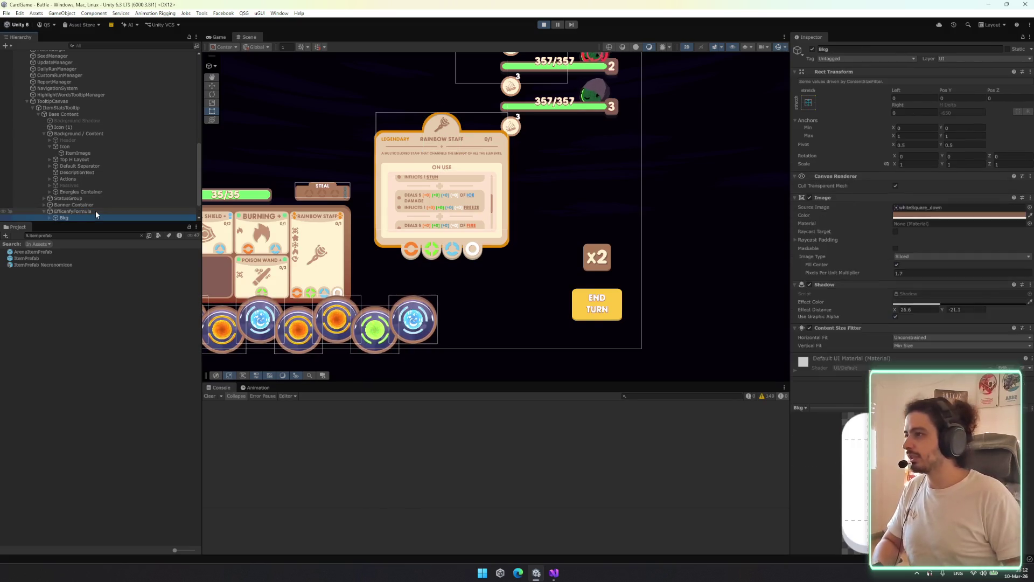
key(Up)
key(Up)
scroll(95, 212, down, 1)
key(Up)
key(Right)
key(Down)
key(Right)
key(Down)
key(Right)
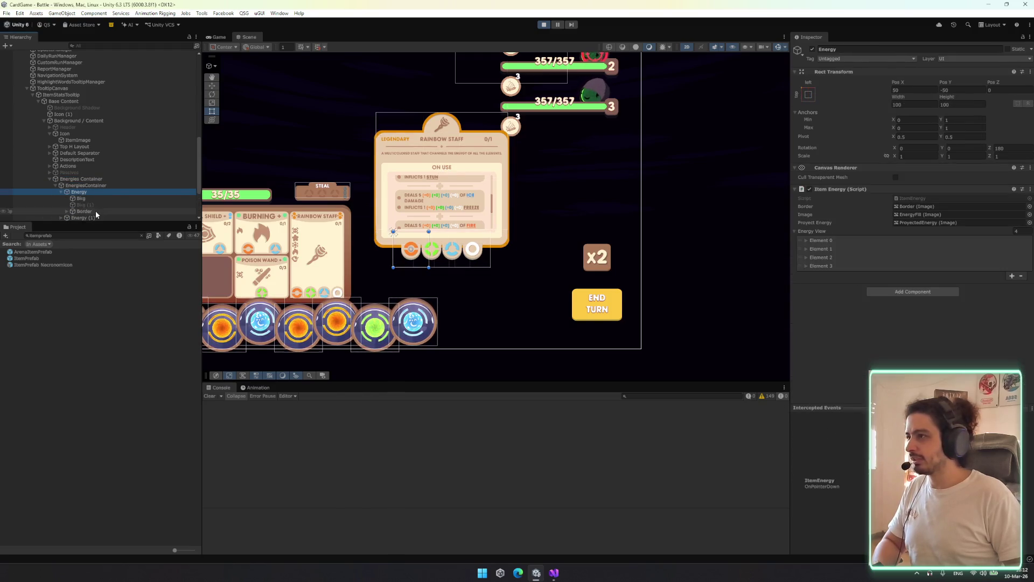
key(shift+Down)
key(shift+Up)
key(shift+Down)
key(shift+Down)
key(shift+Down)
key(Right)
key(Right)
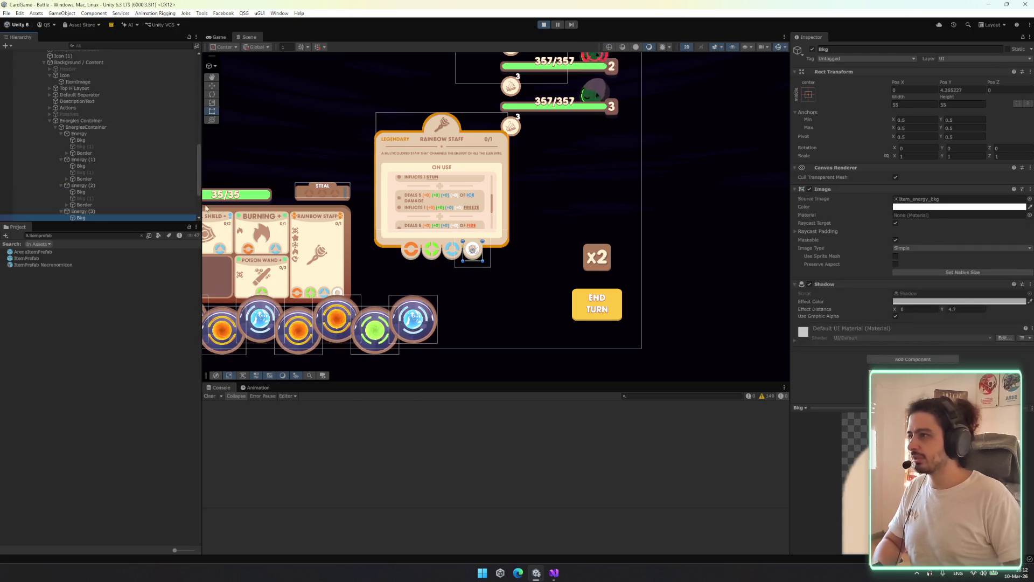
Select the Bkg images of all four Energy items, paste the Outline onto them, then undo it
click(104, 153)
click(104, 128)
click(92, 141)
click(91, 154)
click(94, 142)
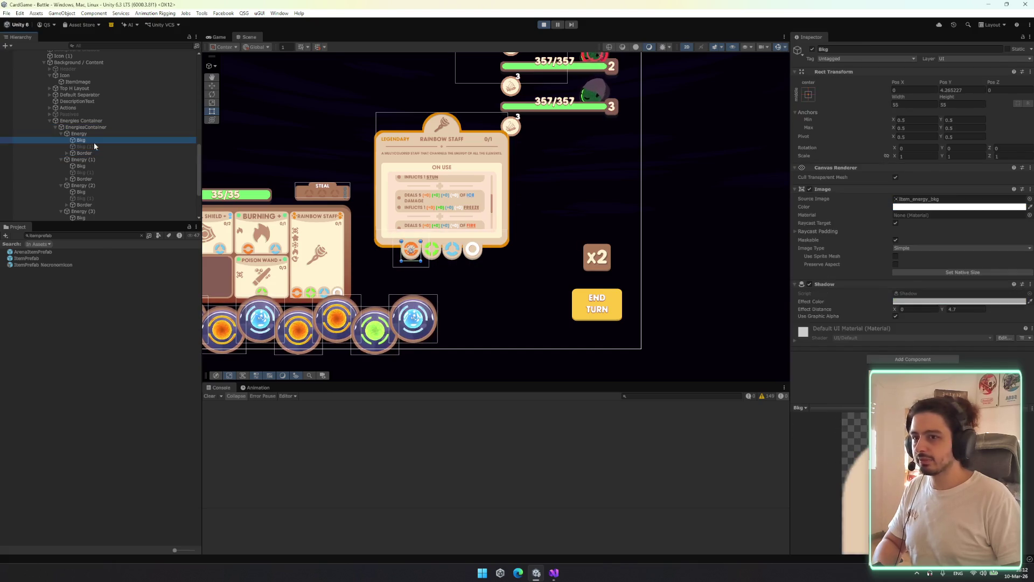
ctrl+click(91, 165)
scroll(90, 166, down, 2)
ctrl+click(81, 143)
ctrl+click(81, 169)
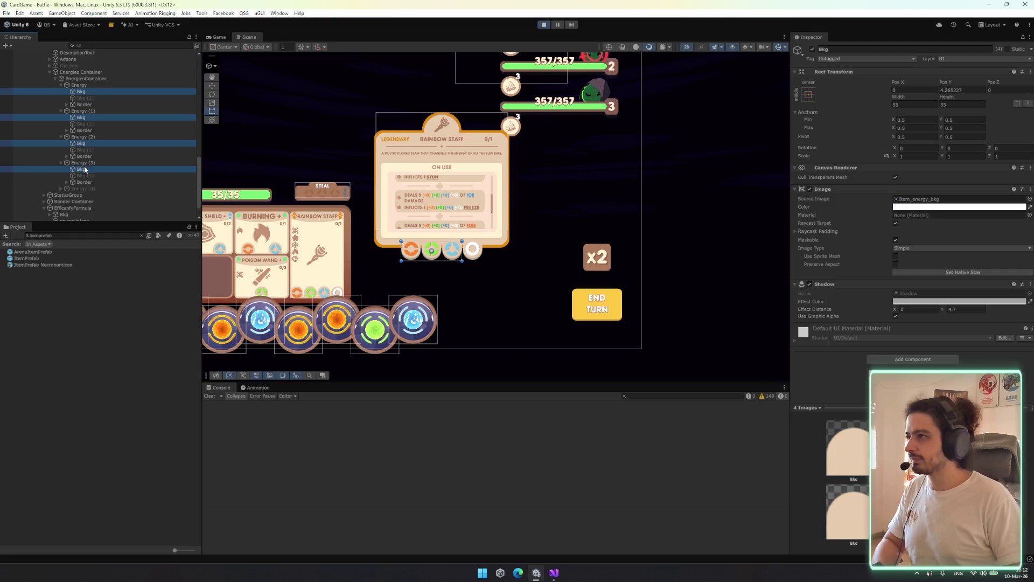
right_click(849, 283)
click(886, 356)
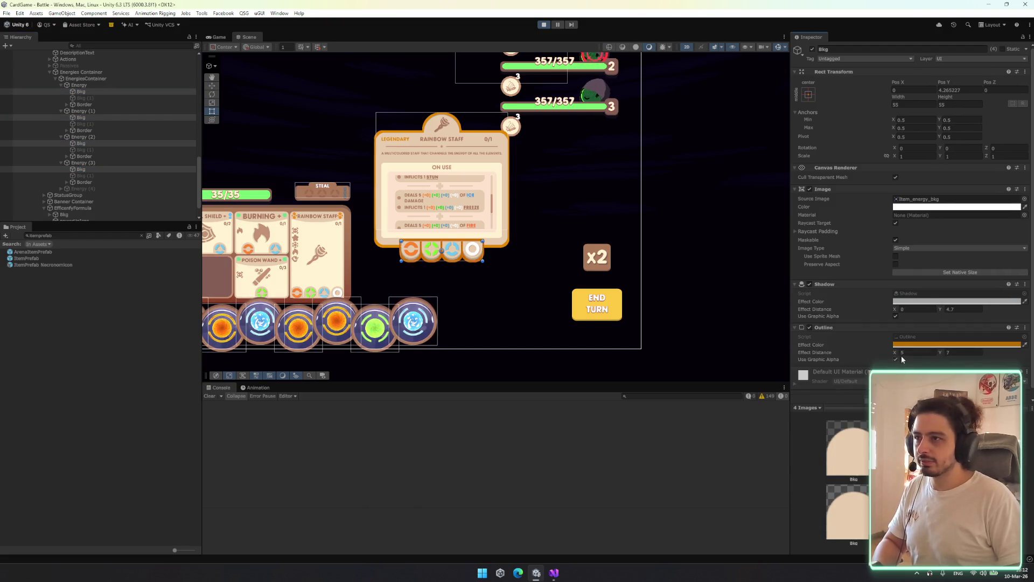
scroll(455, 245, up, 8)
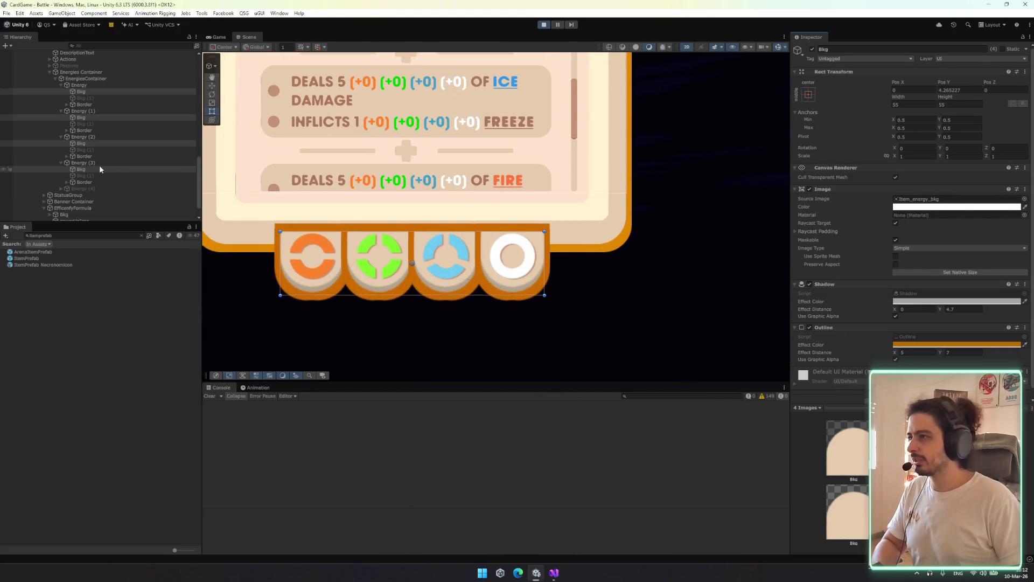
key(ctrl+z)
Test shifting the energy backgrounds down, then move Energies Container under Base Content after Icon (1)
key(w)
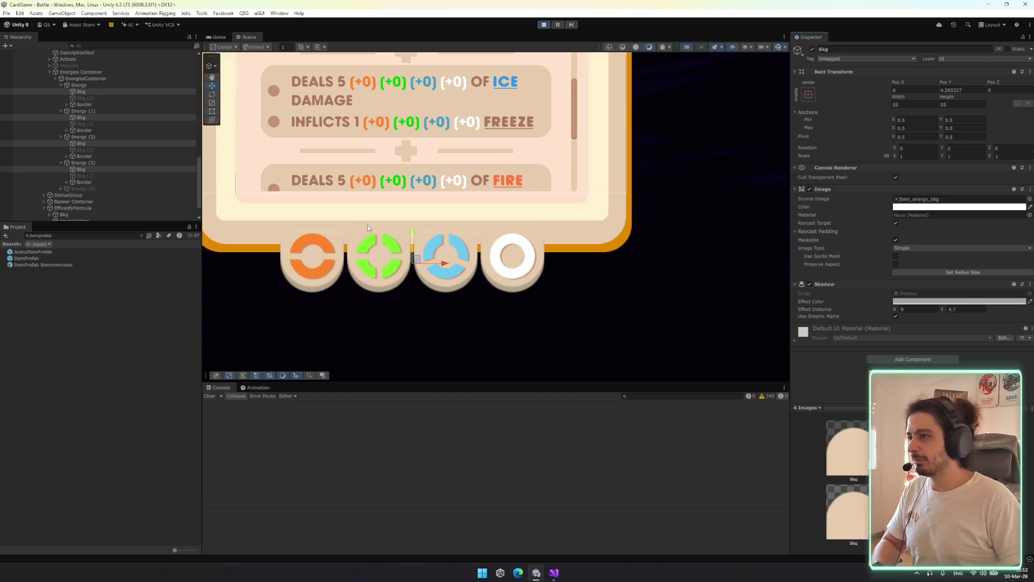
mouse_move(414, 235)
mouse_down()
mouse_move(414, 277)
mouse_move(413, 262)
mouse_up()
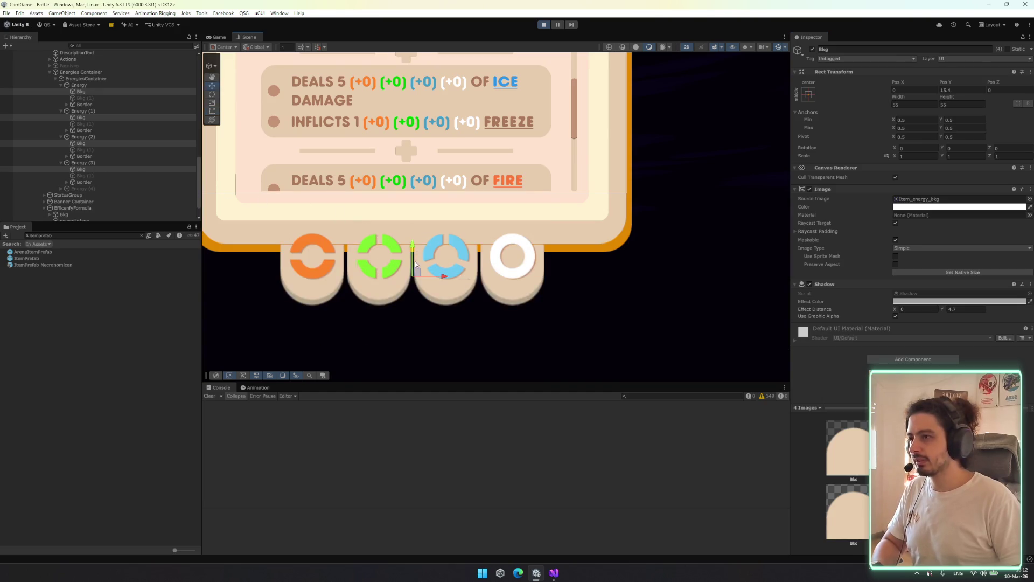
click(69, 74)
scroll(81, 135, up, 5)
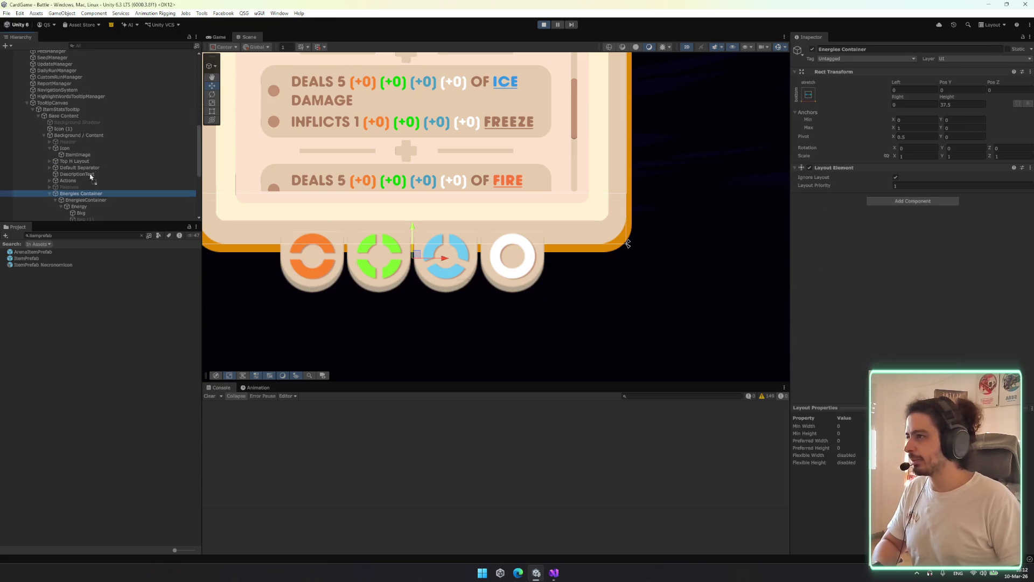
drag(81, 135, 81, 135)
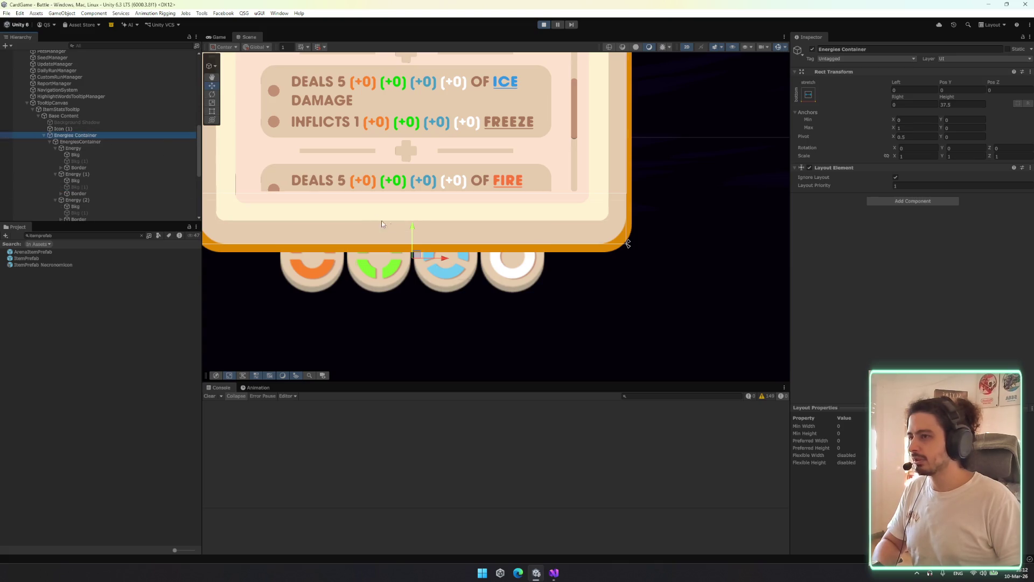